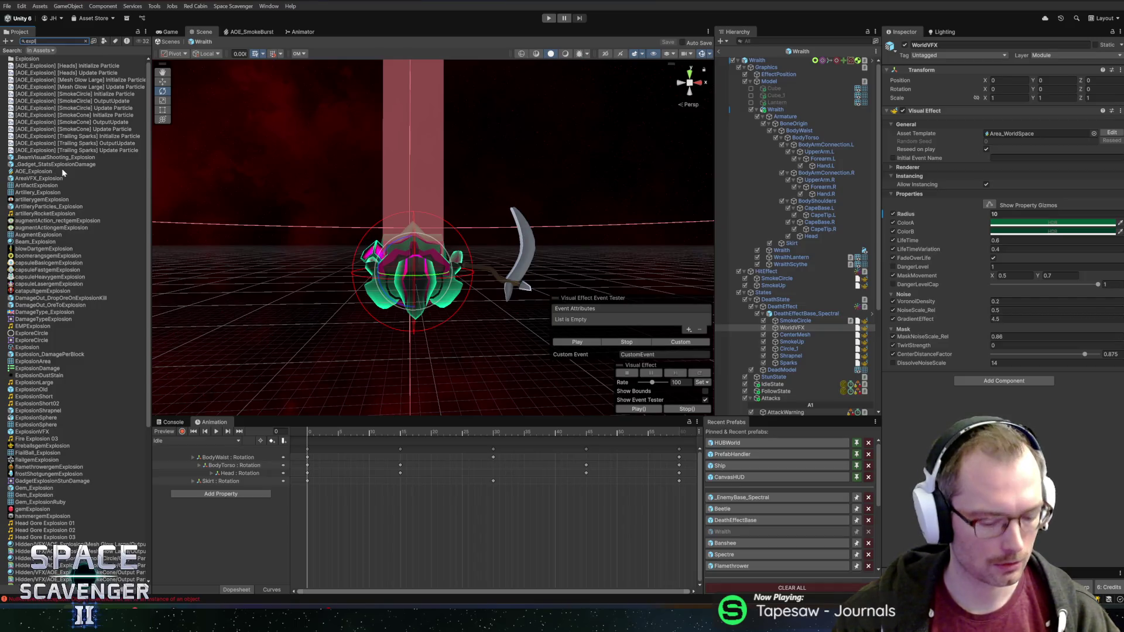
{"action": "type", "text": "osion"}
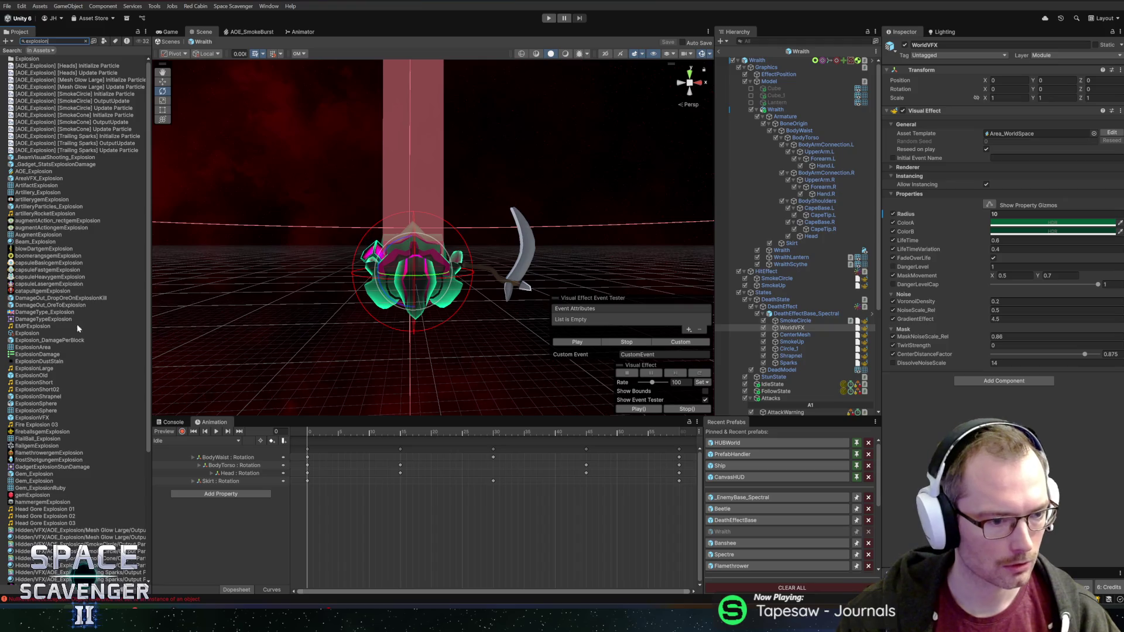
{"action": "scroll", "coordinate": [76, 324], "scroll_direction": "down", "scroll_amount": 3}
{"action": "scroll", "coordinate": [54, 370], "scroll_direction": "down", "scroll_amount": 2}
{"action": "scroll", "coordinate": [83, 286], "scroll_direction": "up", "scroll_amount": 3}
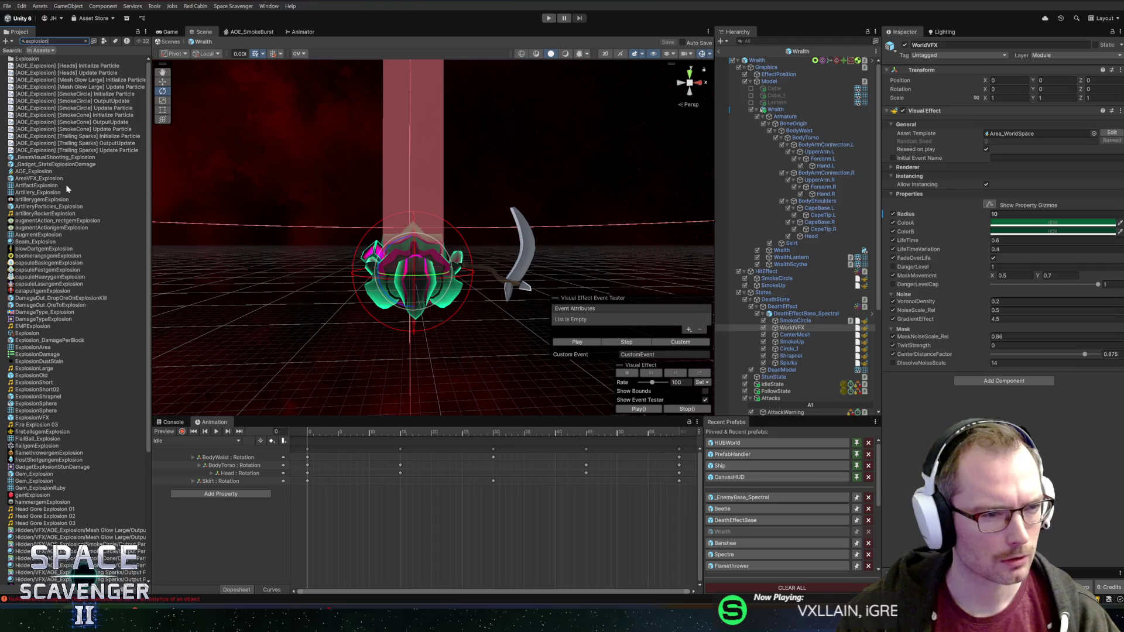
Step: Open the ArtilleryParticles_Explosion prefab for editing and reveal its prefab root in the project
{"action": "double_click", "coordinate": [34, 206]}
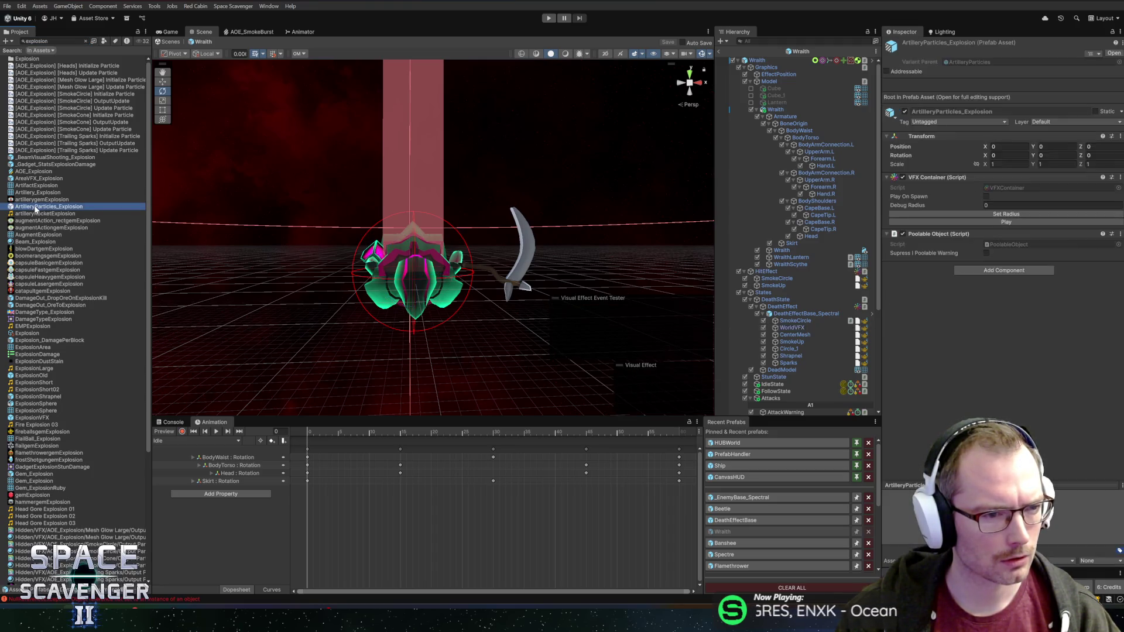
{"action": "left_click", "coordinate": [785, 59]}
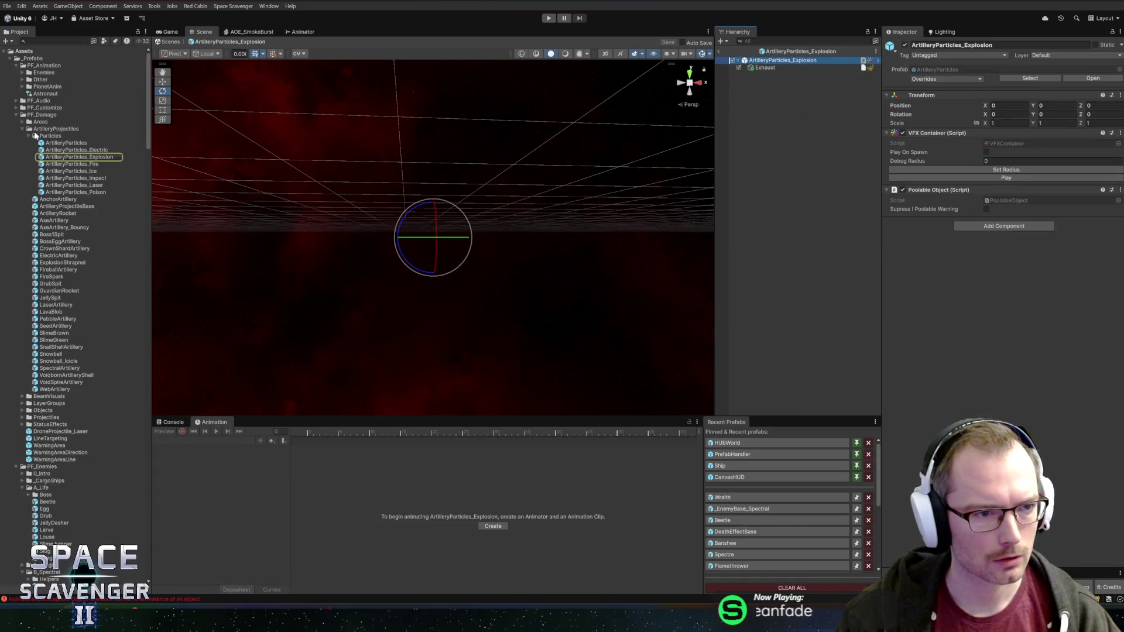
Step: Expand Areas > Simple and open AreaVFX_Explosion for editing after briefly opening AreaVFX_Electric
{"action": "double_click", "coordinate": [40, 121]}
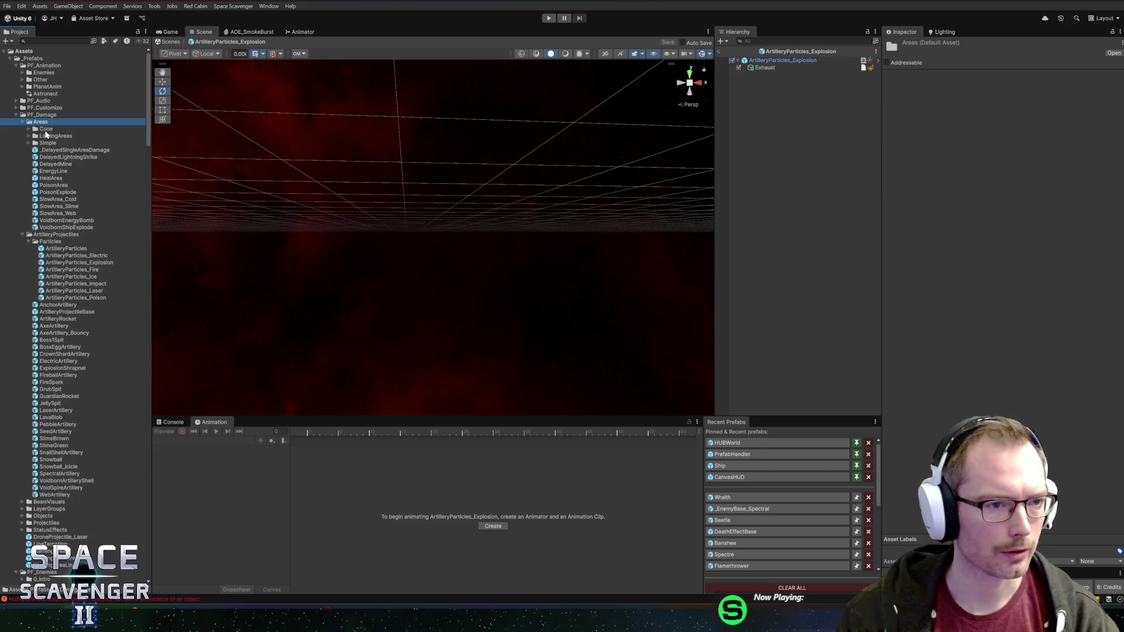
{"action": "double_click", "coordinate": [39, 144]}
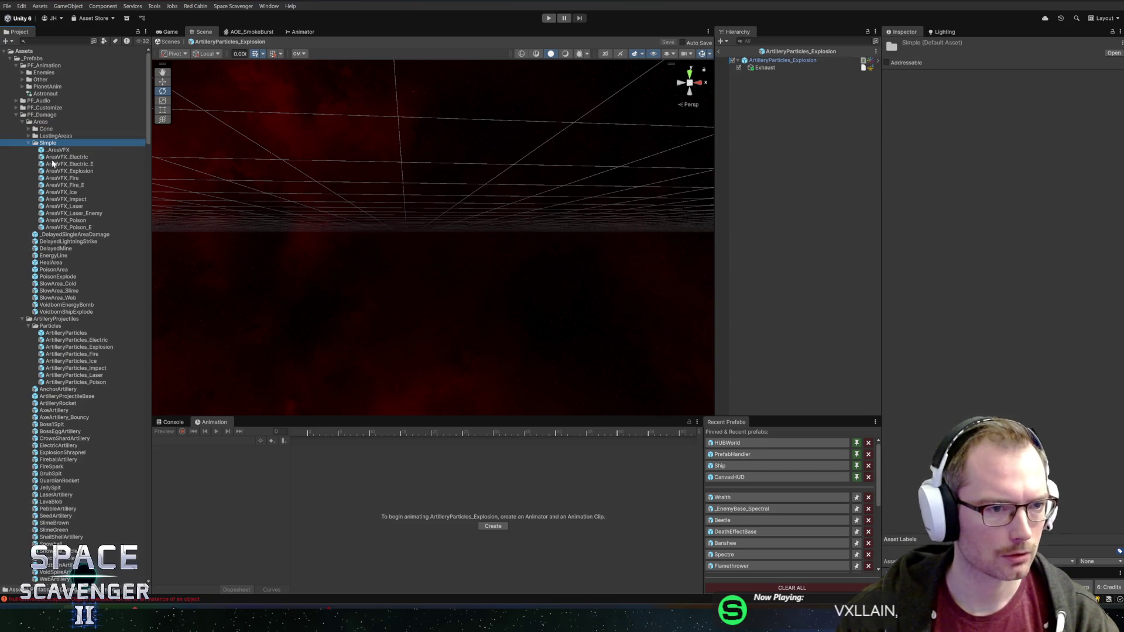
{"action": "double_click", "coordinate": [58, 160]}
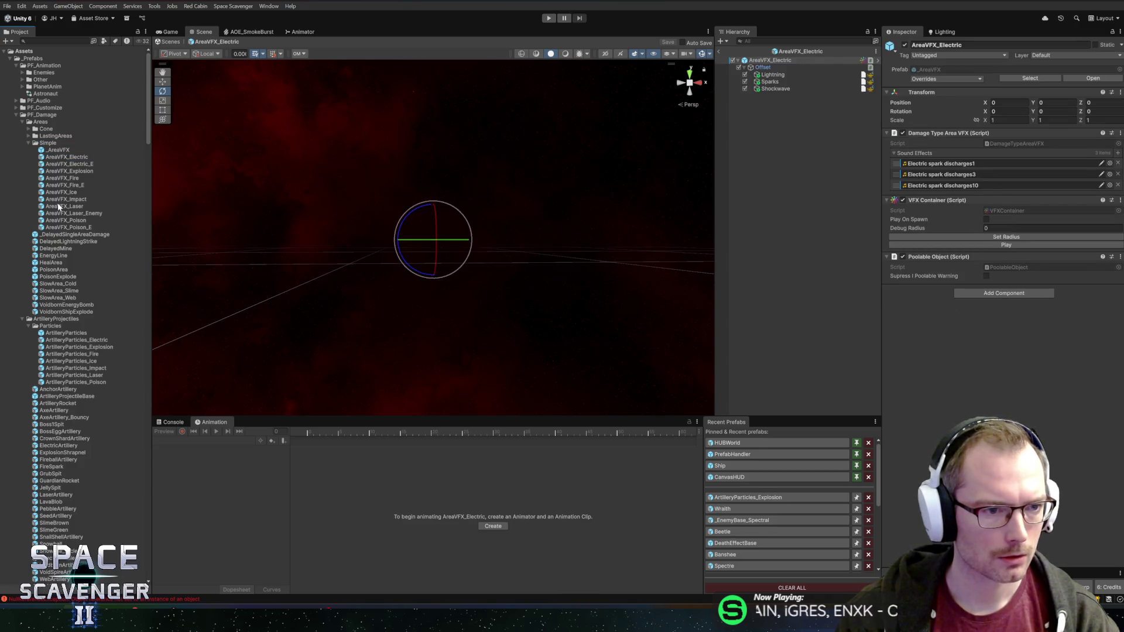
{"action": "double_click", "coordinate": [69, 170]}
{"action": "left_click_drag", "start_coordinate": [542, 203], "coordinate": [530, 160]}
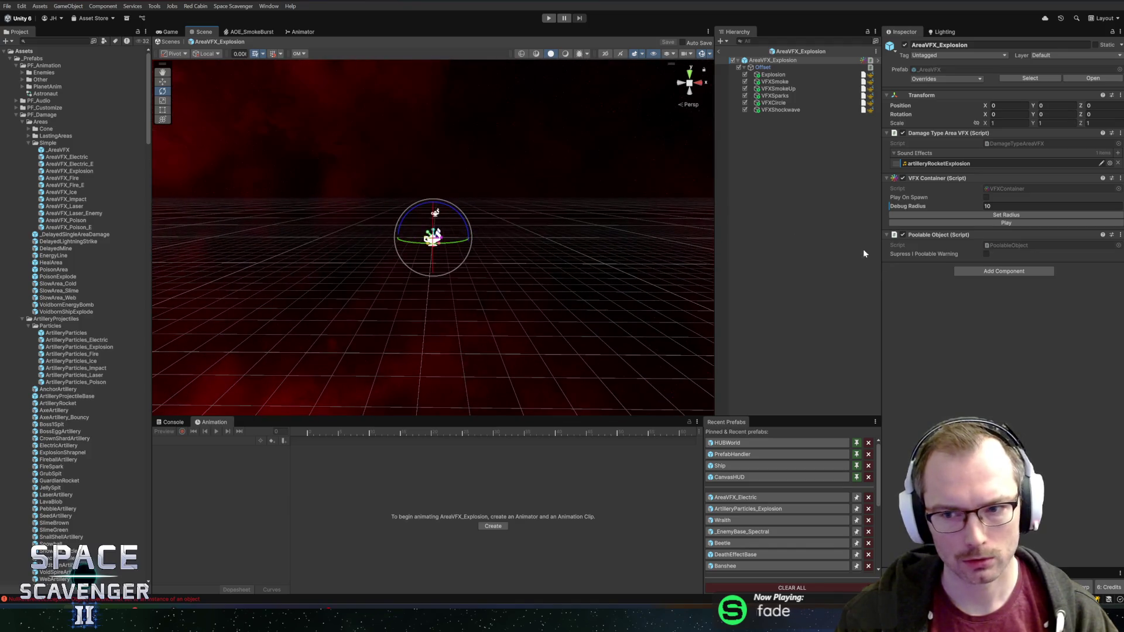
Step: Add a Gizmo Drawer with opaque white colour (alpha 100) and radius 10 wire sphere
{"action": "left_click", "coordinate": [990, 272]}
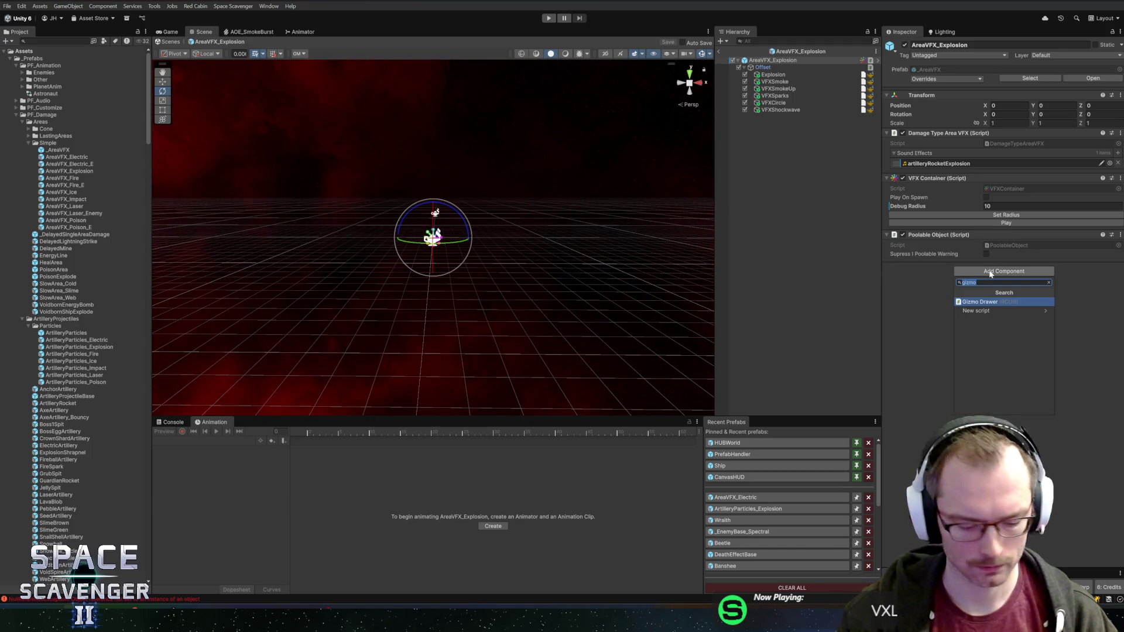
{"action": "type", "text": "gizmo"}
{"action": "key", "text": "Return"}
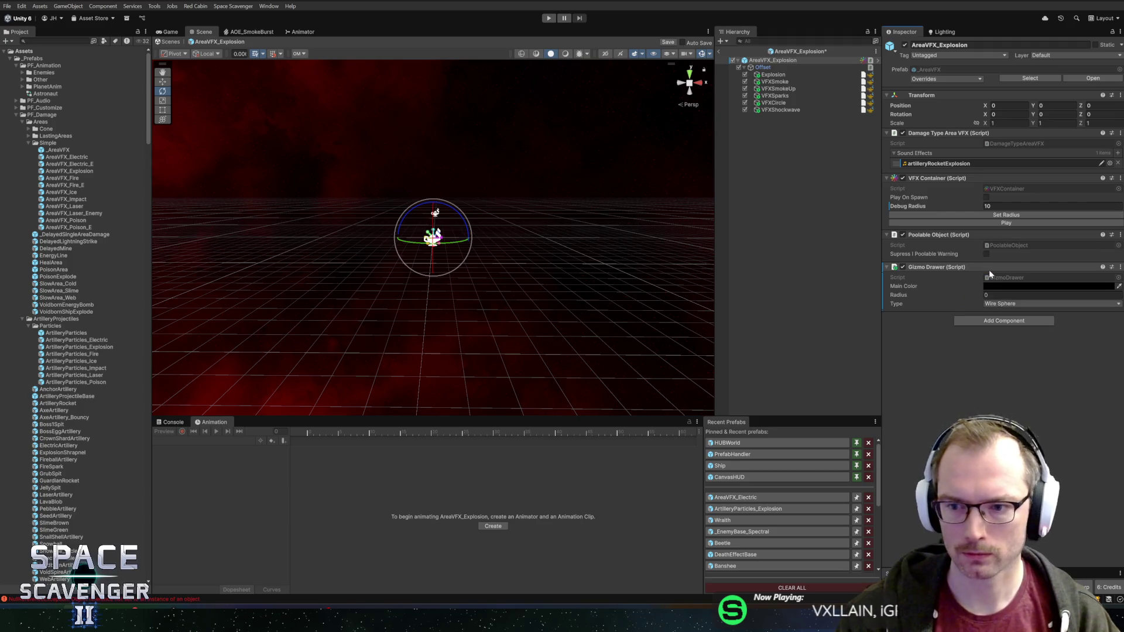
{"action": "left_click", "coordinate": [993, 286]}
{"action": "left_click", "coordinate": [1090, 459]}
{"action": "type", "text": "100"}
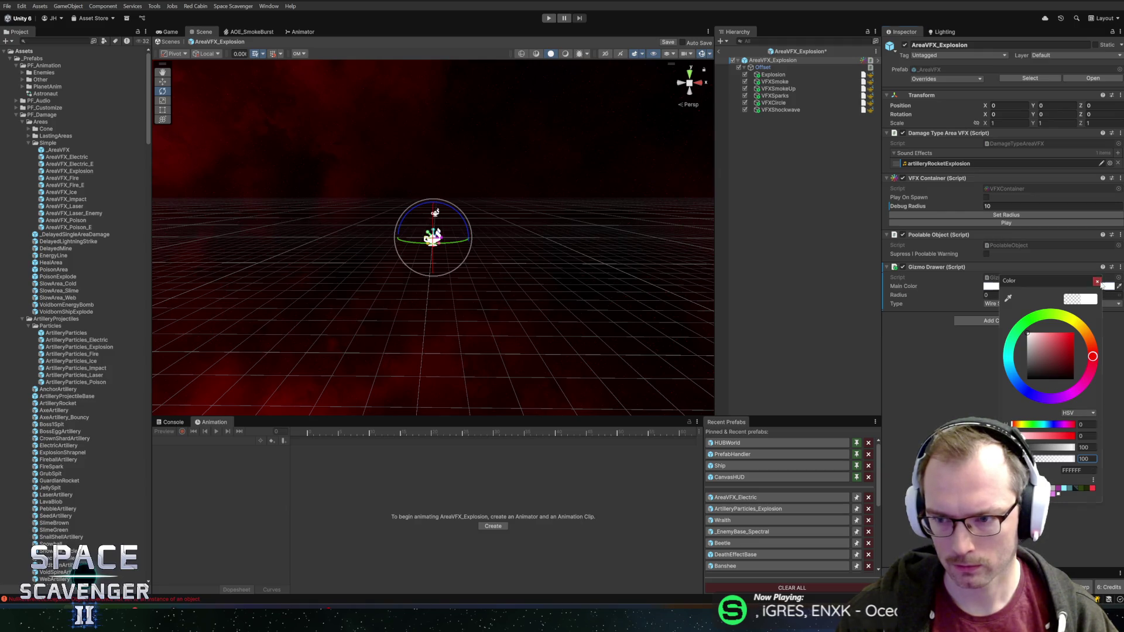
{"action": "left_click", "coordinate": [1046, 294]}
{"action": "type", "text": "100"}
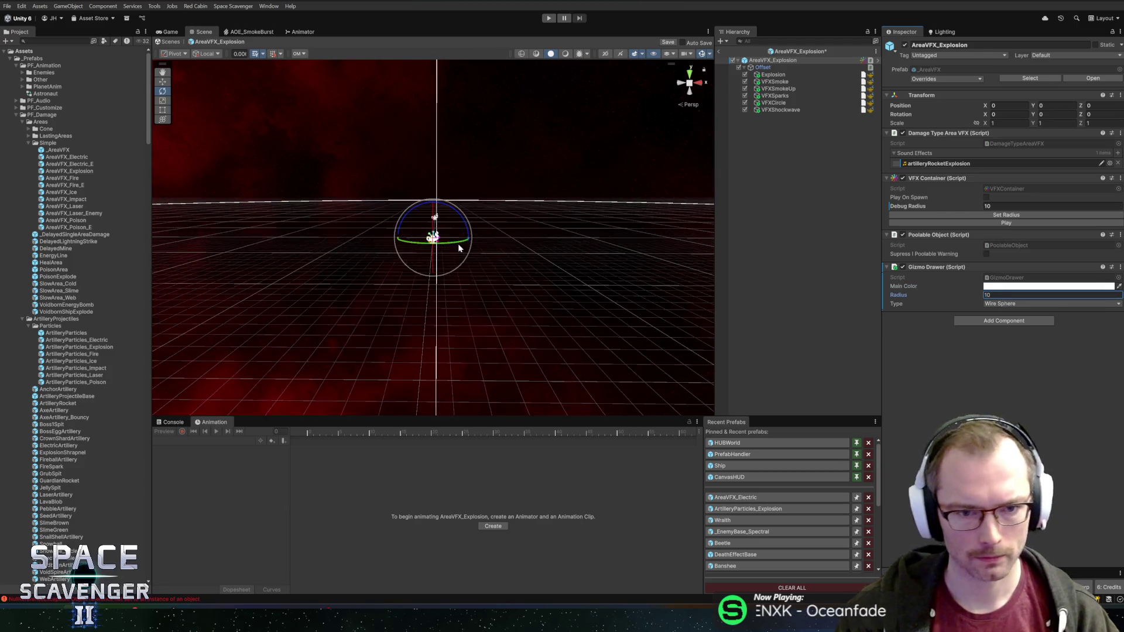
{"action": "scroll", "coordinate": [496, 205], "scroll_direction": "down", "scroll_amount": 3}
{"action": "mouse_move", "coordinate": [465, 213]}
{"action": "left_mouse_down"}
{"action": "mouse_move", "coordinate": [498, 176]}
{"action": "mouse_move", "coordinate": [510, 208]}
{"action": "mouse_move", "coordinate": [387, 263]}
{"action": "left_mouse_up"}
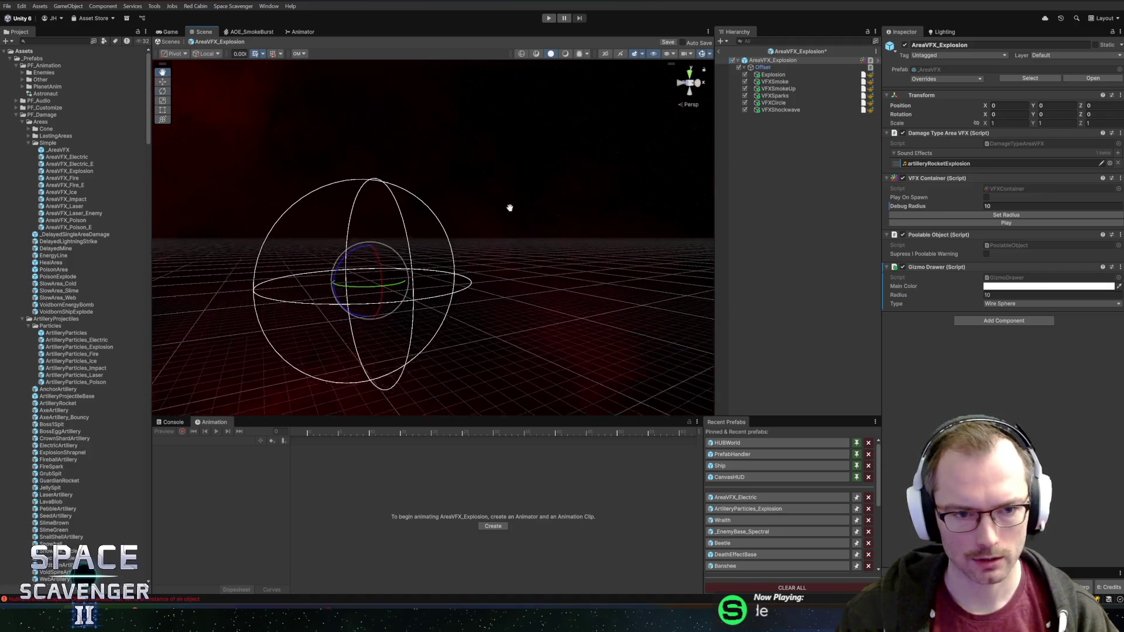
{"action": "left_click", "coordinate": [782, 76]}
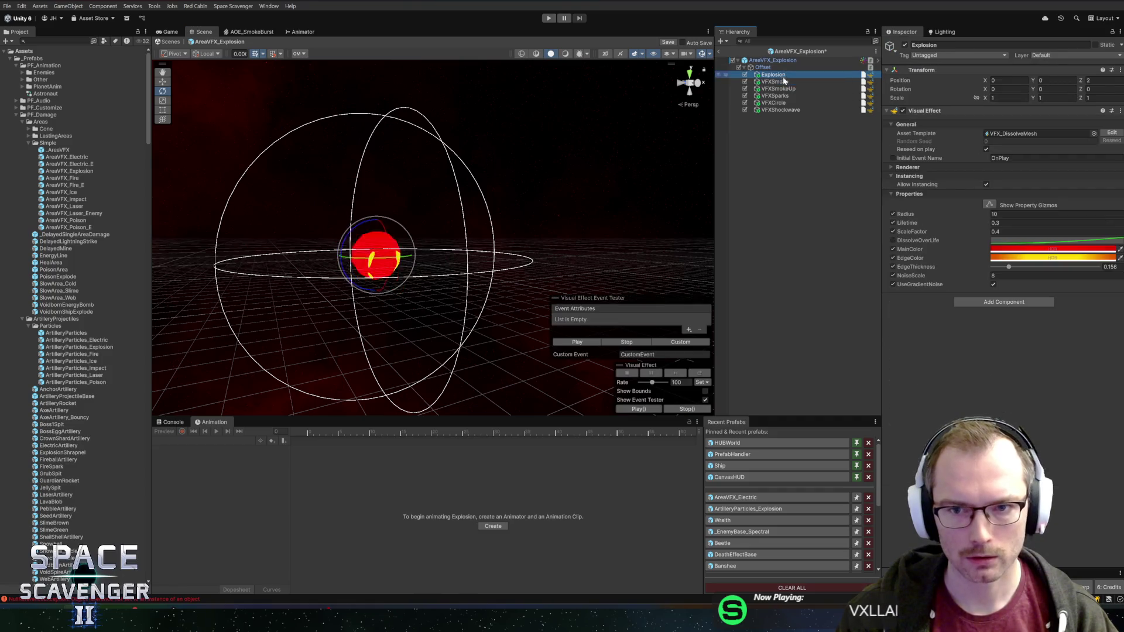
Step: Select all child effects, play the explosion preview several times, then reselect the prefab root
{"action": "left_click", "coordinate": [780, 110], "text": "shift"}
{"action": "left_click", "coordinate": [578, 341]}
{"action": "mouse_move", "coordinate": [589, 345]}
{"action": "left_mouse_down"}
{"action": "mouse_move", "coordinate": [515, 252]}
{"action": "mouse_move", "coordinate": [421, 251]}
{"action": "mouse_move", "coordinate": [565, 334]}
{"action": "mouse_move", "coordinate": [475, 316]}
{"action": "left_mouse_up"}
{"action": "left_click", "coordinate": [571, 341]}
{"action": "left_click", "coordinate": [571, 341]}
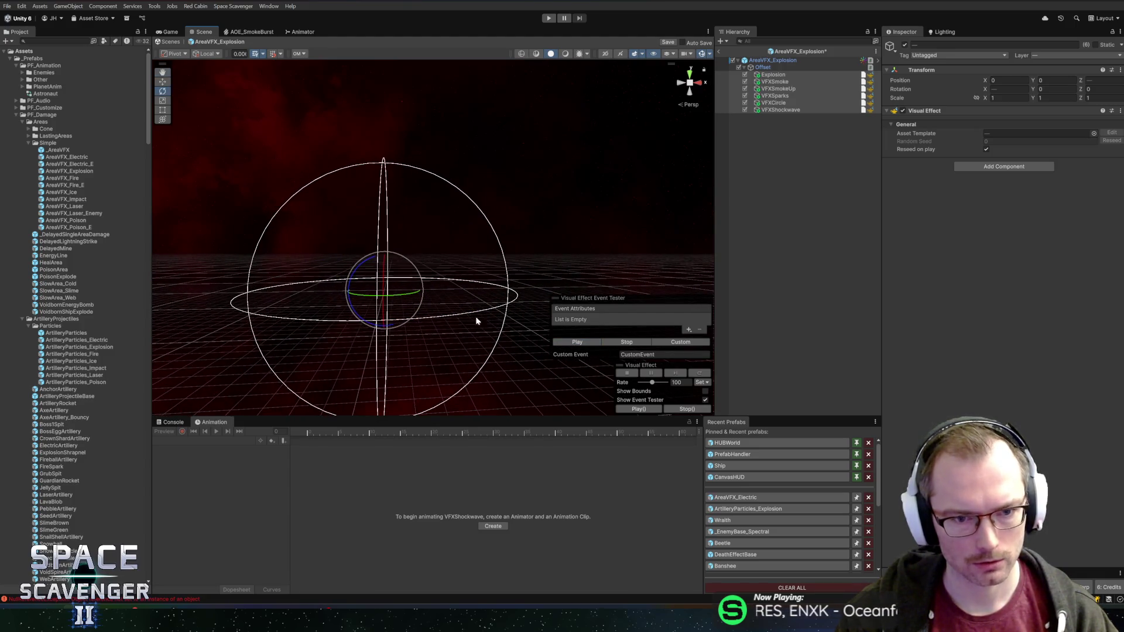
{"action": "left_click", "coordinate": [598, 345]}
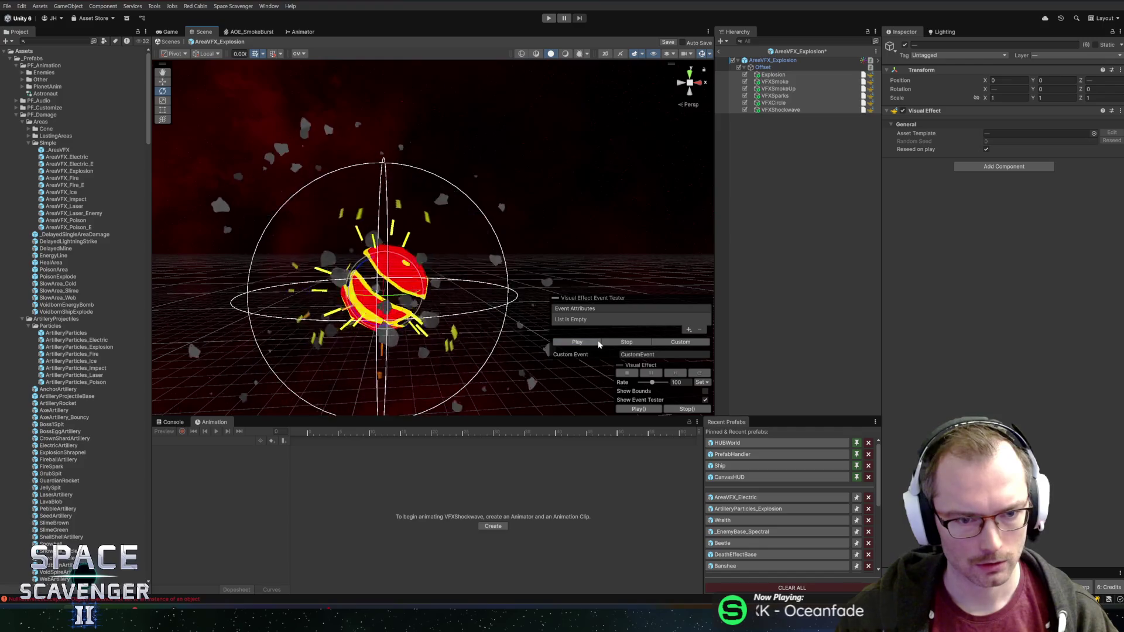
{"action": "left_click", "coordinate": [598, 345]}
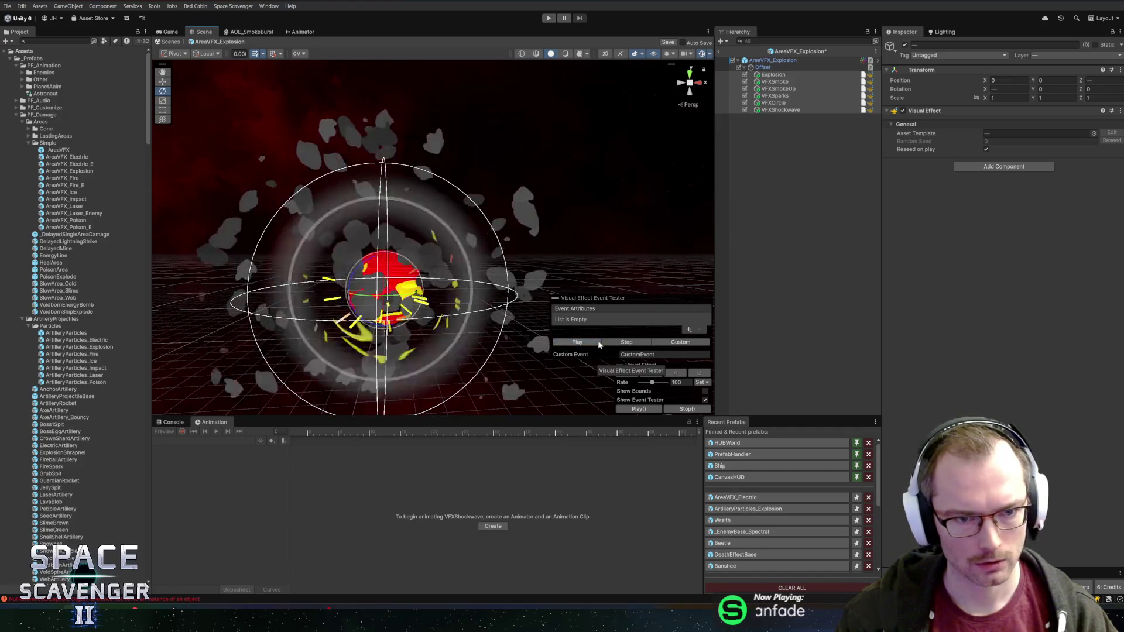
{"action": "left_click", "coordinate": [773, 59]}
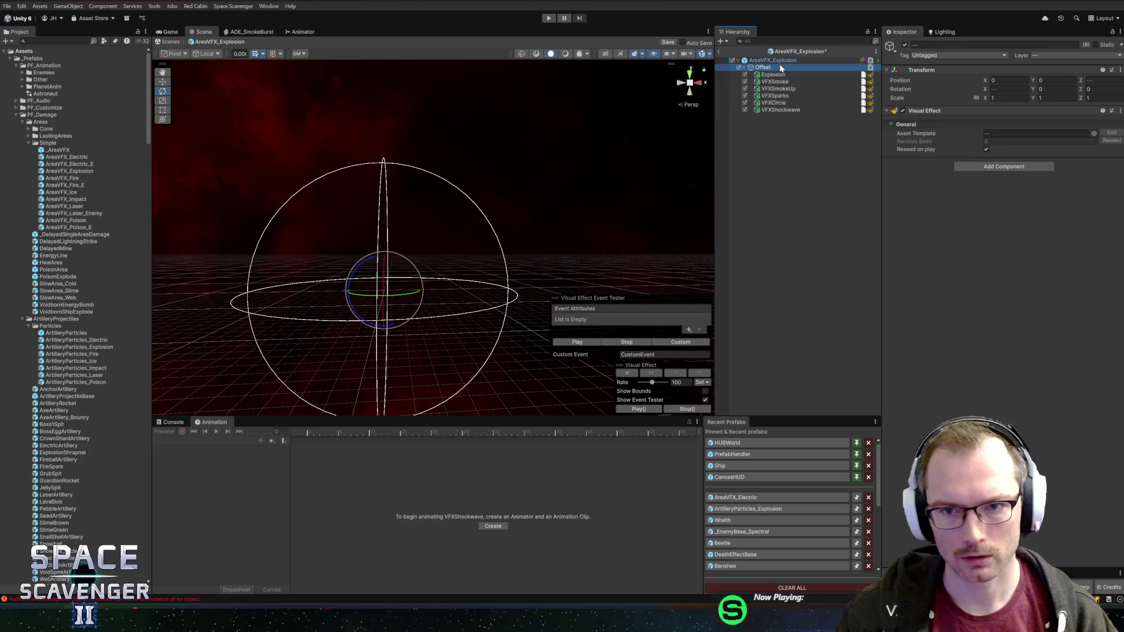
{"action": "right_click", "coordinate": [939, 267]}
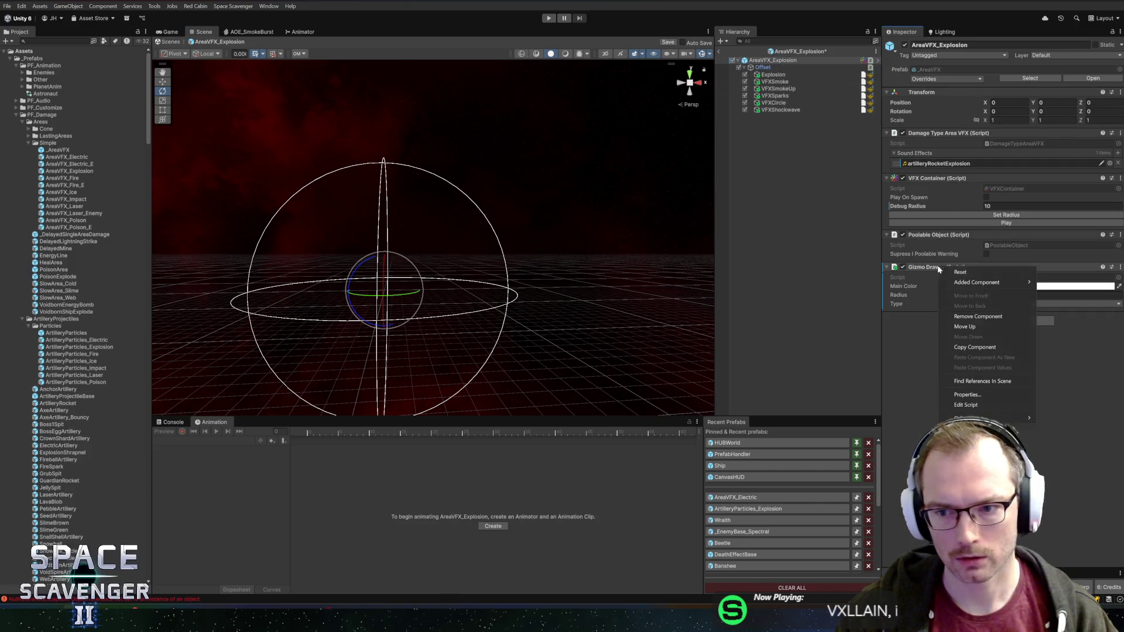
Step: Remove the Gizmo Drawer component and exit prefab editing back to the Core scene
{"action": "left_click", "coordinate": [977, 317]}
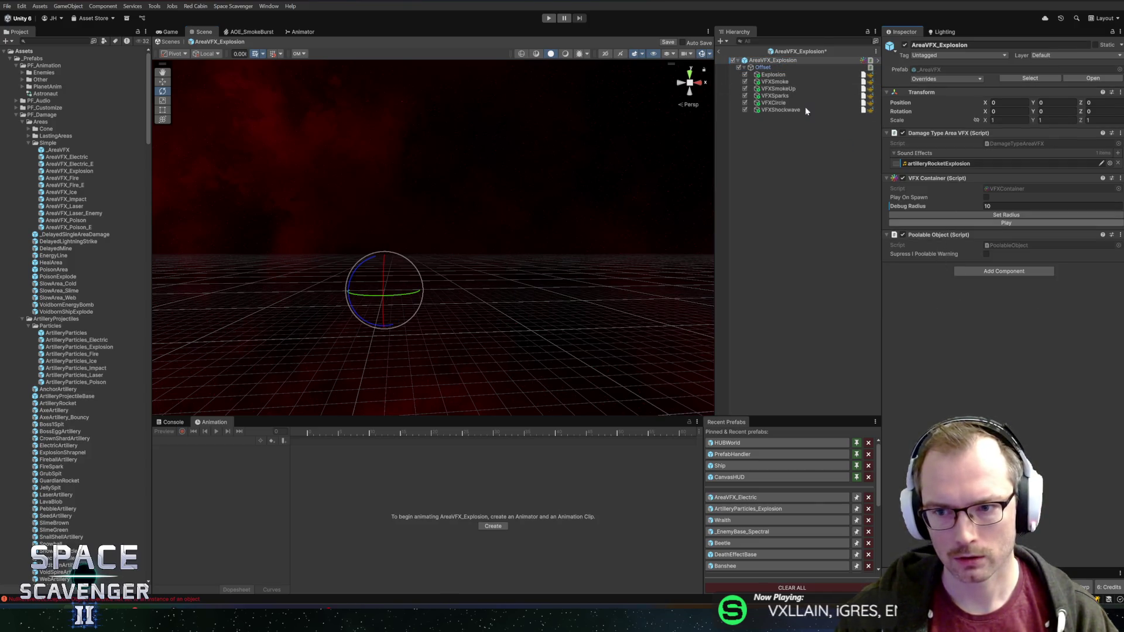
{"action": "left_click", "coordinate": [763, 67]}
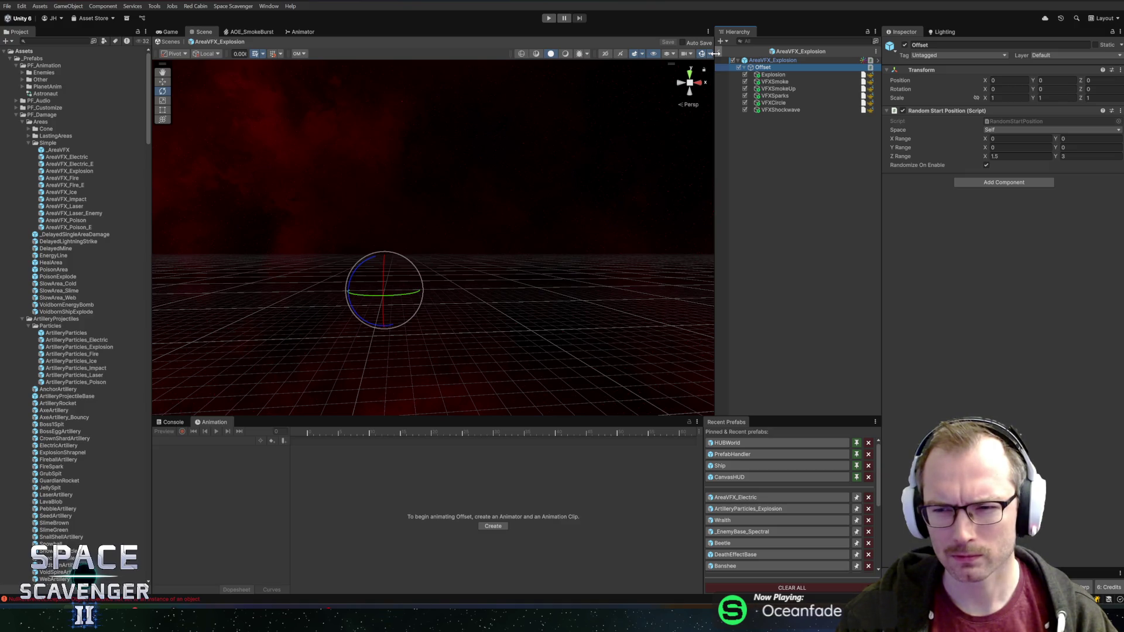
{"action": "left_click", "coordinate": [721, 53]}
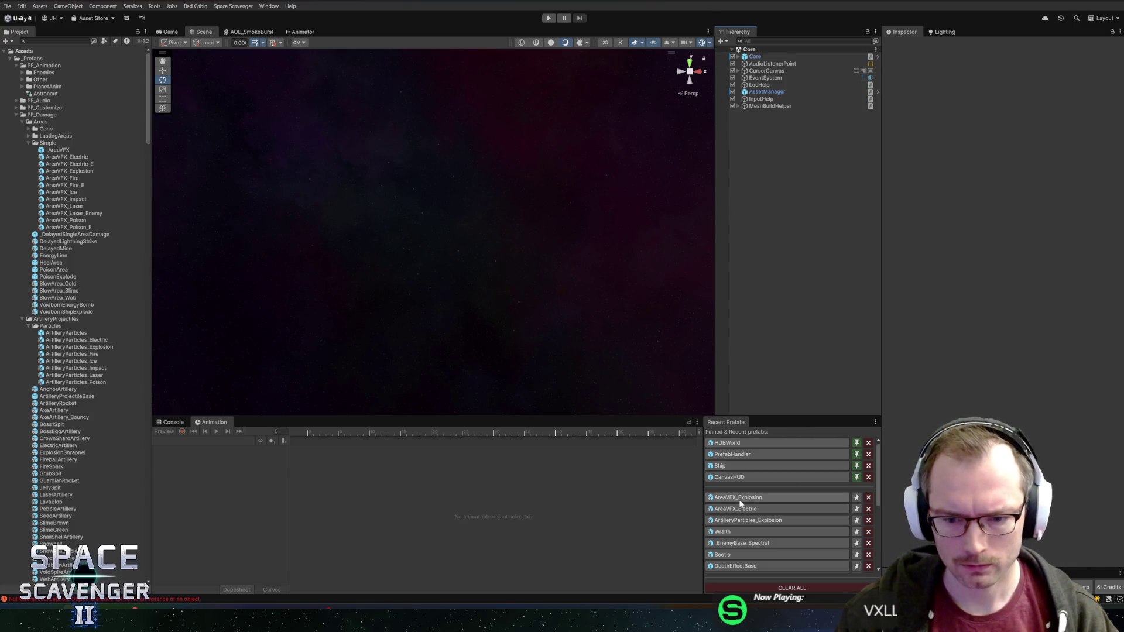
Step: Open the Wraith prefab and preview the SmokeCircle and WorldVFX death effects
{"action": "left_click", "coordinate": [737, 533]}
{"action": "left_click", "coordinate": [792, 322]}
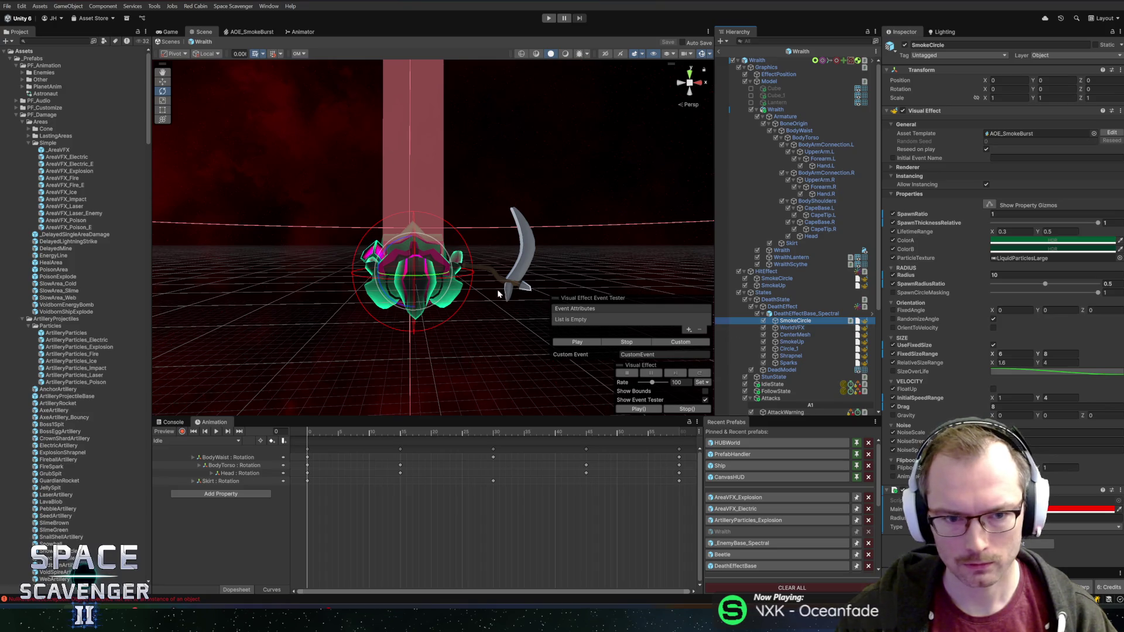
{"action": "left_click", "coordinate": [567, 343]}
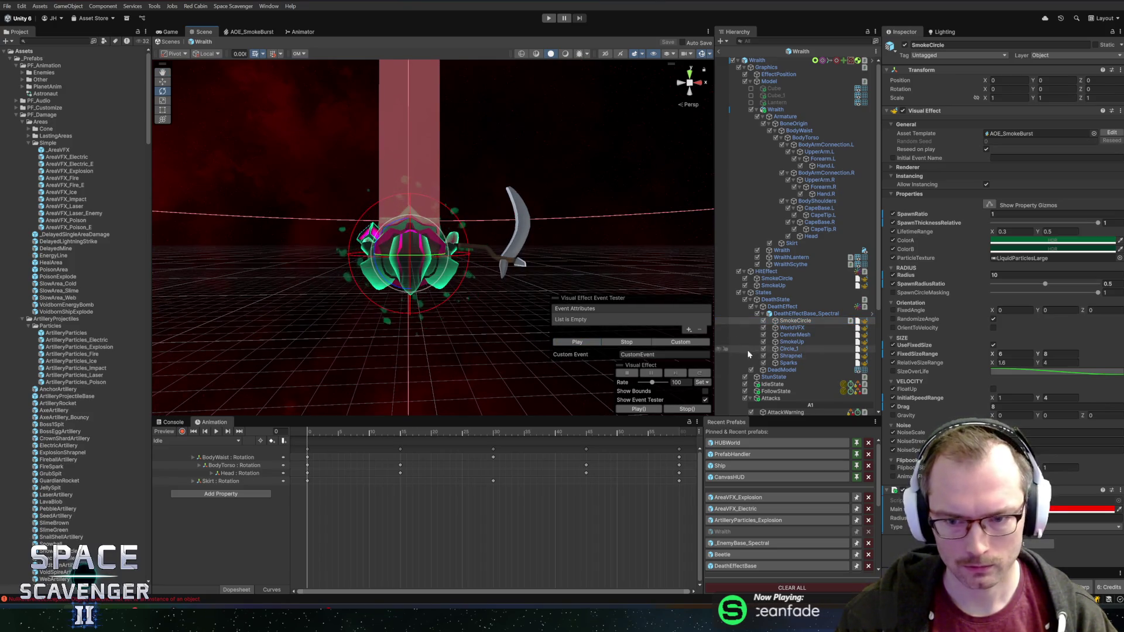
{"action": "left_click", "coordinate": [790, 327]}
{"action": "left_click", "coordinate": [583, 344]}
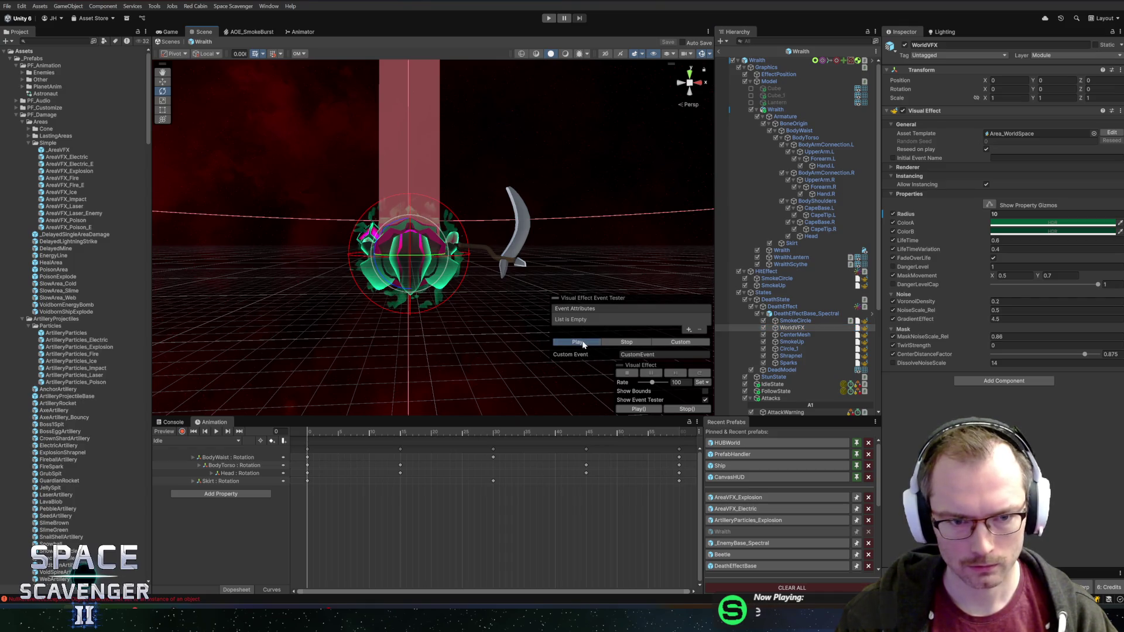
Step: Preview the CenterMesh dissolve and SmokeUp death effects in turn
{"action": "left_click", "coordinate": [796, 334]}
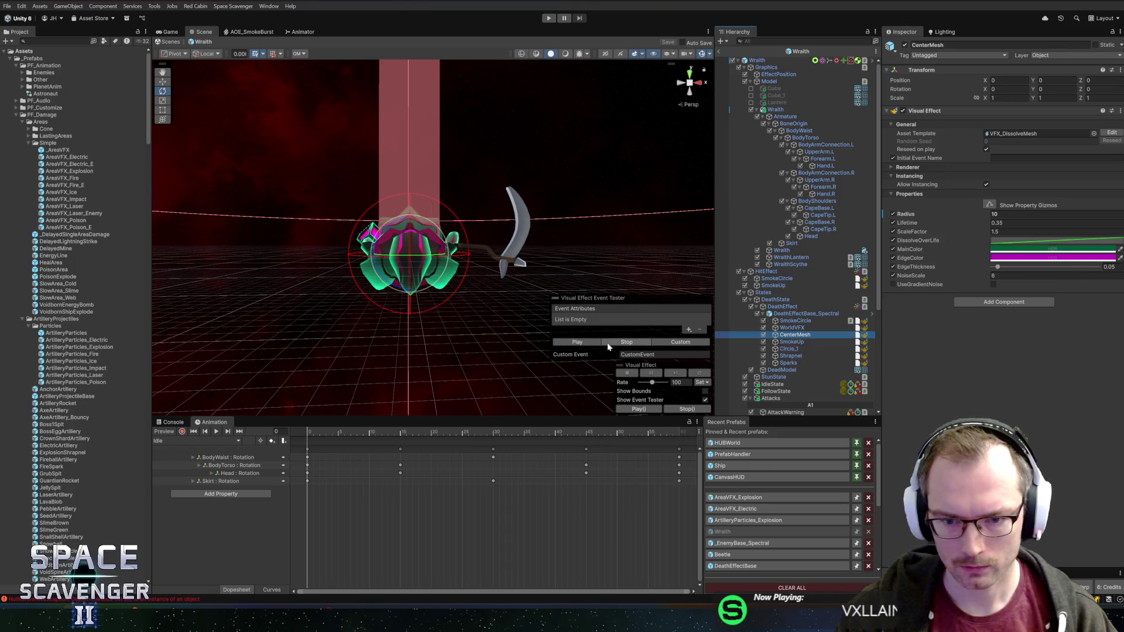
{"action": "left_click", "coordinate": [582, 344]}
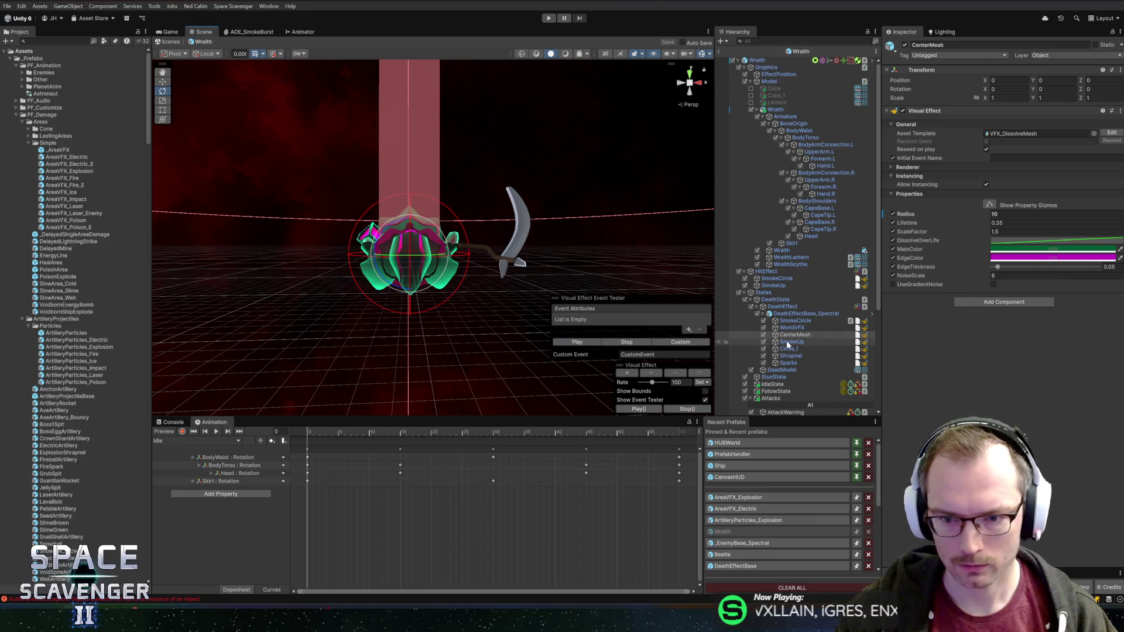
{"action": "left_click", "coordinate": [786, 342]}
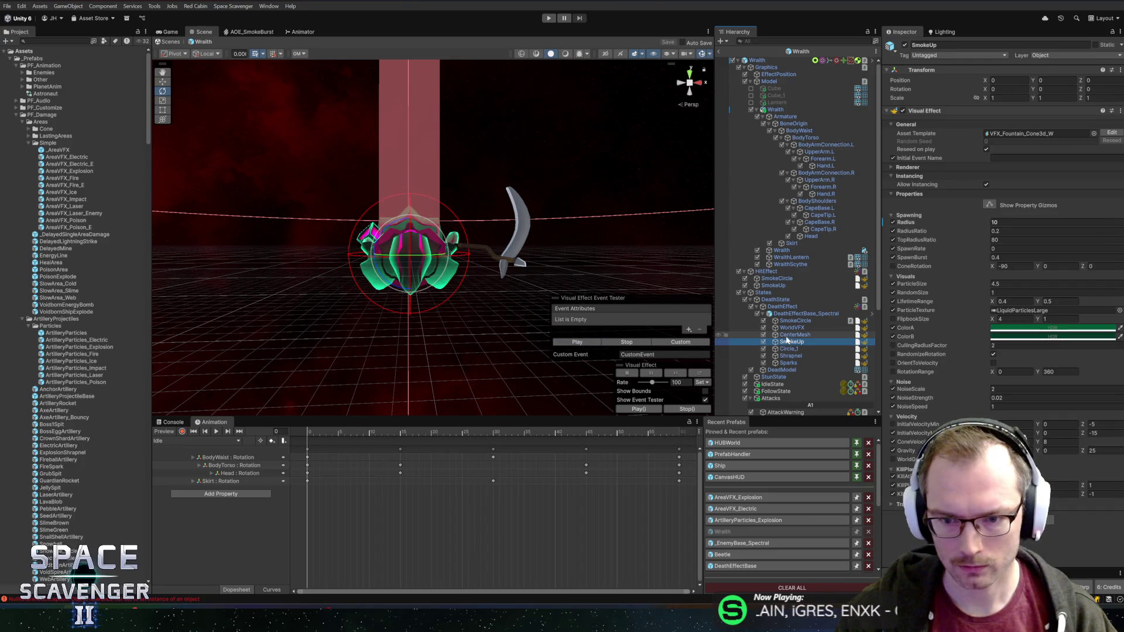
{"action": "left_click", "coordinate": [578, 345]}
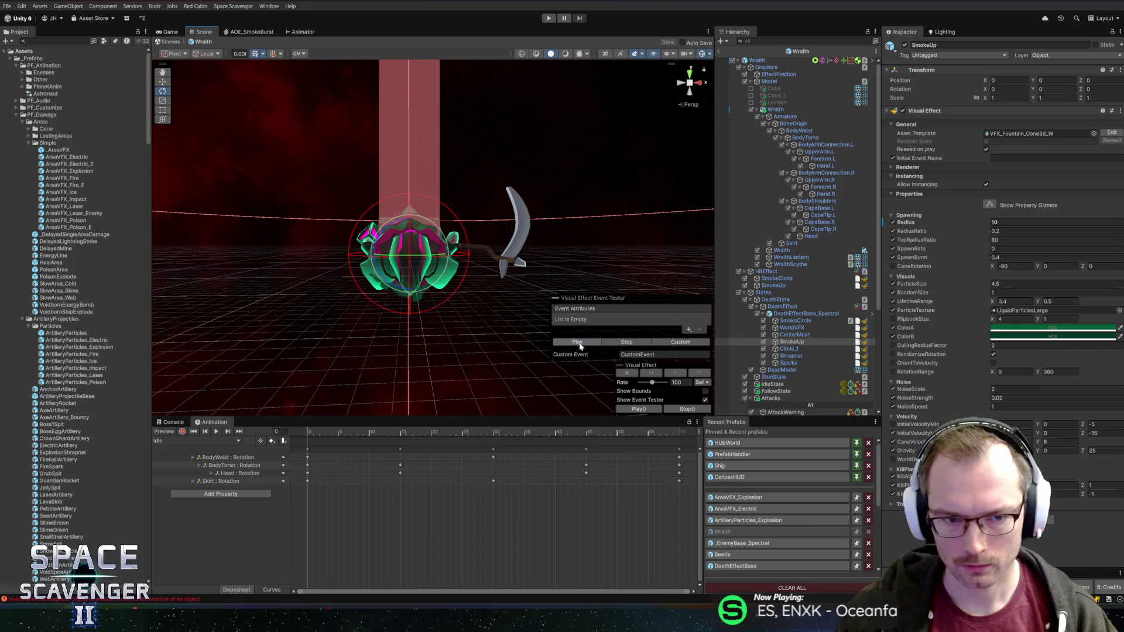
{"action": "mouse_move", "coordinate": [499, 307]}
{"action": "left_mouse_down"}
{"action": "mouse_move", "coordinate": [414, 202]}
{"action": "mouse_move", "coordinate": [565, 349]}
{"action": "left_mouse_up"}
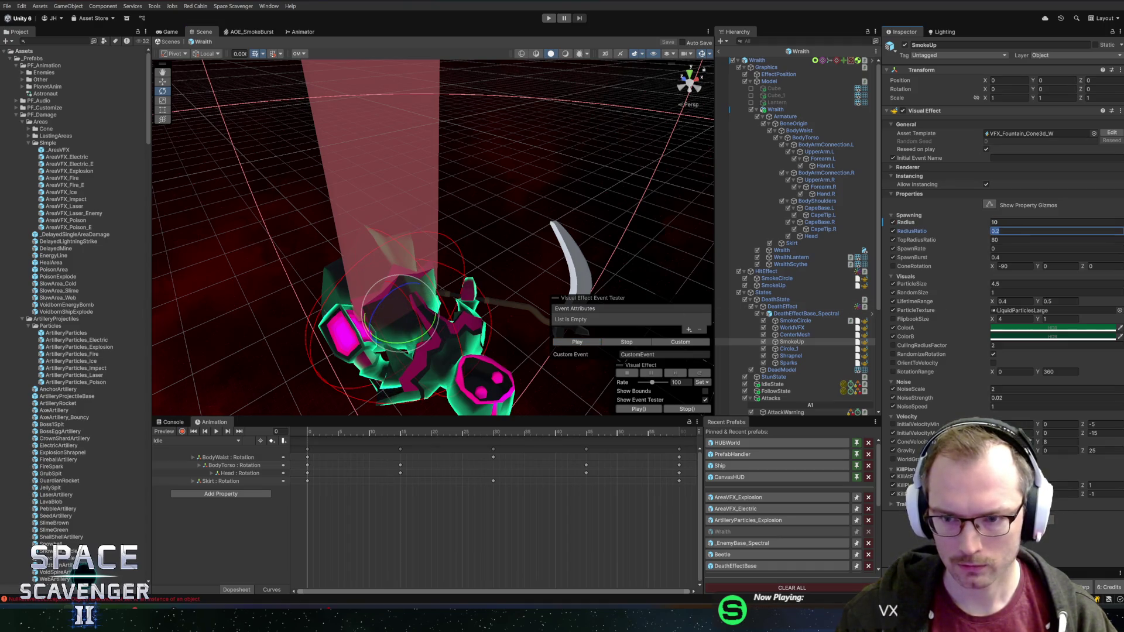
Step: Commit SmokeUp RadiusRatio 0.1, preview the Circle_1 ring, then select and play the Shrapnel emitter
{"action": "left_click", "coordinate": [576, 344]}
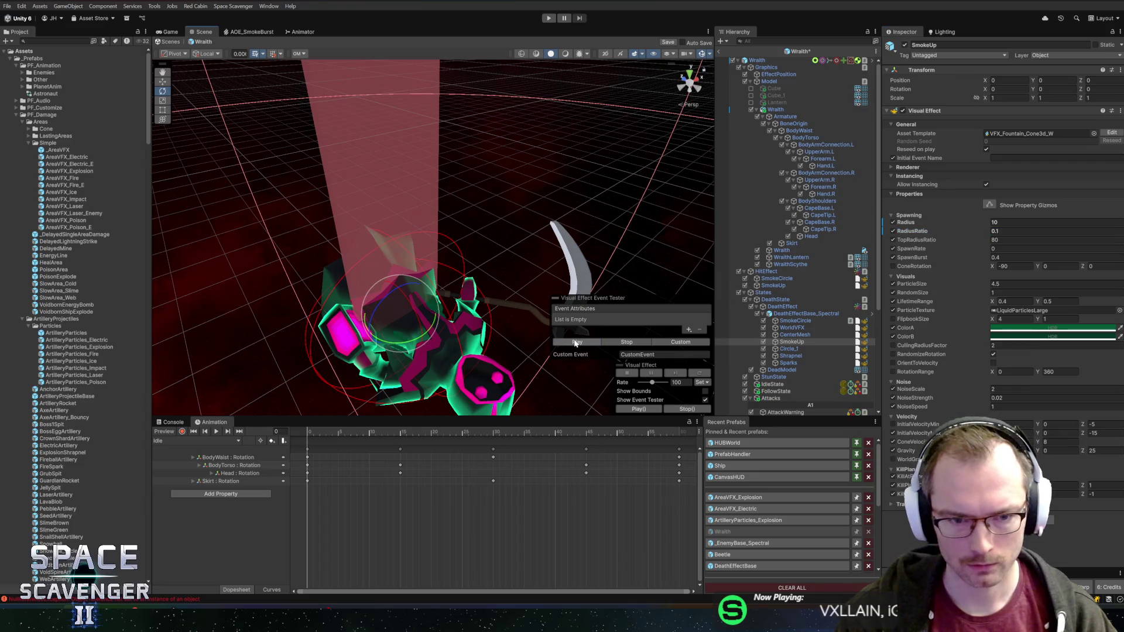
{"action": "left_click_drag", "start_coordinate": [575, 344], "coordinate": [683, 239]}
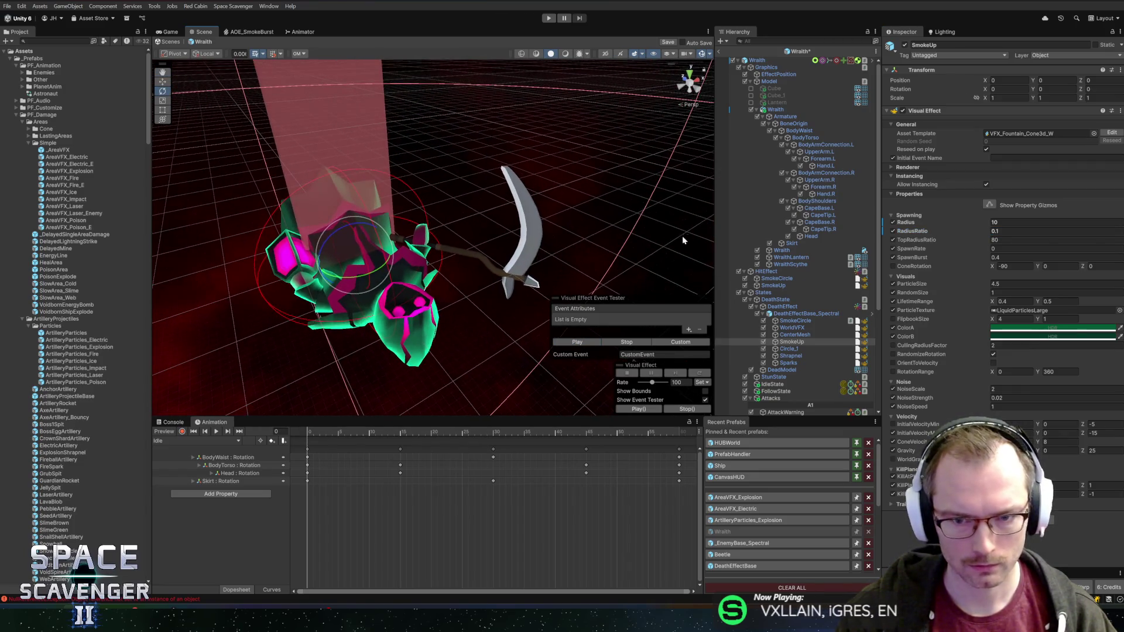
{"action": "left_click", "coordinate": [787, 349]}
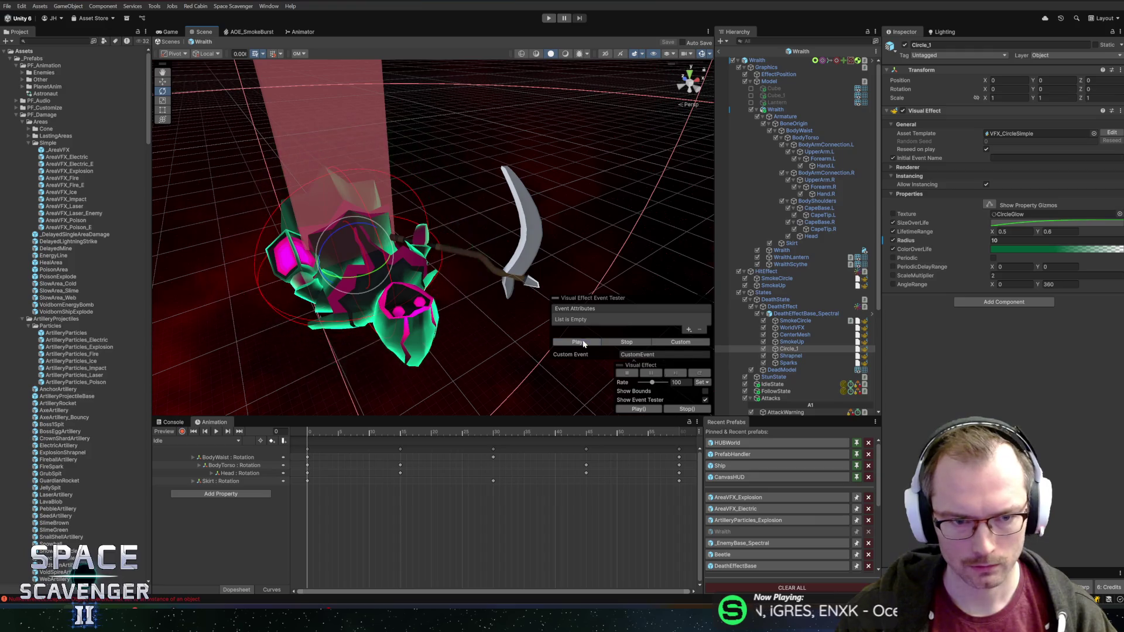
{"action": "left_click_drag", "start_coordinate": [583, 343], "coordinate": [595, 338]}
{"action": "left_click", "coordinate": [578, 341]}
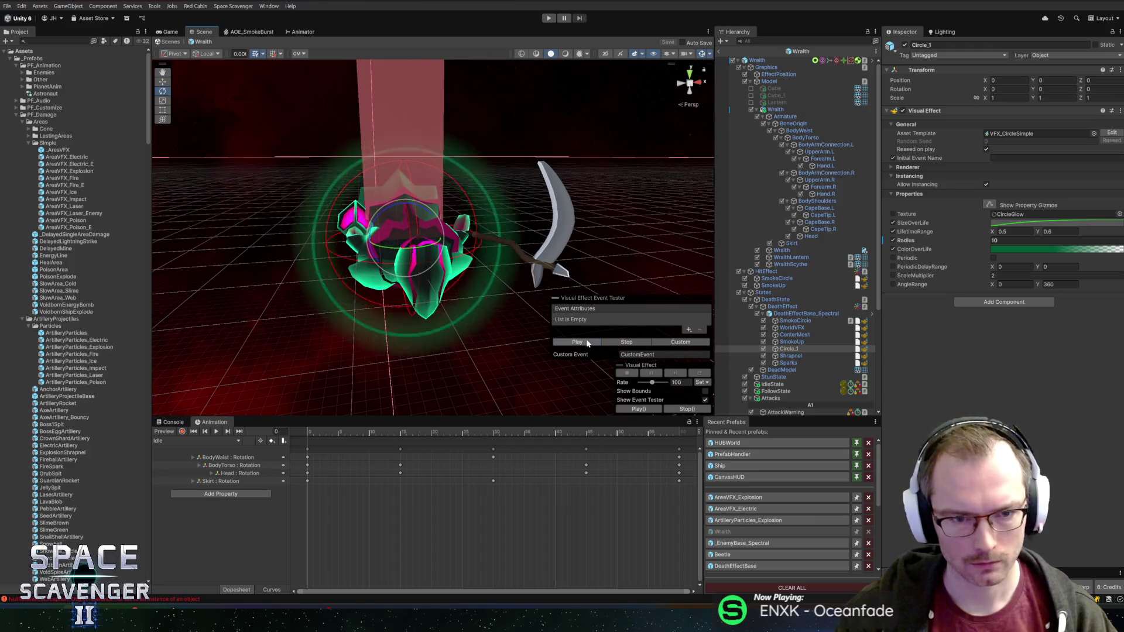
{"action": "left_click", "coordinate": [791, 356]}
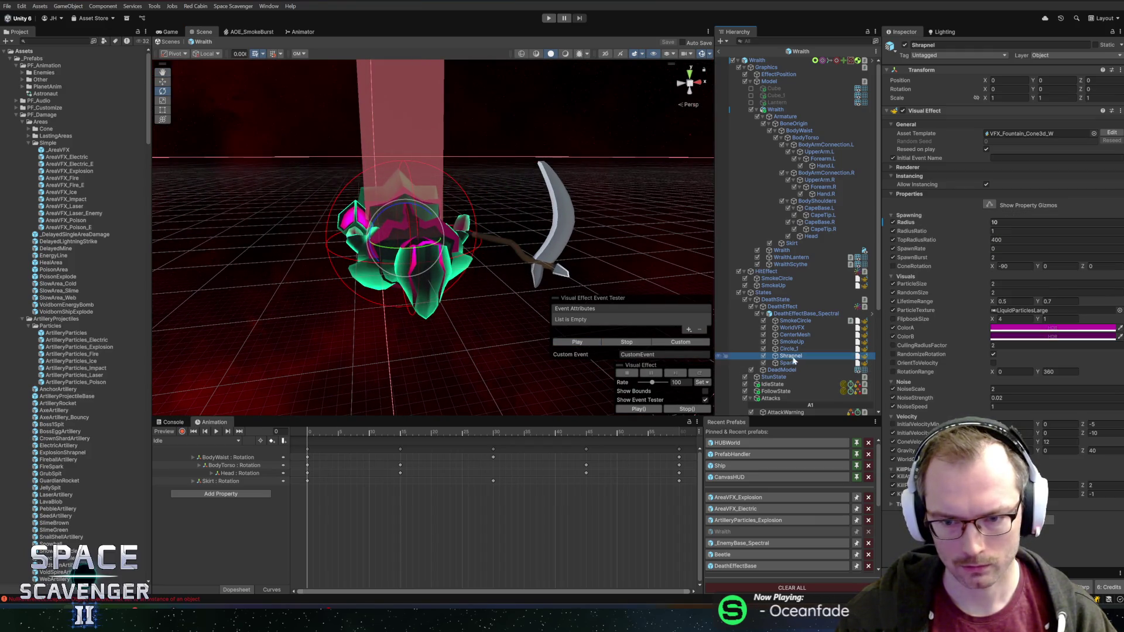
{"action": "left_click", "coordinate": [587, 343]}
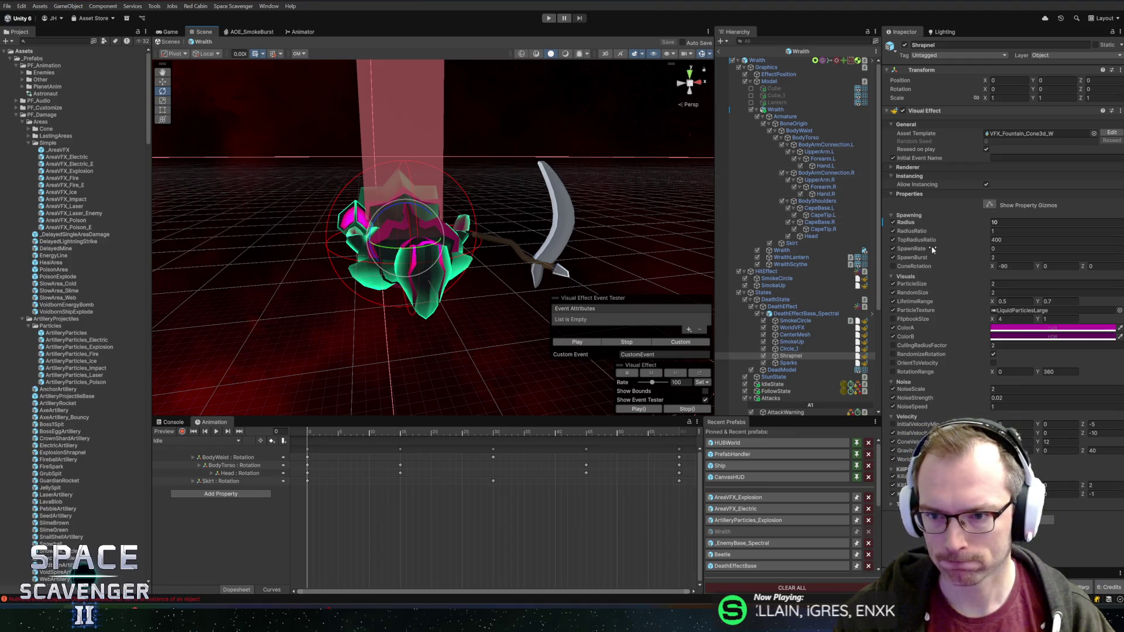
{"action": "type", "text": "0.5"}
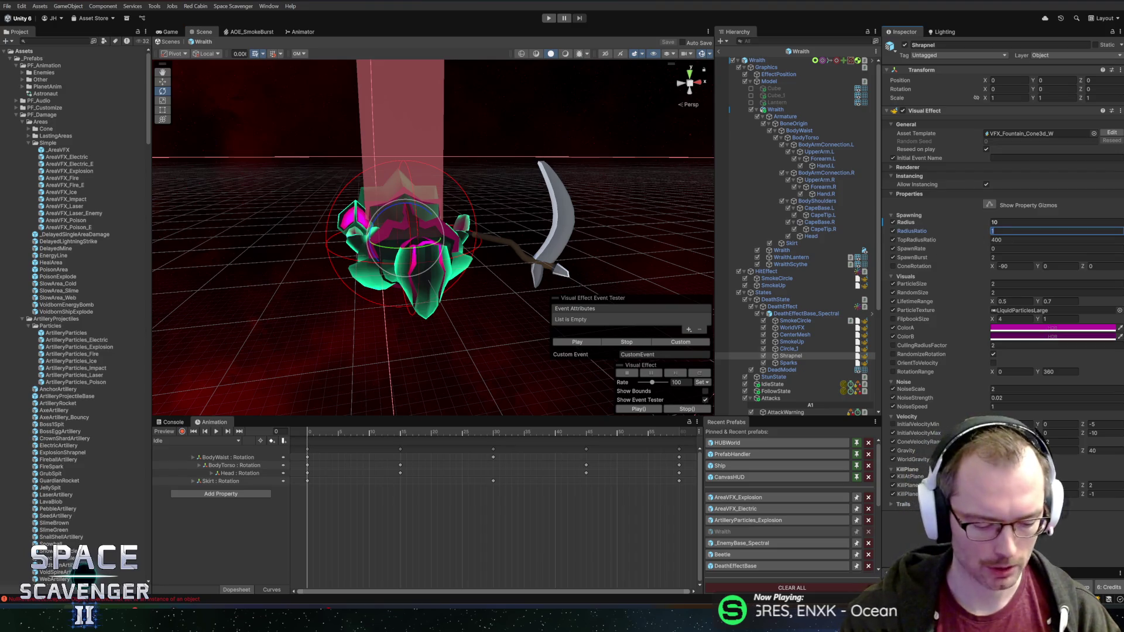
Step: Set Shrapnel RadiusRatio to 0.5 then 0.3, replaying the burst after each change
{"action": "left_click", "coordinate": [576, 342]}
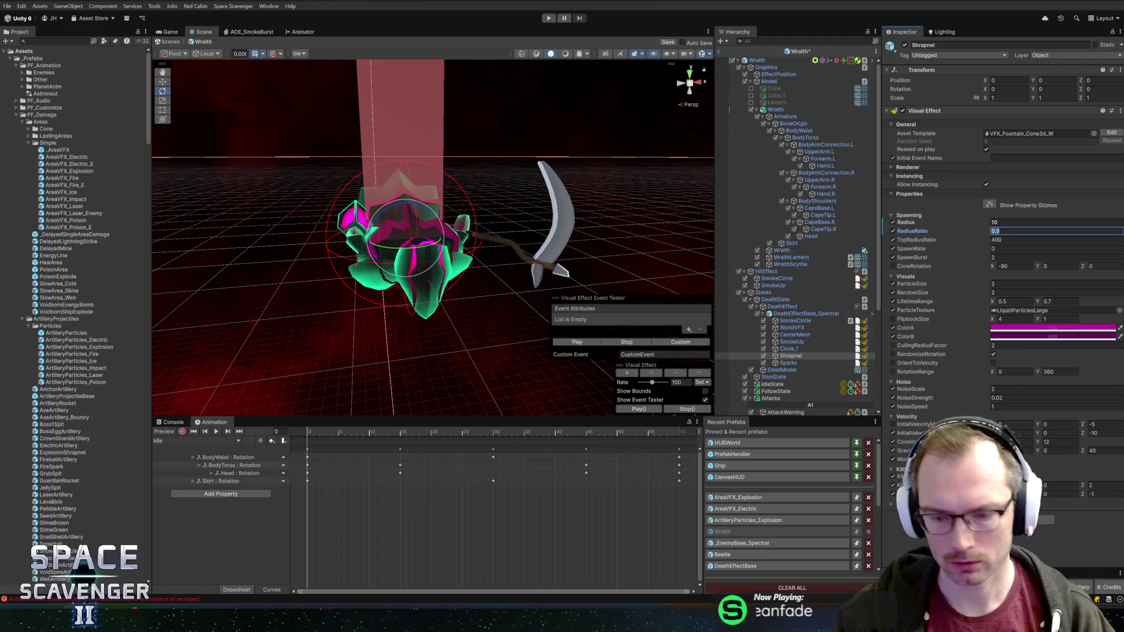
{"action": "left_click", "coordinate": [1001, 231]}
{"action": "left_click", "coordinate": [579, 343]}
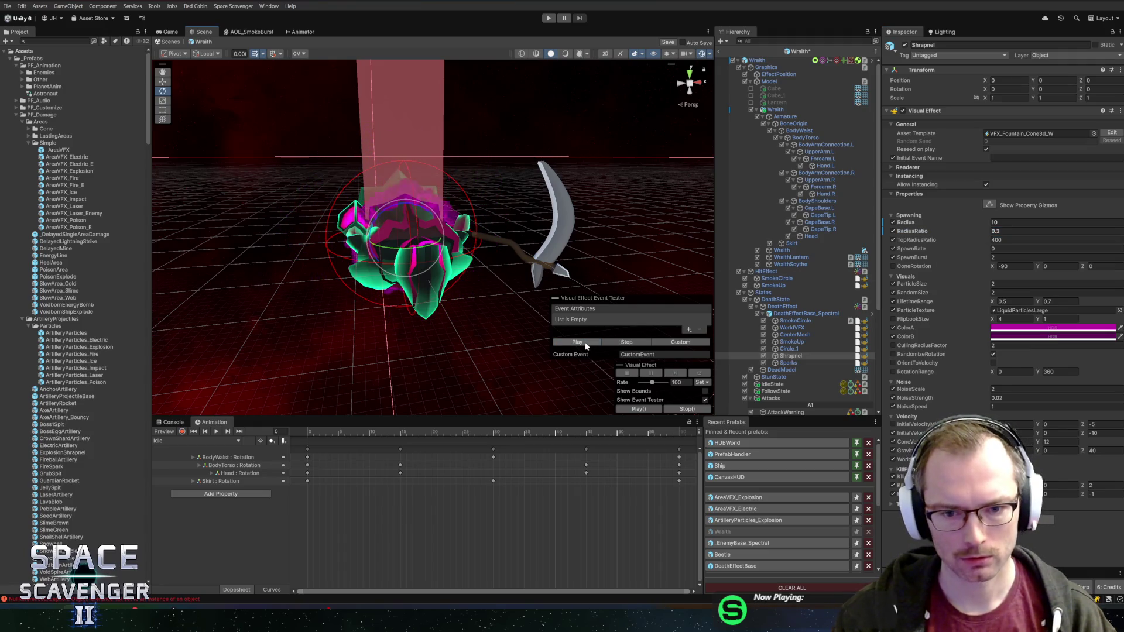
{"action": "scroll", "coordinate": [476, 223], "scroll_direction": "down", "scroll_amount": 3}
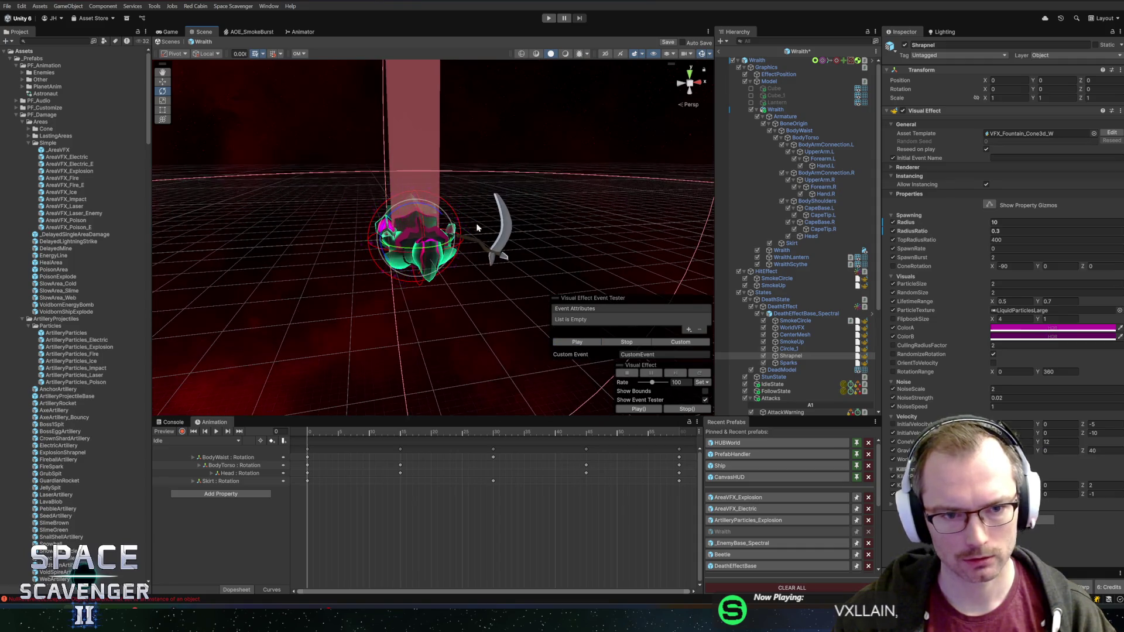
{"action": "scroll", "coordinate": [451, 157], "scroll_direction": "up", "scroll_amount": 2}
{"action": "scroll", "coordinate": [454, 183], "scroll_direction": "up", "scroll_amount": 2}
{"action": "left_click", "coordinate": [571, 342]}
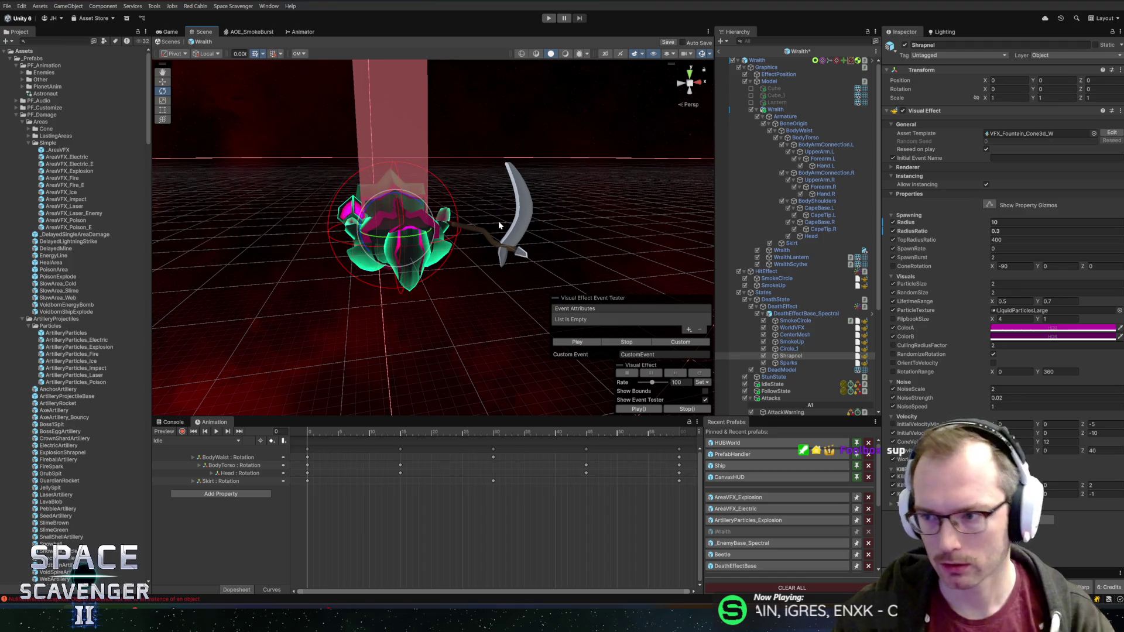
{"action": "scroll", "coordinate": [471, 194], "scroll_direction": "up", "scroll_amount": 2}
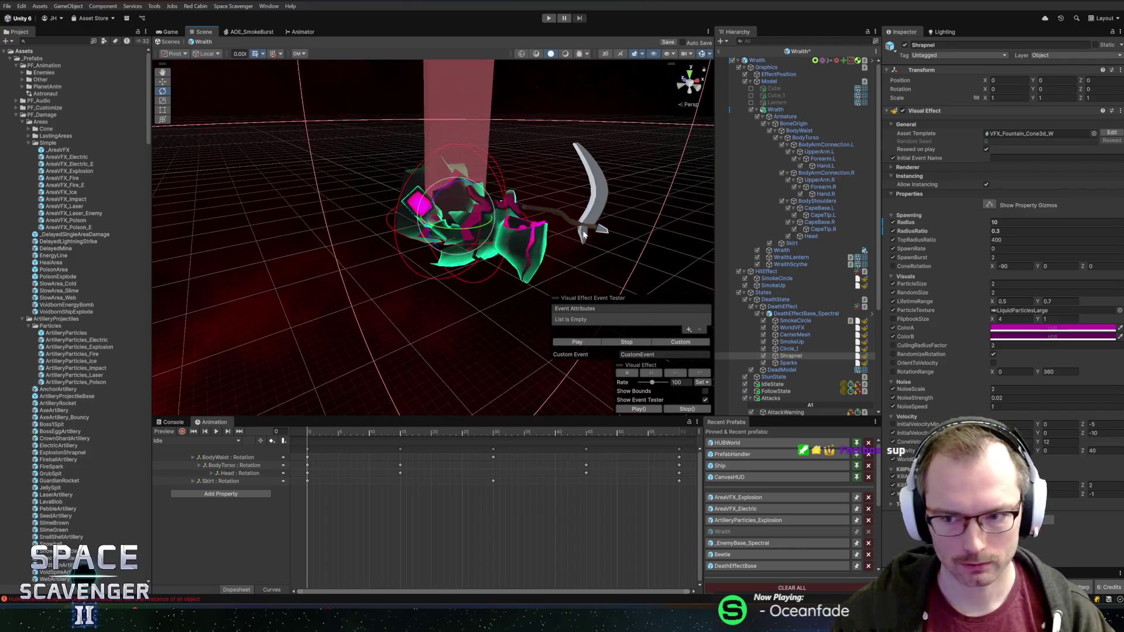
{"action": "left_click_drag", "start_coordinate": [431, 245], "coordinate": [527, 242]}
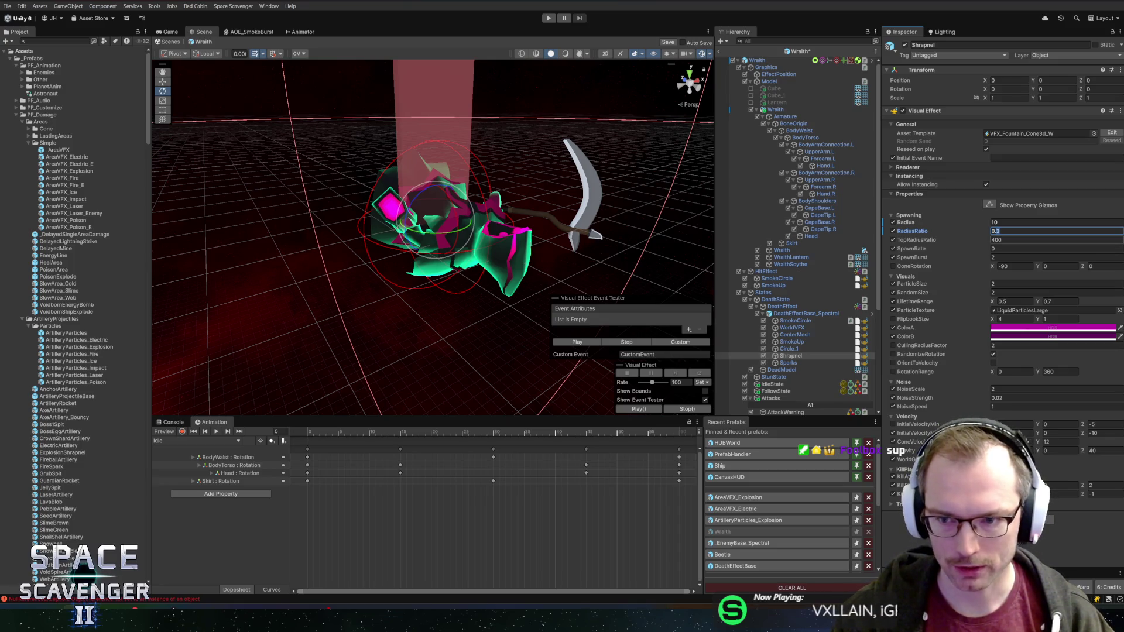
Step: Set Shrapnel SpawnBurst to 0.1 and replay the death effect to judge it
{"action": "left_click", "coordinate": [1009, 258]}
{"action": "type", "text": "1"}
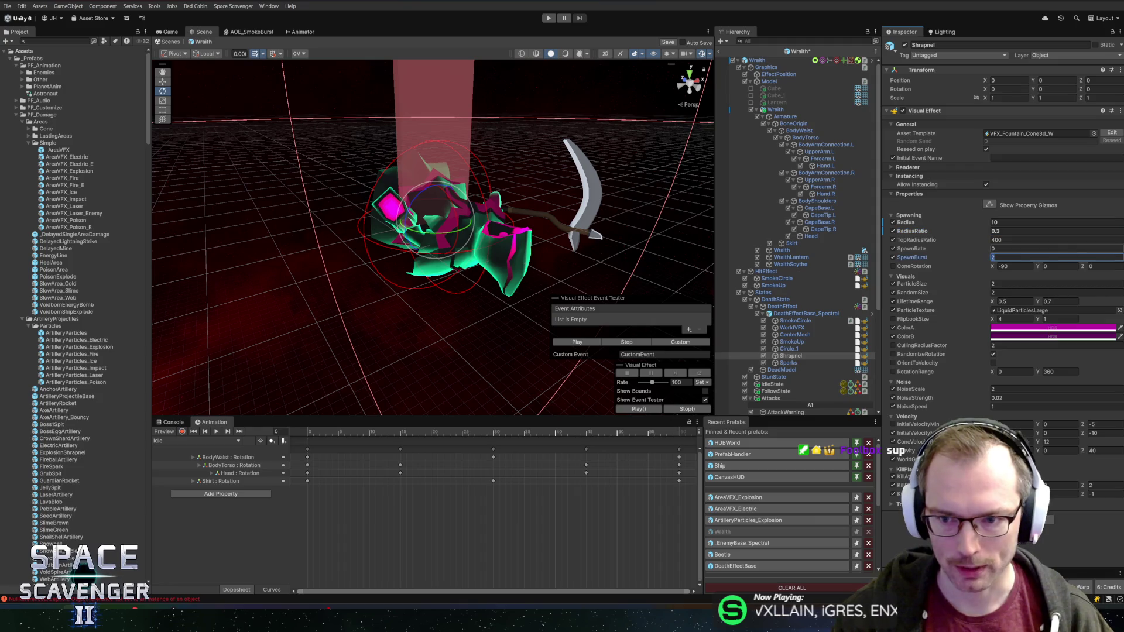
{"action": "left_click", "coordinate": [579, 344]}
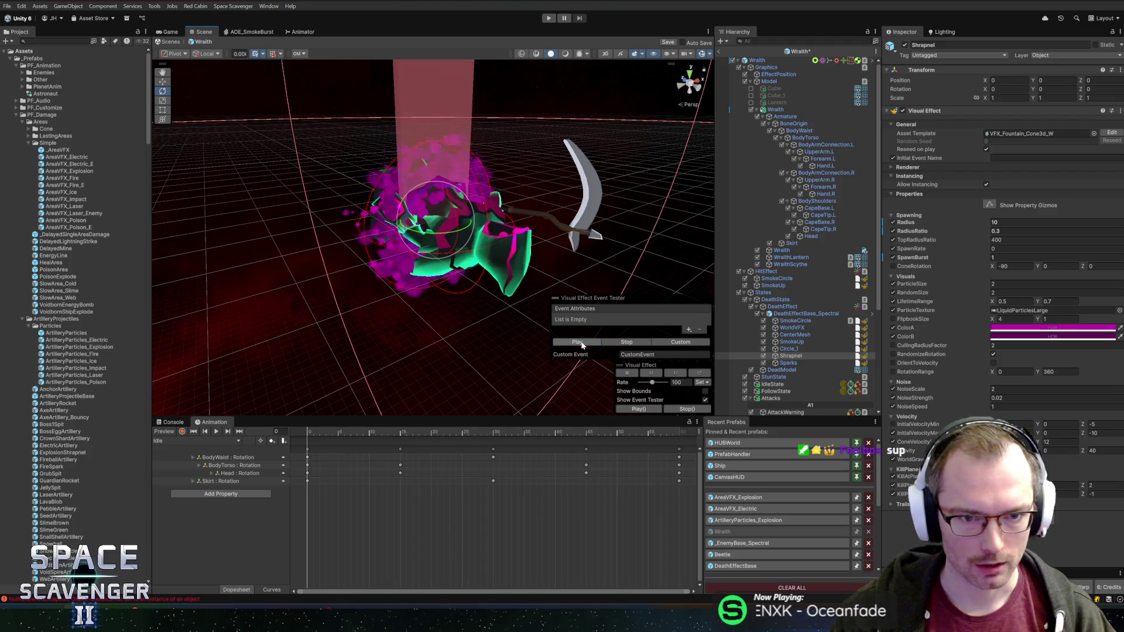
{"action": "key", "text": "Return"}
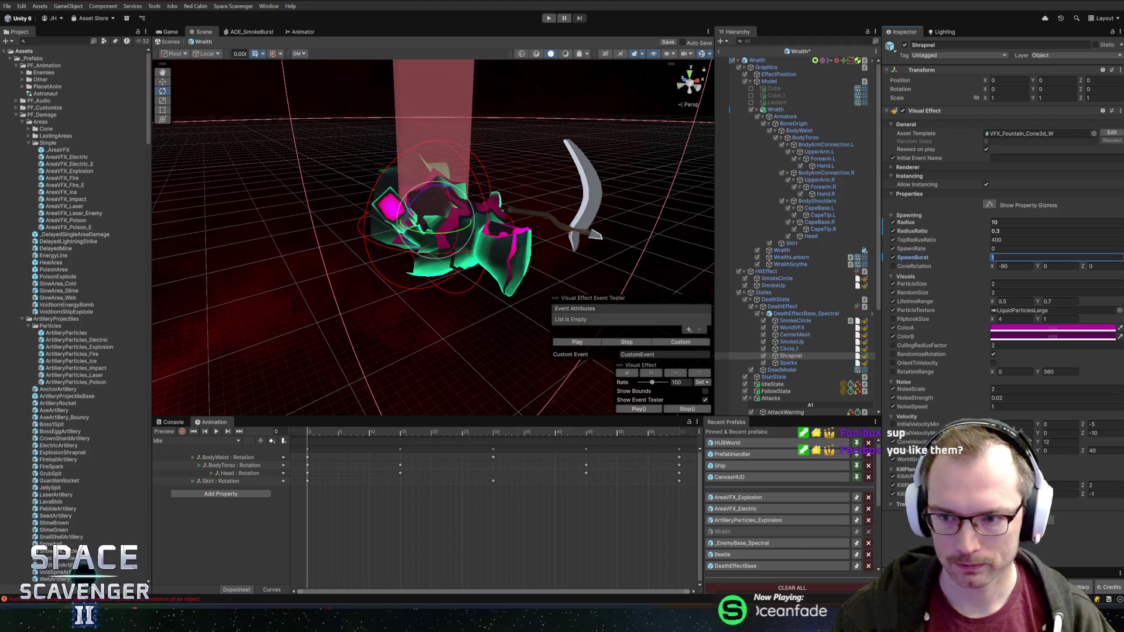
{"action": "type", "text": "0.1"}
{"action": "left_click", "coordinate": [593, 345]}
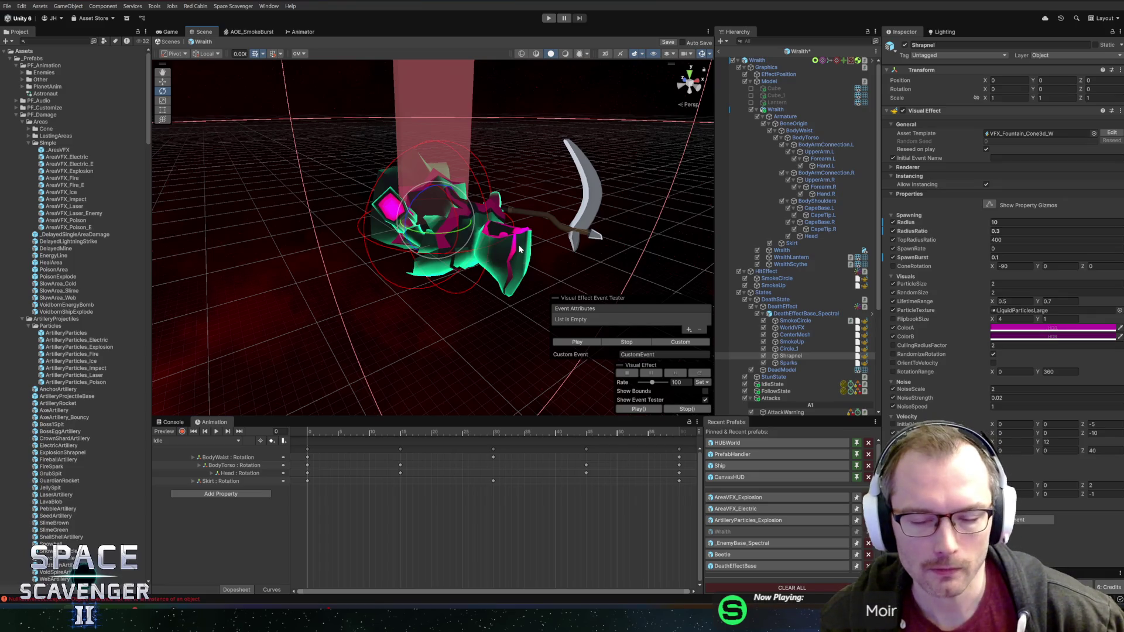
{"action": "left_click", "coordinate": [572, 342]}
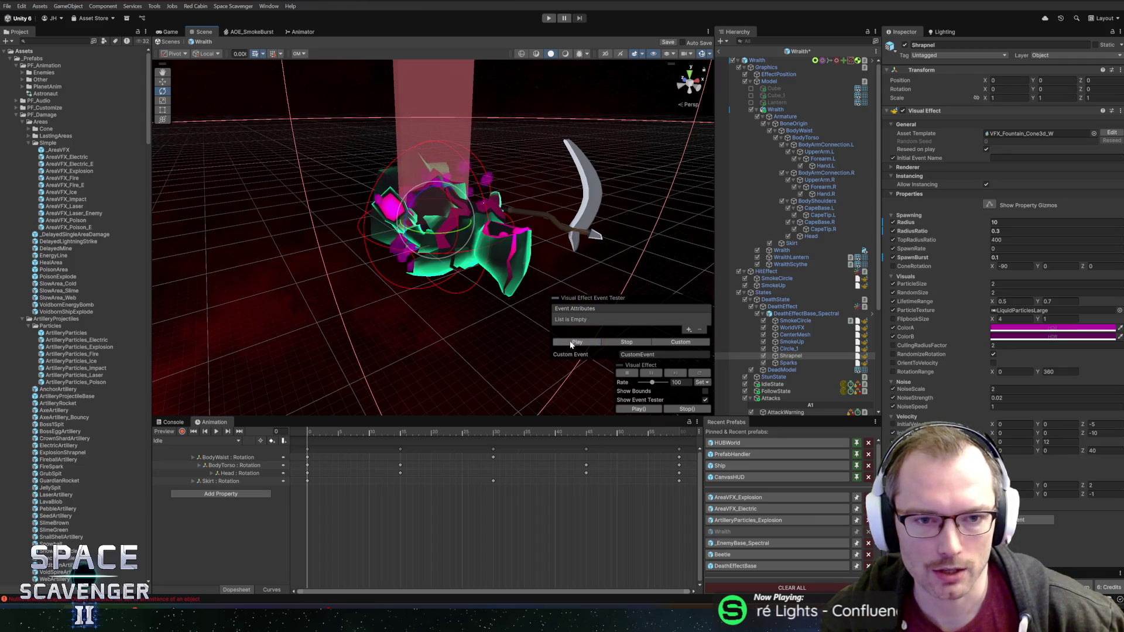
{"action": "left_click", "coordinate": [573, 341]}
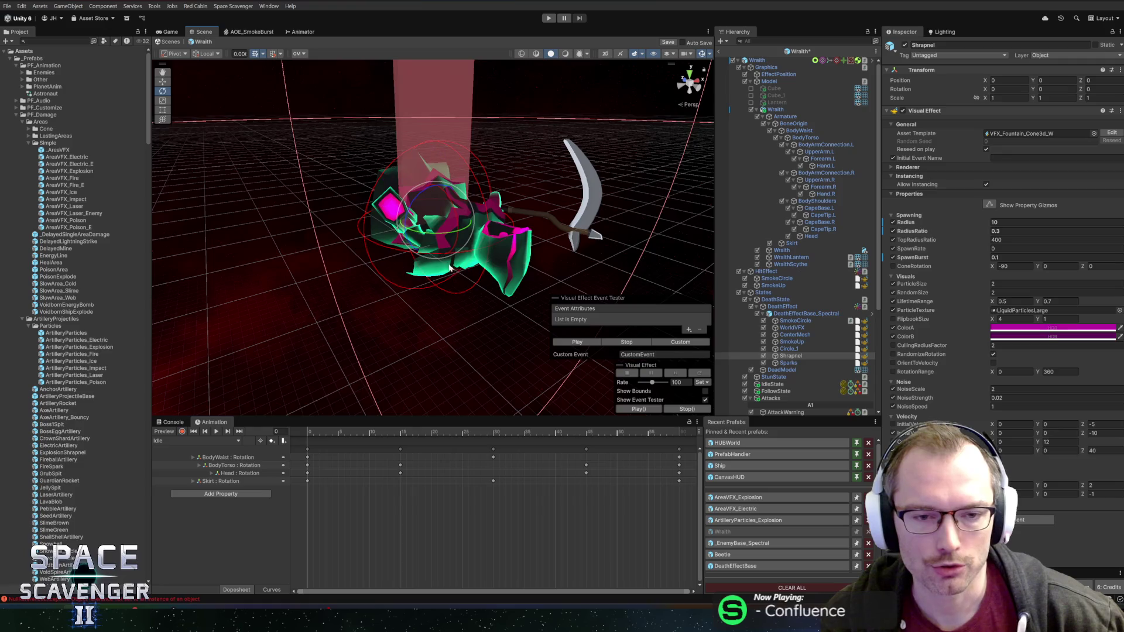
{"action": "left_click_drag", "start_coordinate": [565, 330], "coordinate": [569, 352]}
{"action": "left_click", "coordinate": [576, 343]}
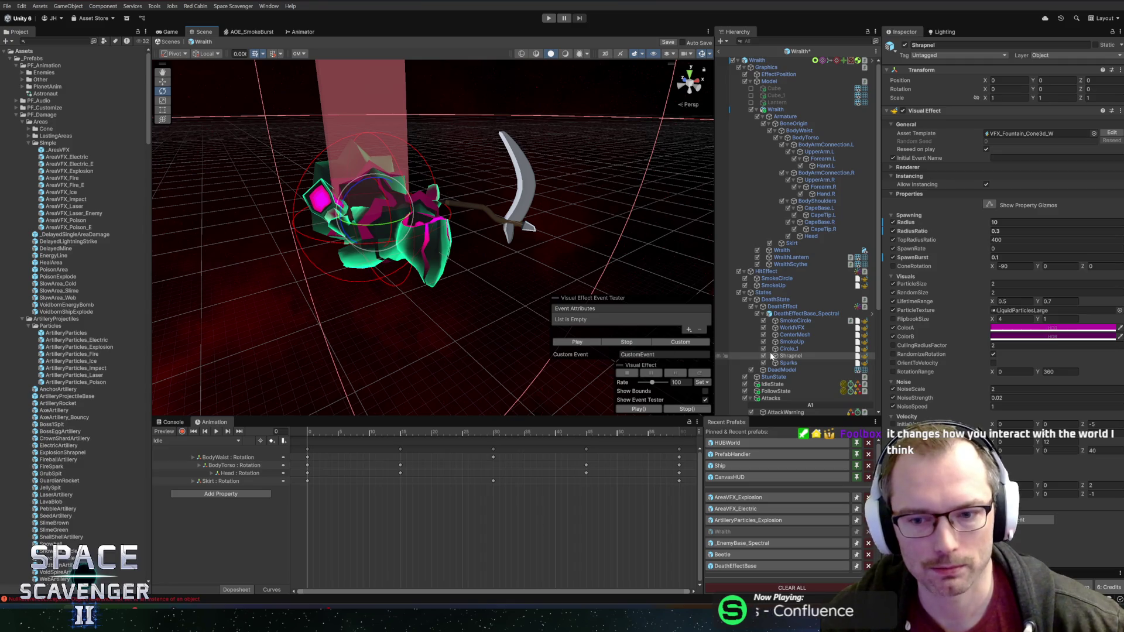
{"action": "left_click", "coordinate": [796, 320], "text": "shift"}
{"action": "left_click", "coordinate": [578, 342]}
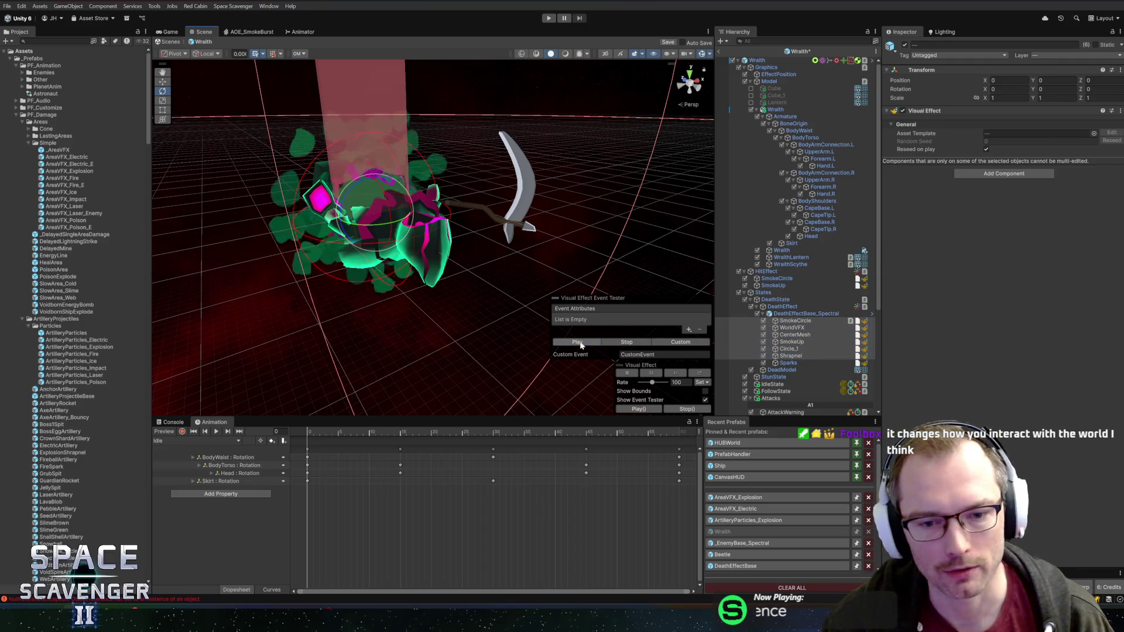
{"action": "left_click", "coordinate": [806, 363]}
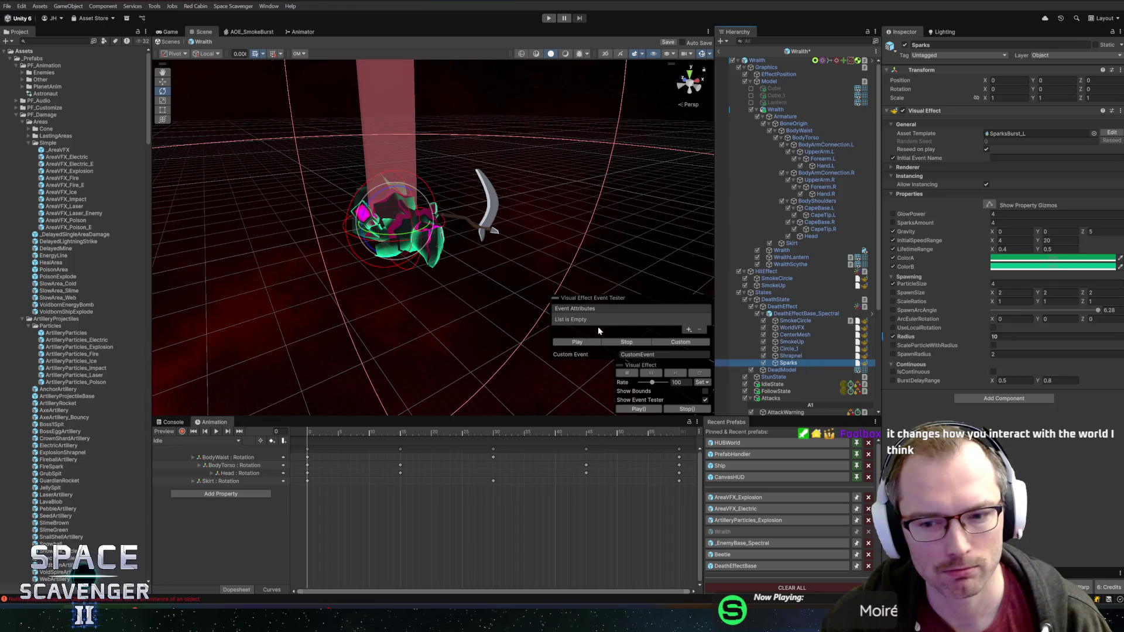
{"action": "left_click", "coordinate": [580, 343]}
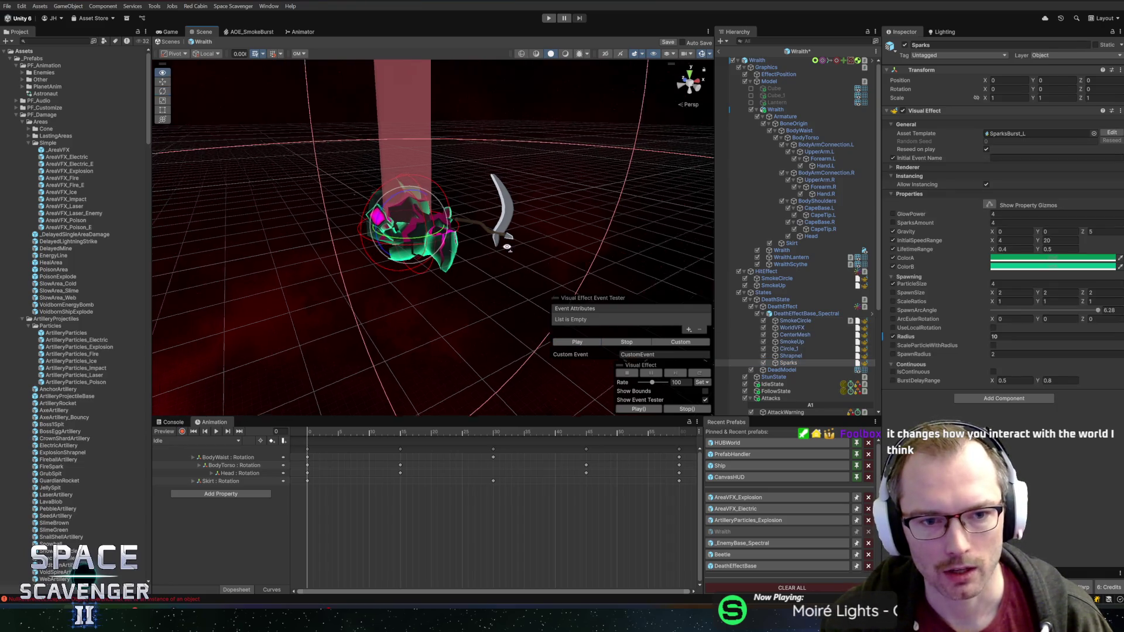
{"action": "scroll", "coordinate": [457, 239], "scroll_direction": "up", "scroll_amount": 3}
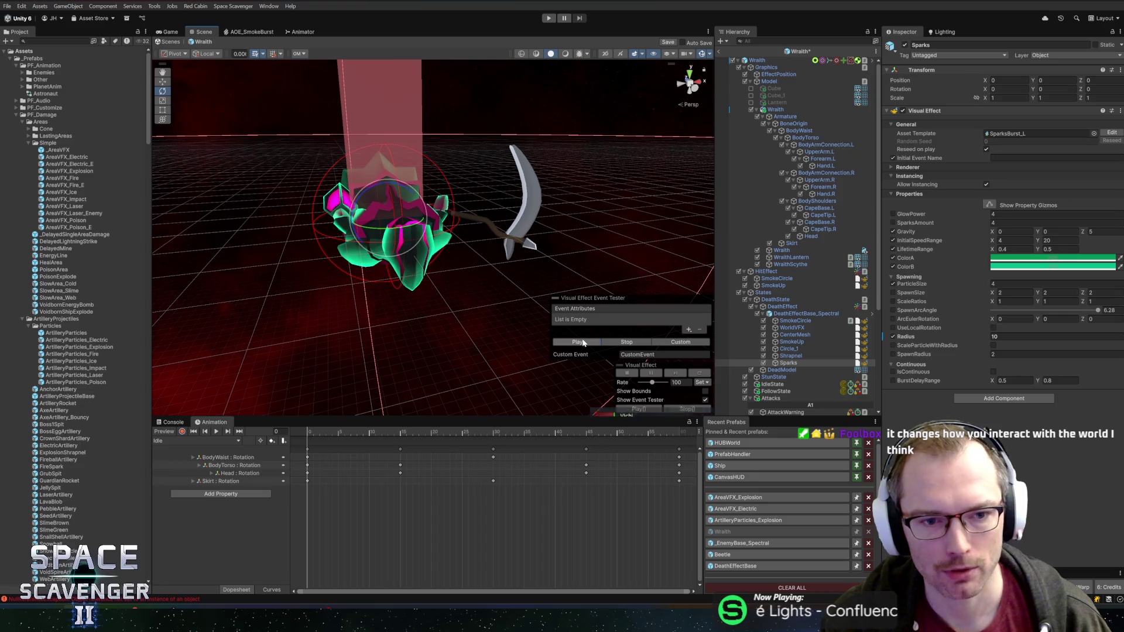
{"action": "left_click_drag", "start_coordinate": [524, 267], "coordinate": [535, 258]}
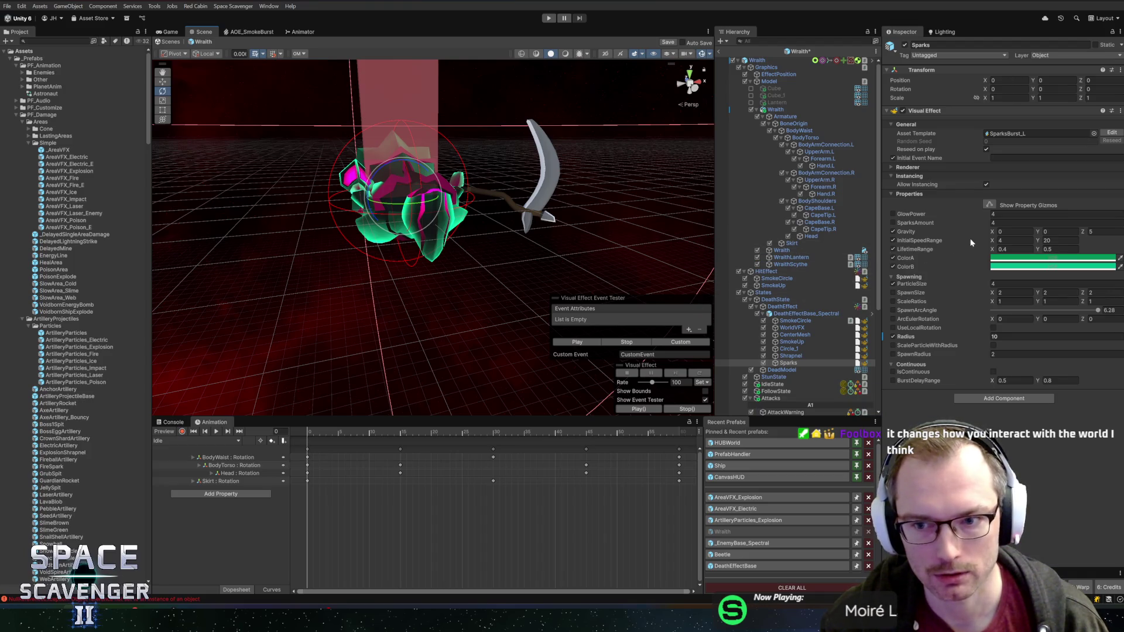
{"action": "left_click", "coordinate": [998, 222]}
{"action": "type", "text": "10"}
{"action": "key", "text": "Escape"}
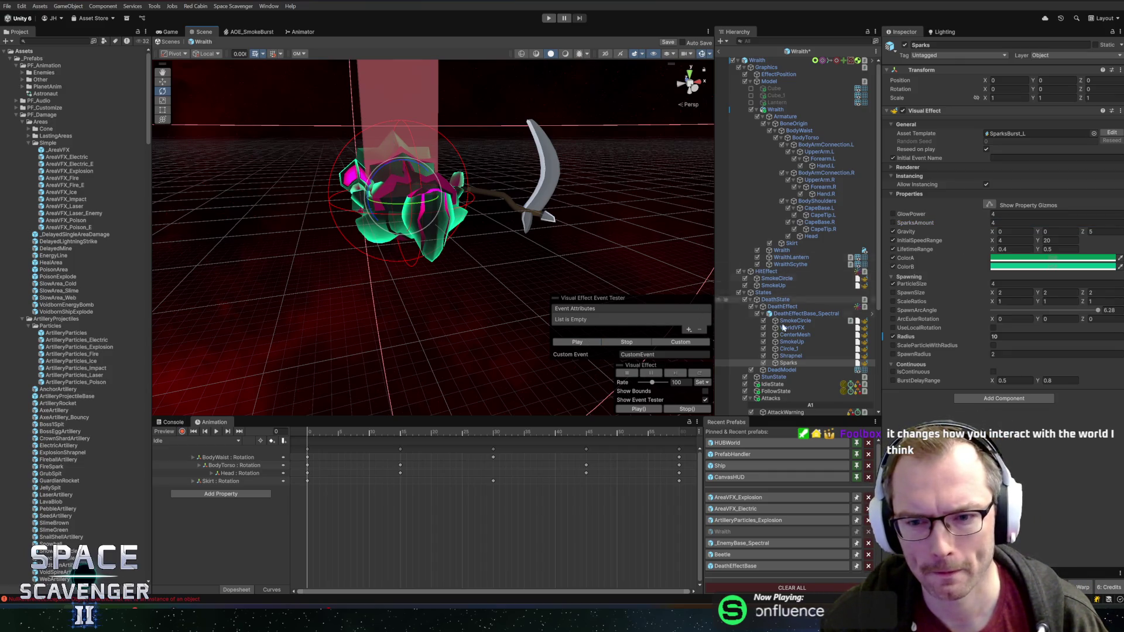
{"action": "left_click", "coordinate": [790, 320], "text": "shift"}
{"action": "left_click", "coordinate": [580, 341]}
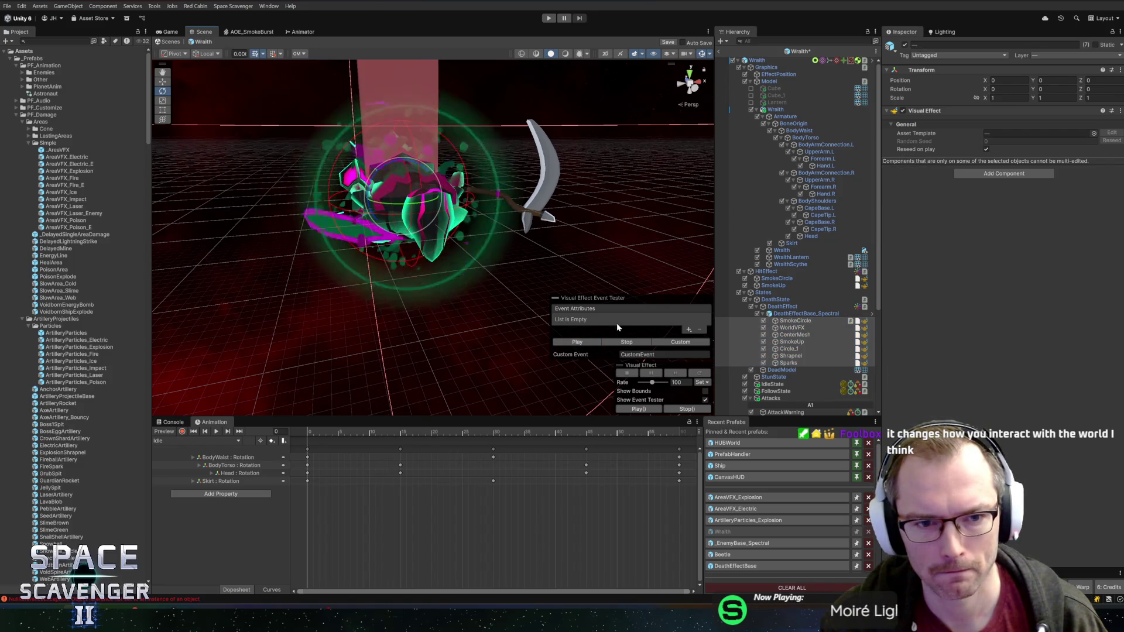
Step: Select DeathEffectBase_Spectral, then WorldVFX, and bring up the Radius property's override options
{"action": "left_click", "coordinate": [818, 318]}
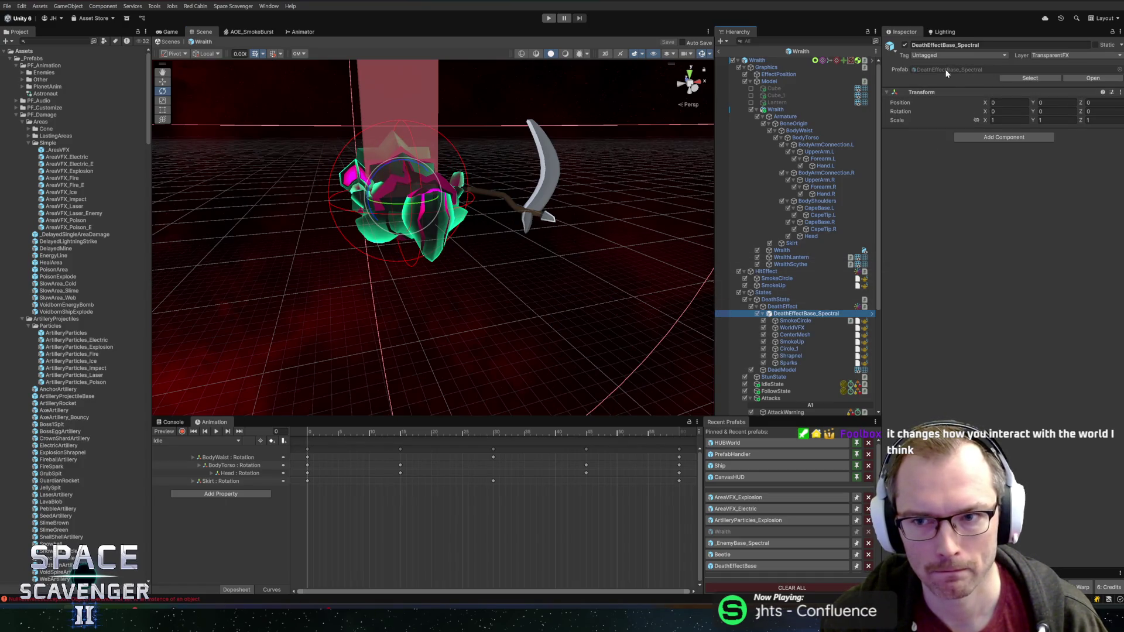
{"action": "left_click", "coordinate": [800, 321]}
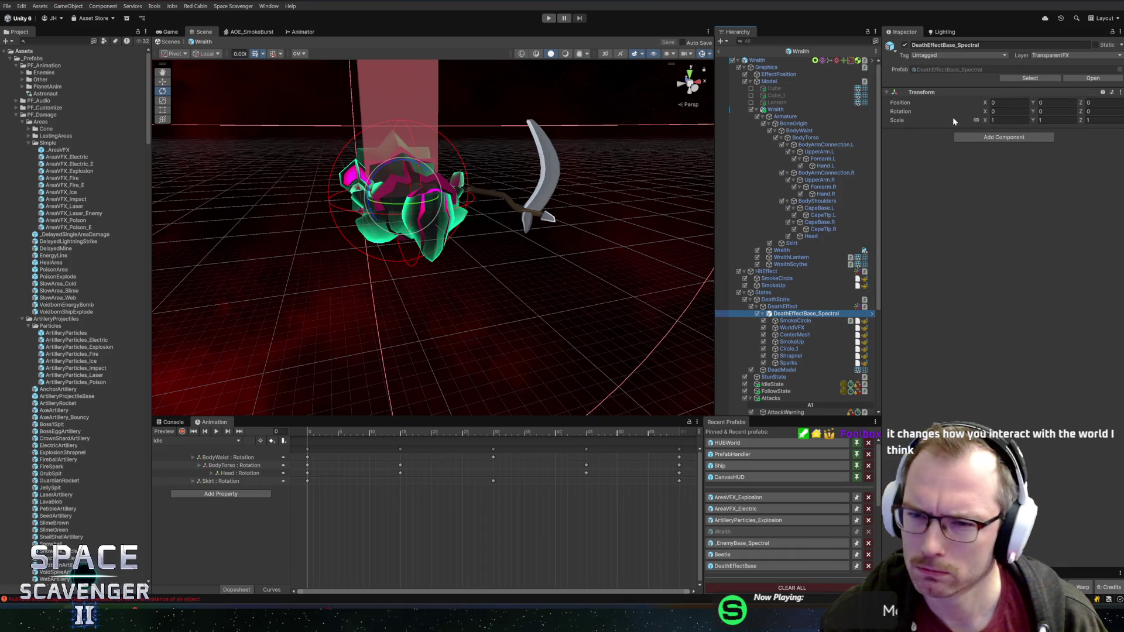
{"action": "key", "text": "Down"}
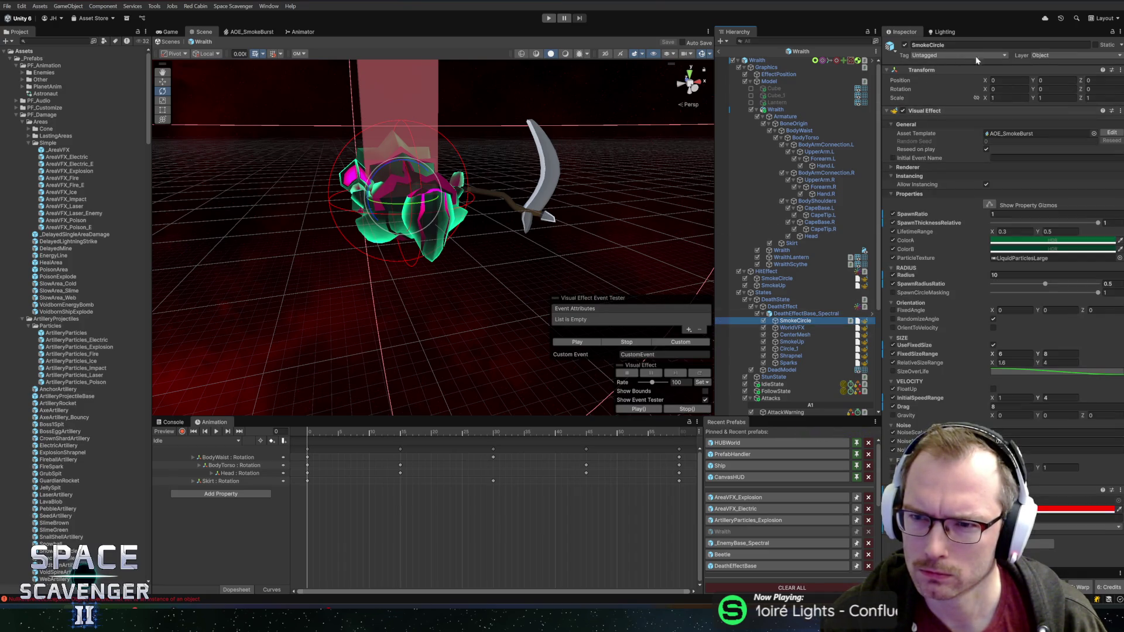
{"action": "left_click", "coordinate": [800, 314]}
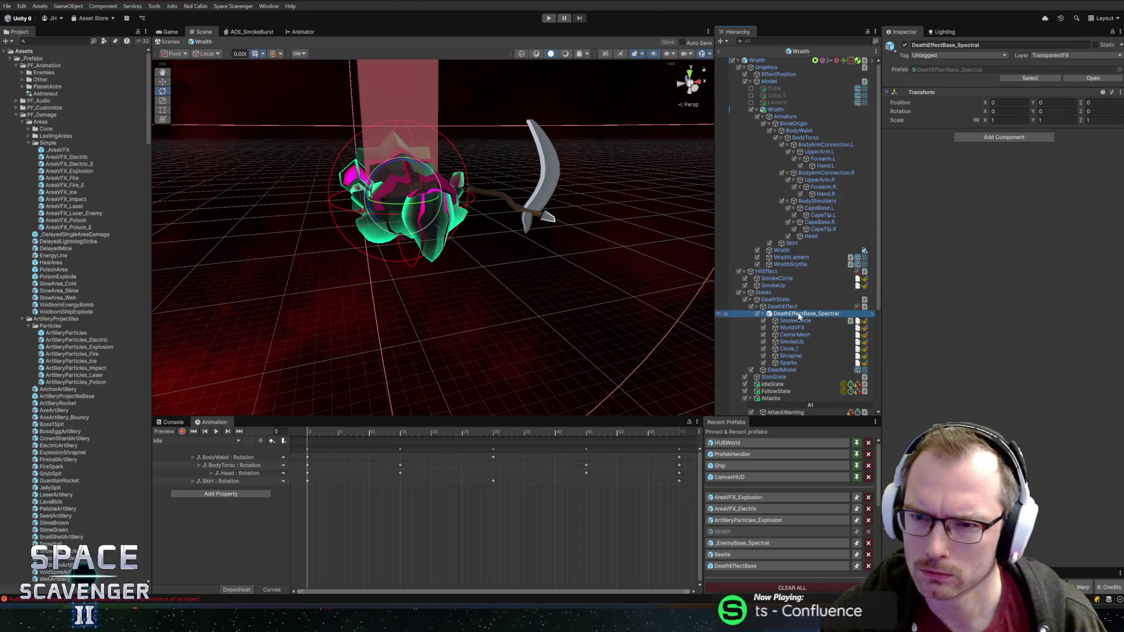
{"action": "left_click", "coordinate": [812, 328]}
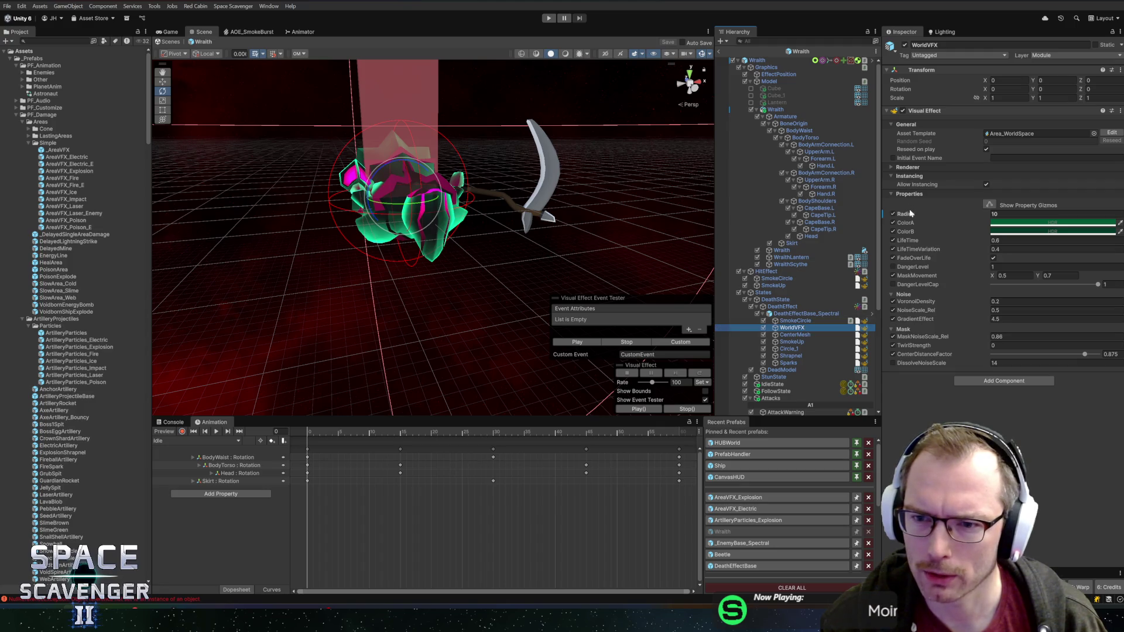
{"action": "right_click", "coordinate": [905, 213]}
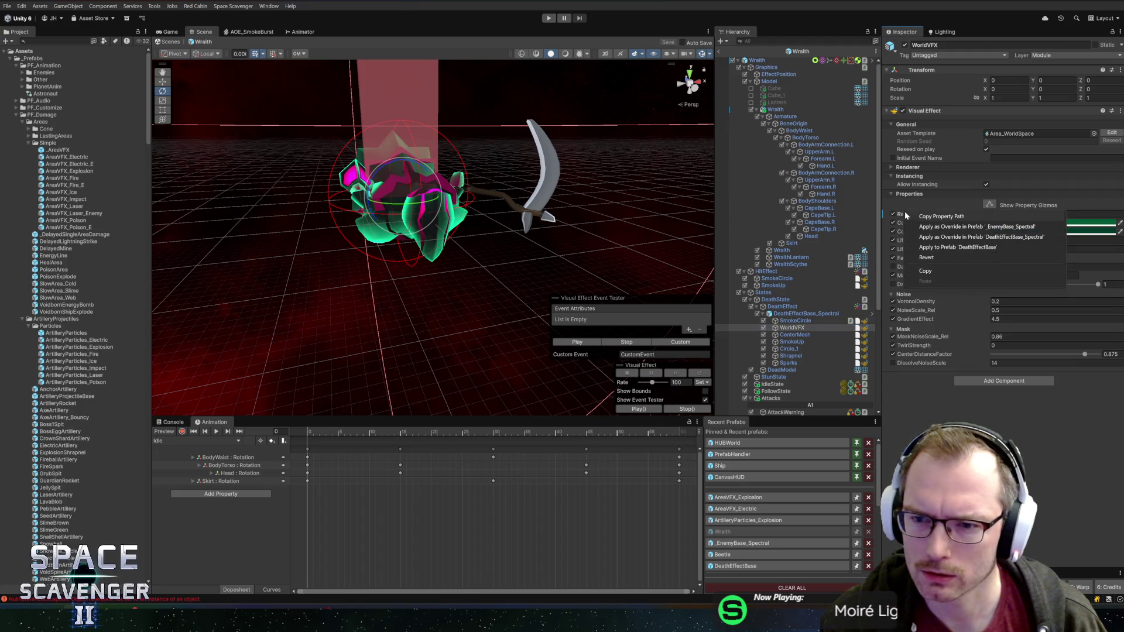
Step: Apply WorldVFX Radius override to DeathEffectBase_Spectral and SmokeCircle SpawnRatio to DeathEffectBase
{"action": "left_click", "coordinate": [942, 245]}
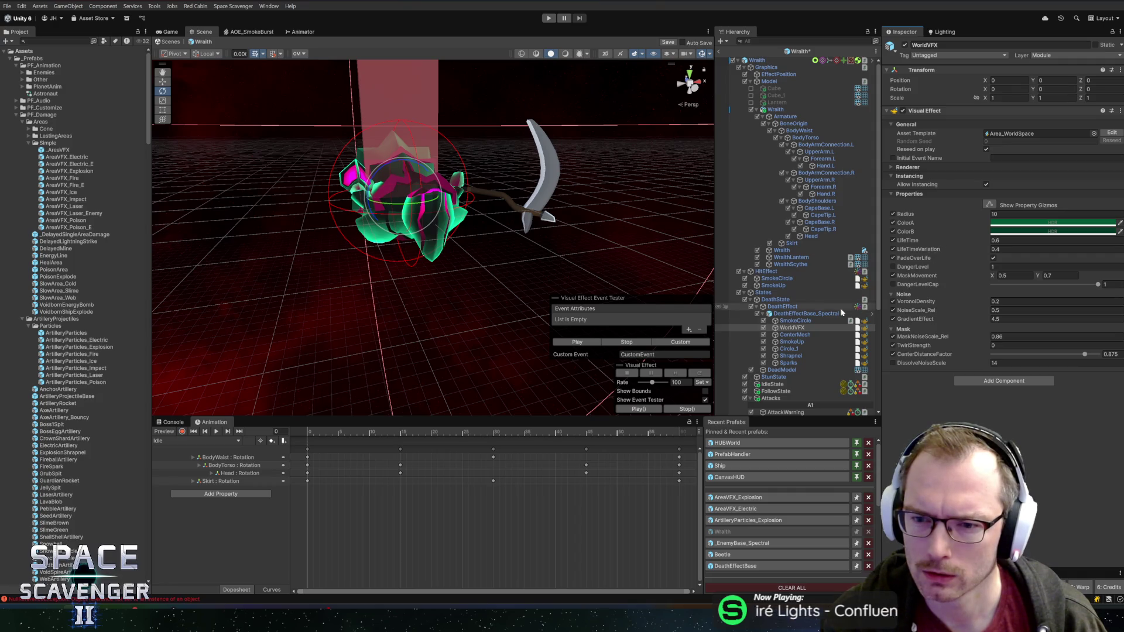
{"action": "left_click", "coordinate": [795, 322]}
{"action": "right_click", "coordinate": [918, 214]}
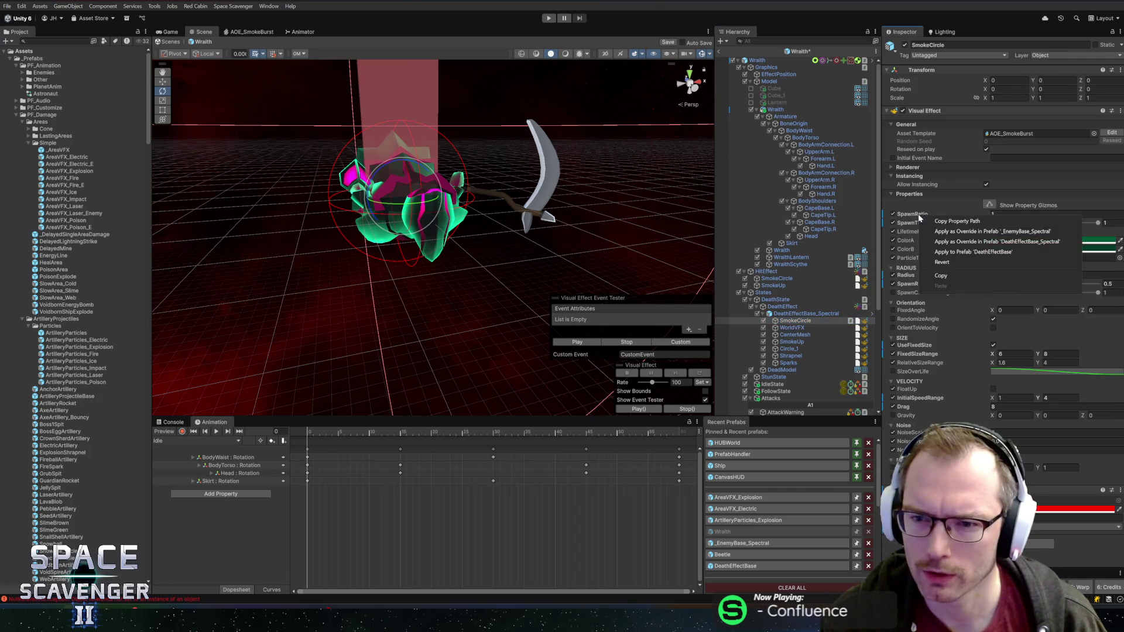
{"action": "left_click", "coordinate": [952, 251]}
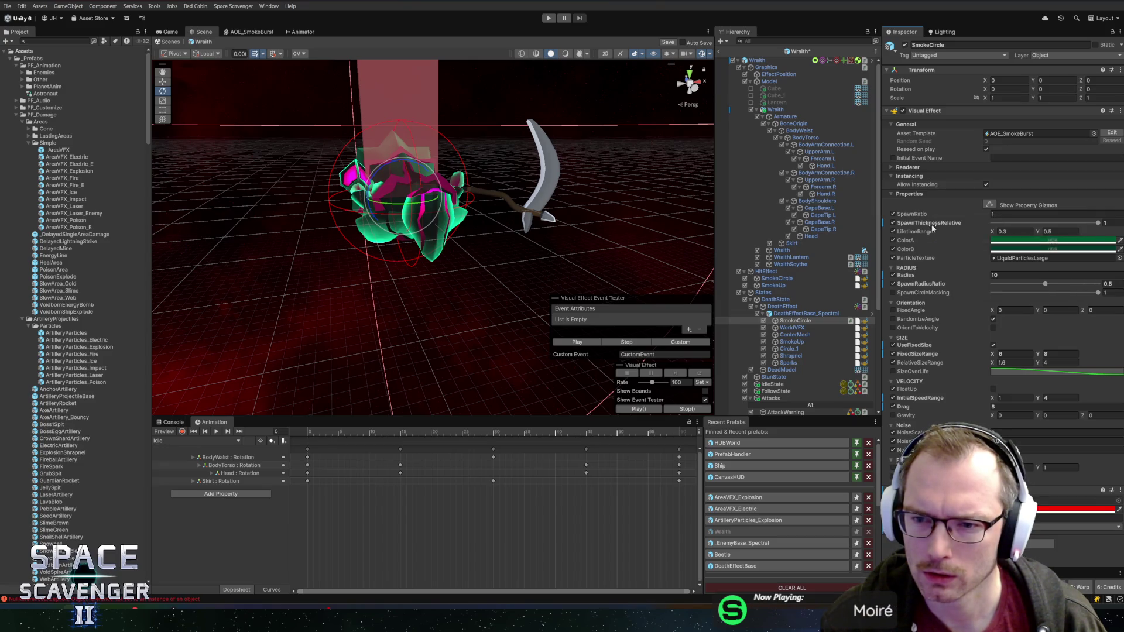
Step: Apply SmokeCircle SpawnThicknessRelative override to DeathEffectBase_Spectral and bring up Radius options
{"action": "right_click", "coordinate": [933, 228]}
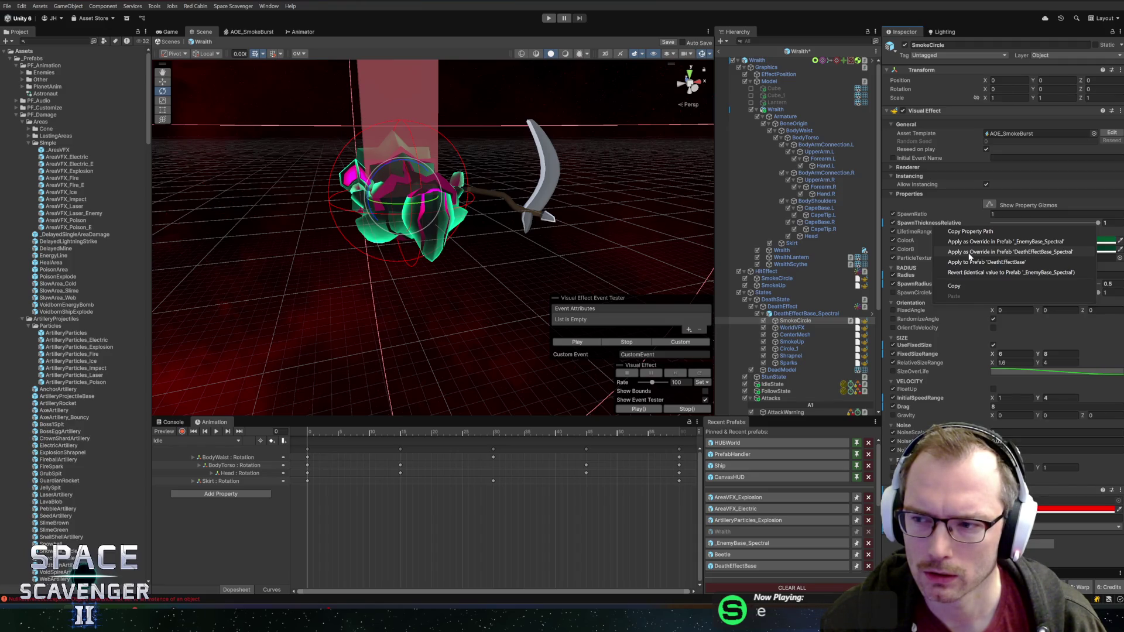
{"action": "left_click", "coordinate": [970, 256]}
{"action": "right_click", "coordinate": [913, 278]}
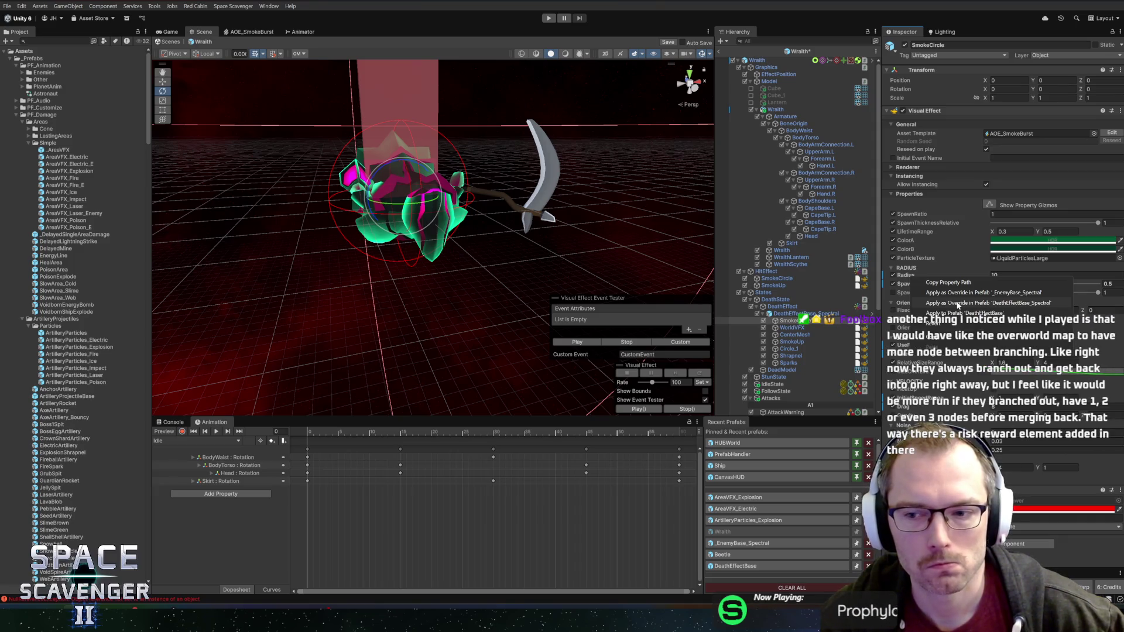
Step: Apply SmokeCircle's Radius and SpawnRadiusRatio overrides to DeathEffectBase_Spectral, then enter Play mode
{"action": "left_click", "coordinate": [959, 304]}
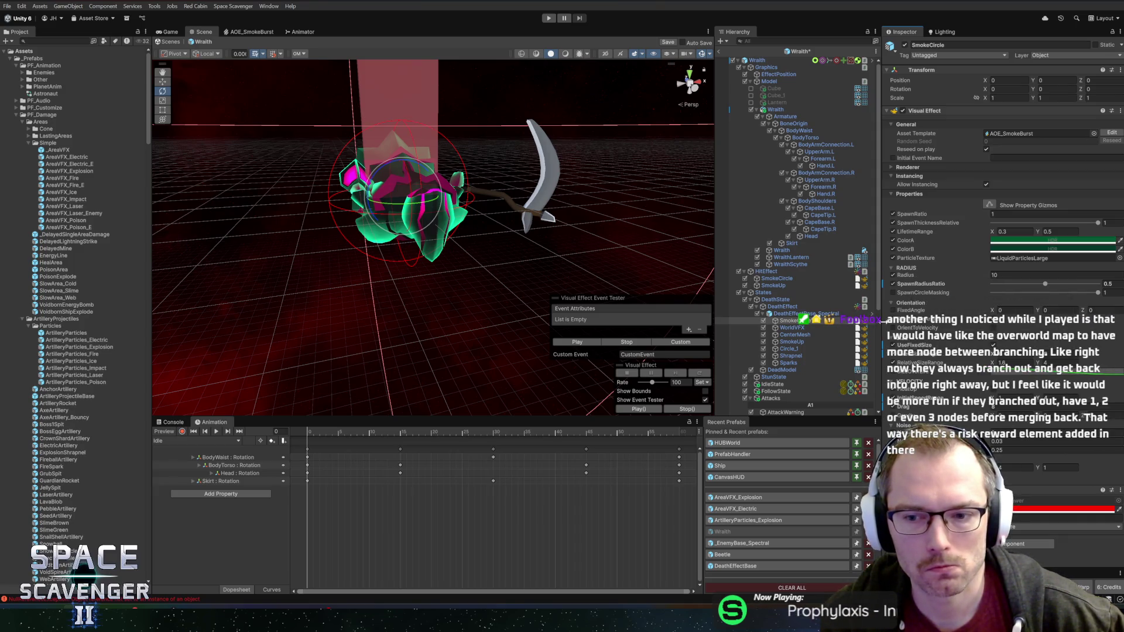
{"action": "right_click", "coordinate": [917, 287]}
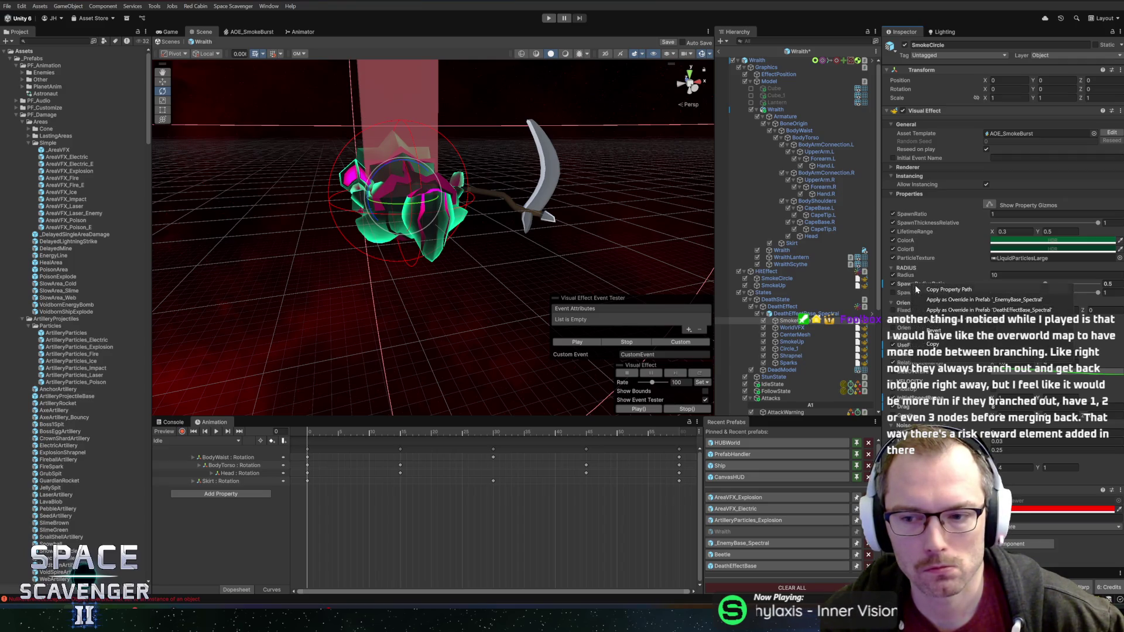
{"action": "left_click", "coordinate": [953, 310]}
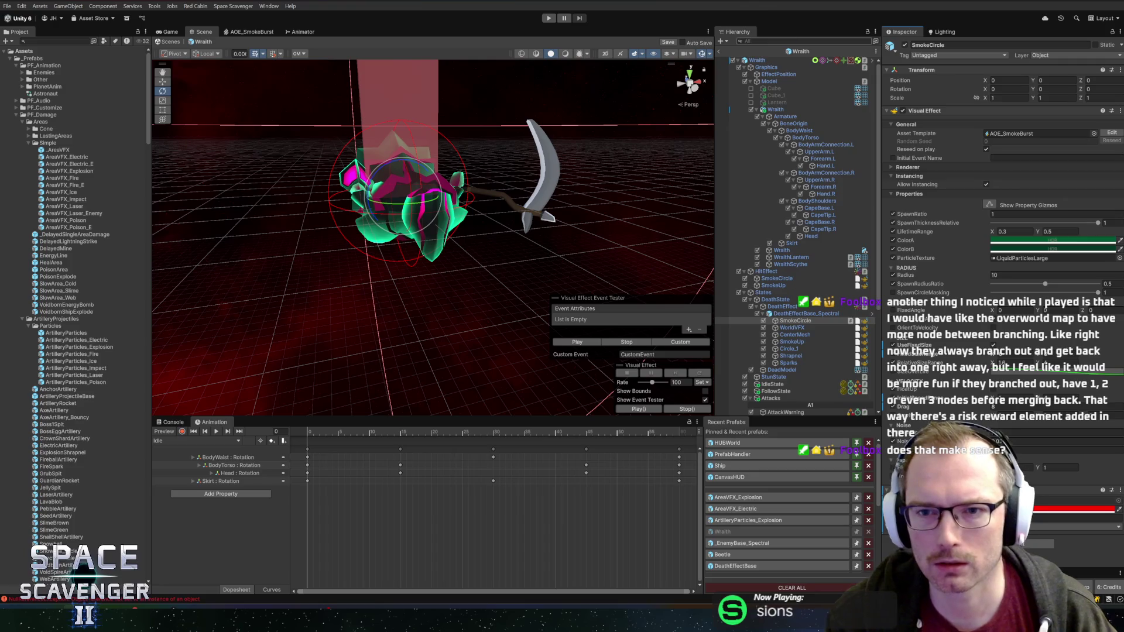
{"action": "key", "text": "ctrl+p"}
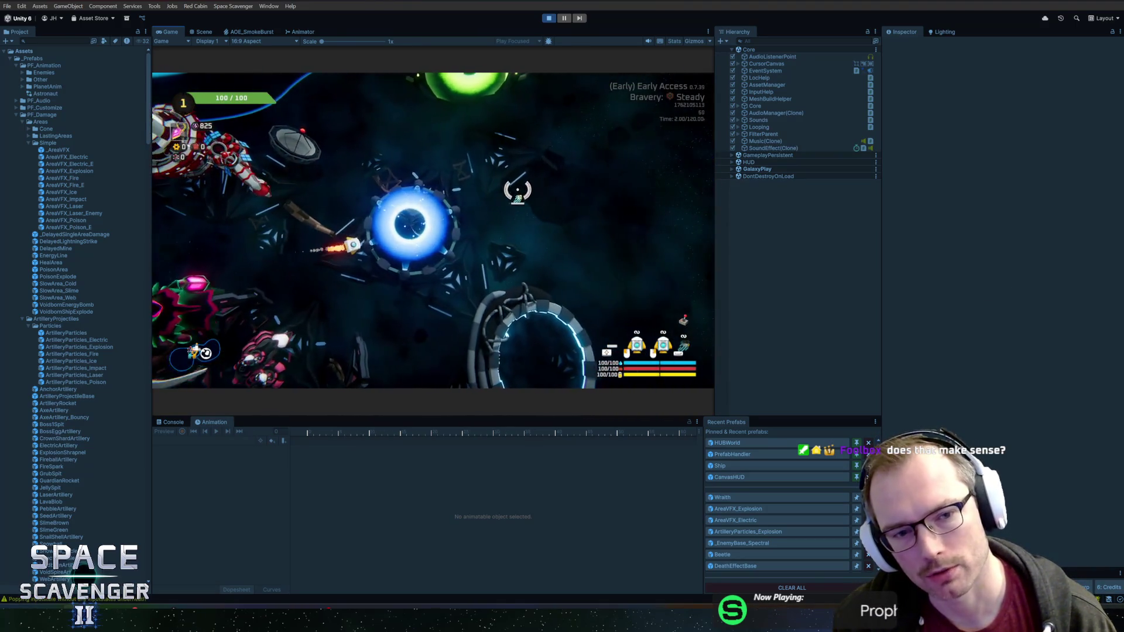
Step: Pick bravery and warp in, run the level-skip cheat command, then leave through the warp portal
{"action": "key", "text": "f"}
{"action": "left_click", "coordinate": [535, 318]}
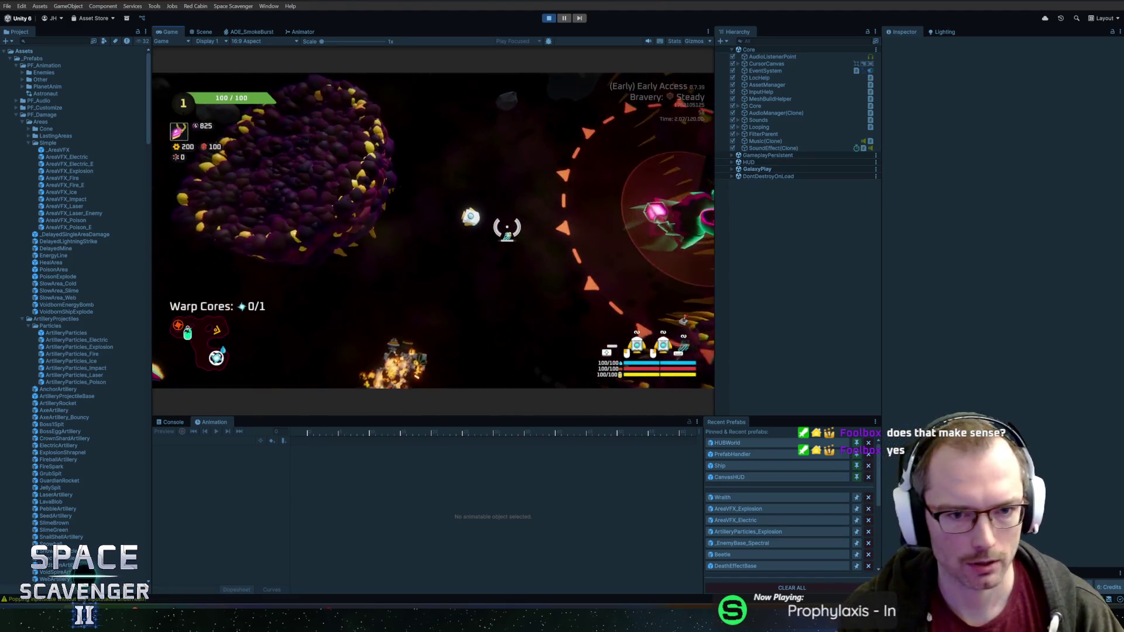
{"action": "key", "text": "grave"}
{"action": "type", "text": "level"}
{"action": "key", "text": "Return"}
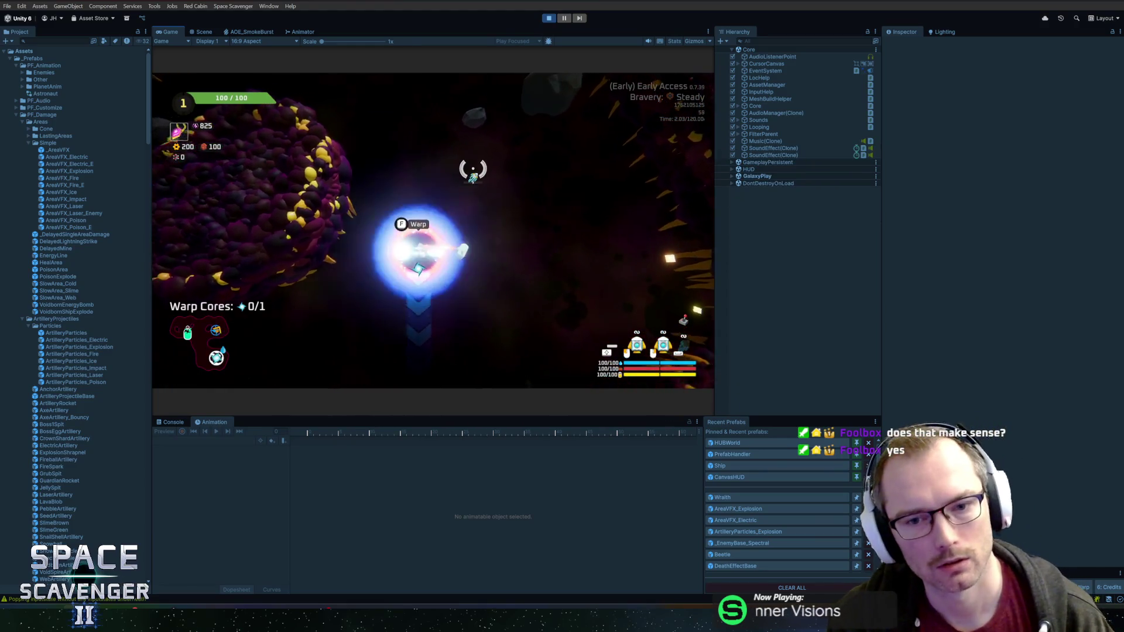
{"action": "key", "text": "w"}
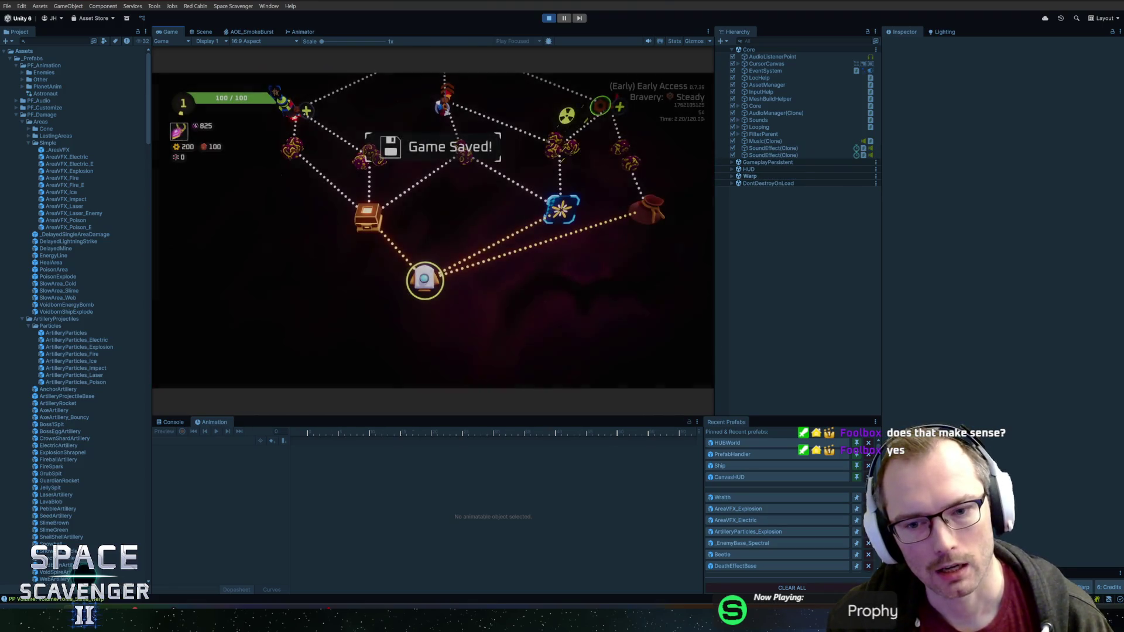
Step: Enlarge the Game view to see the sector map's branching and bring up the debug console
{"action": "left_click_drag", "start_coordinate": [911, 286], "coordinate": [949, 284]}
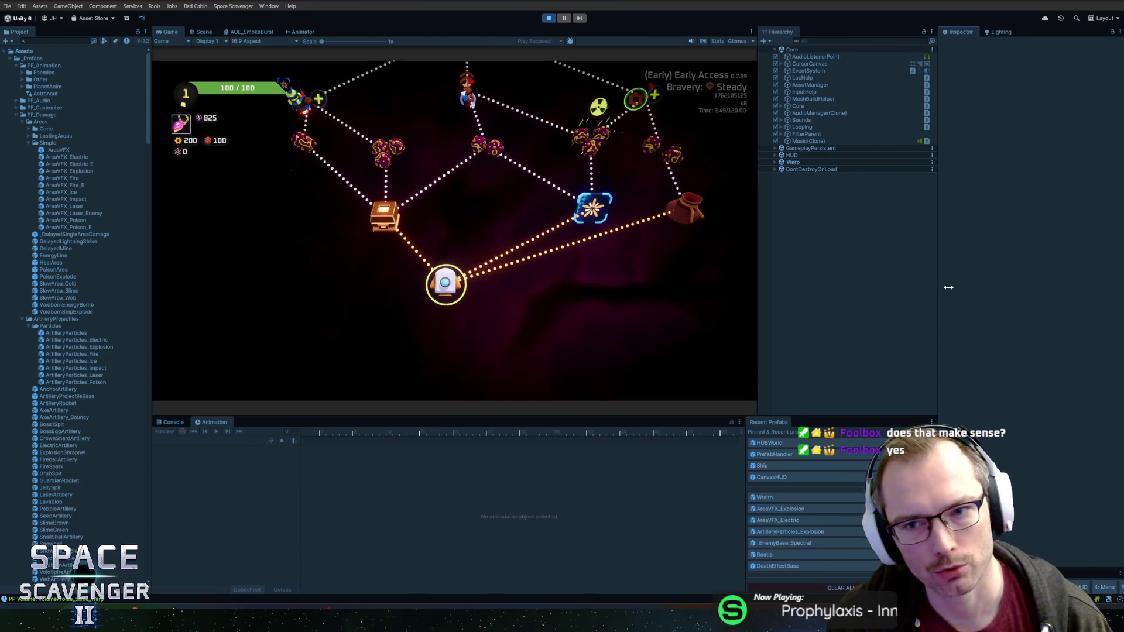
{"action": "left_click_drag", "start_coordinate": [652, 416], "coordinate": [652, 461]}
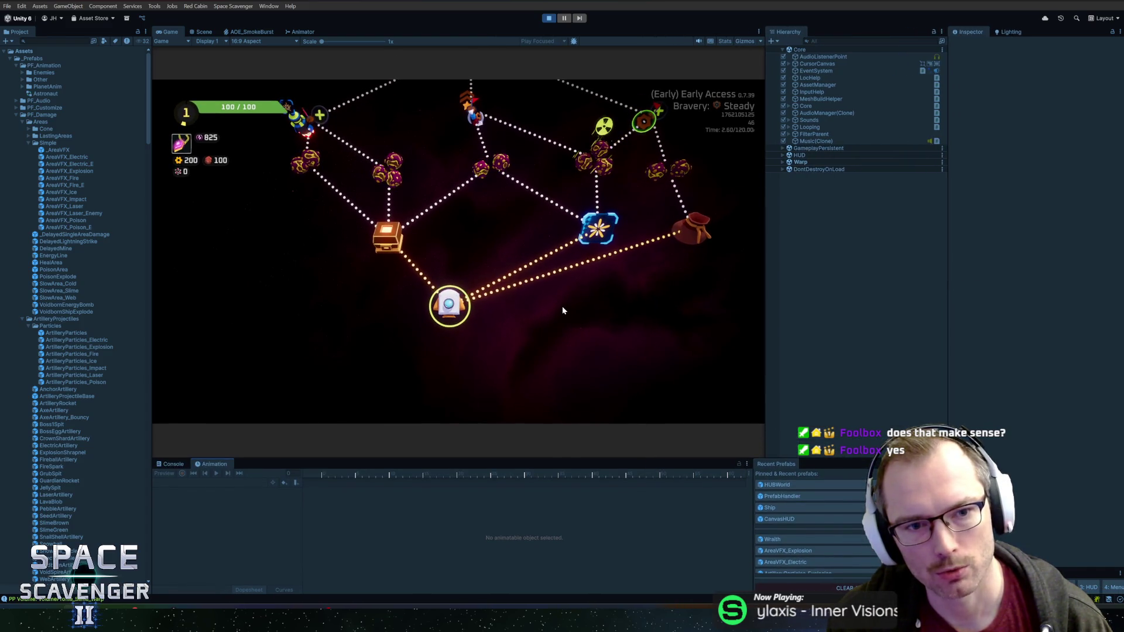
{"action": "scroll", "coordinate": [554, 314], "scroll_direction": "up", "scroll_amount": 3}
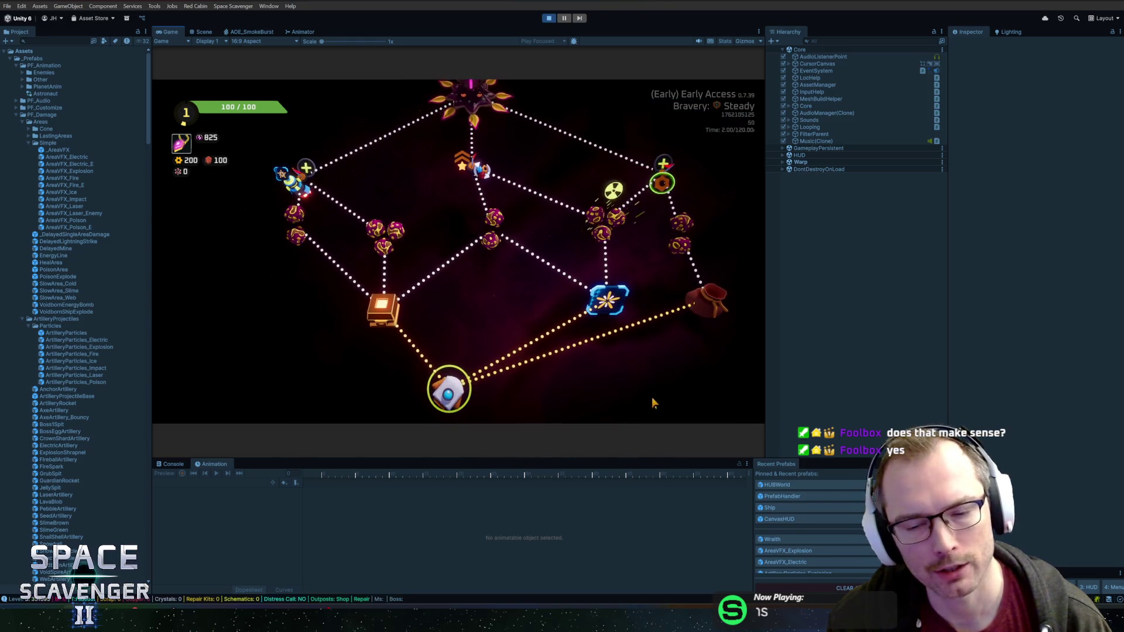
{"action": "left_click_drag", "start_coordinate": [766, 349], "coordinate": [810, 349]}
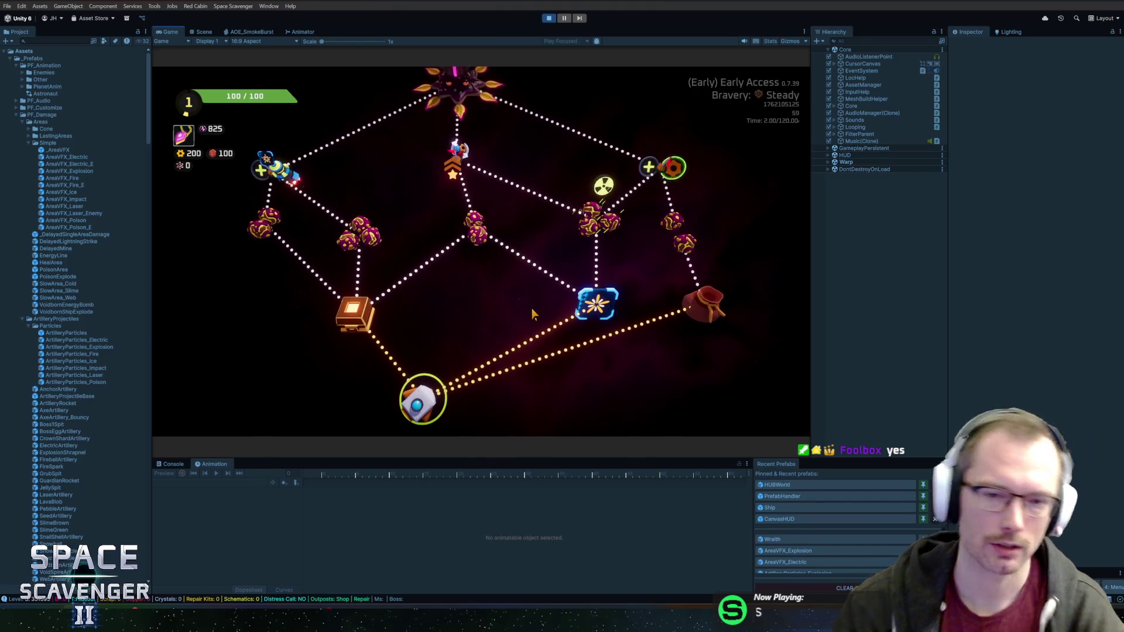
{"action": "key", "text": "grave"}
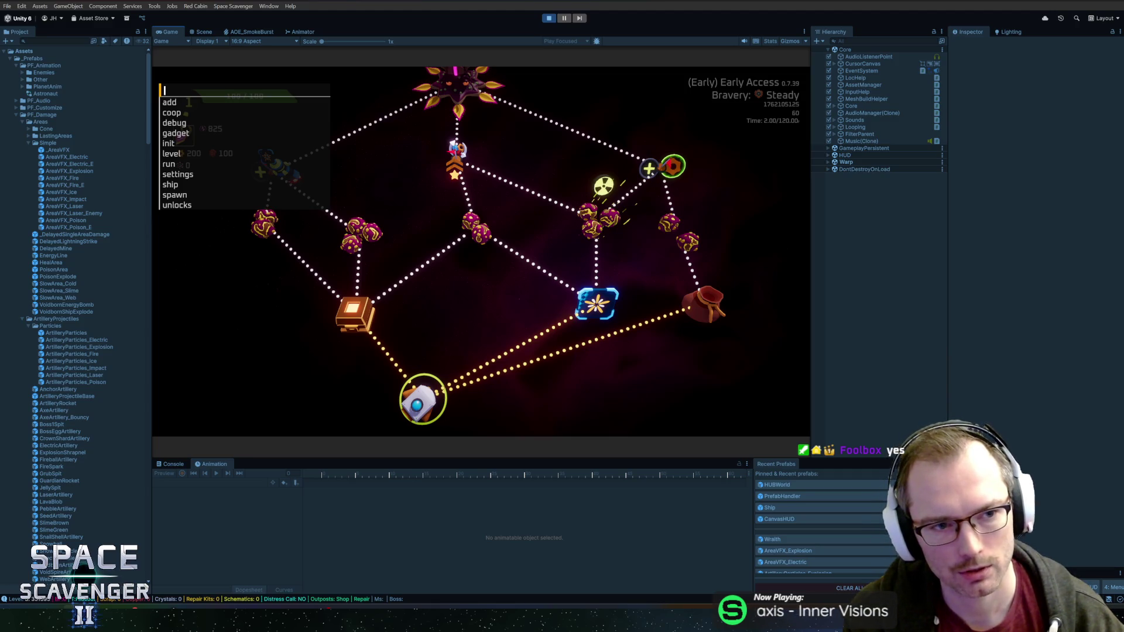
{"action": "type", "text": "debug com"}
Step: Run the completeSector debug command and enlarge the Game view over the new green sector map
{"action": "key", "text": "Tab"}
{"action": "key", "text": "Return"}
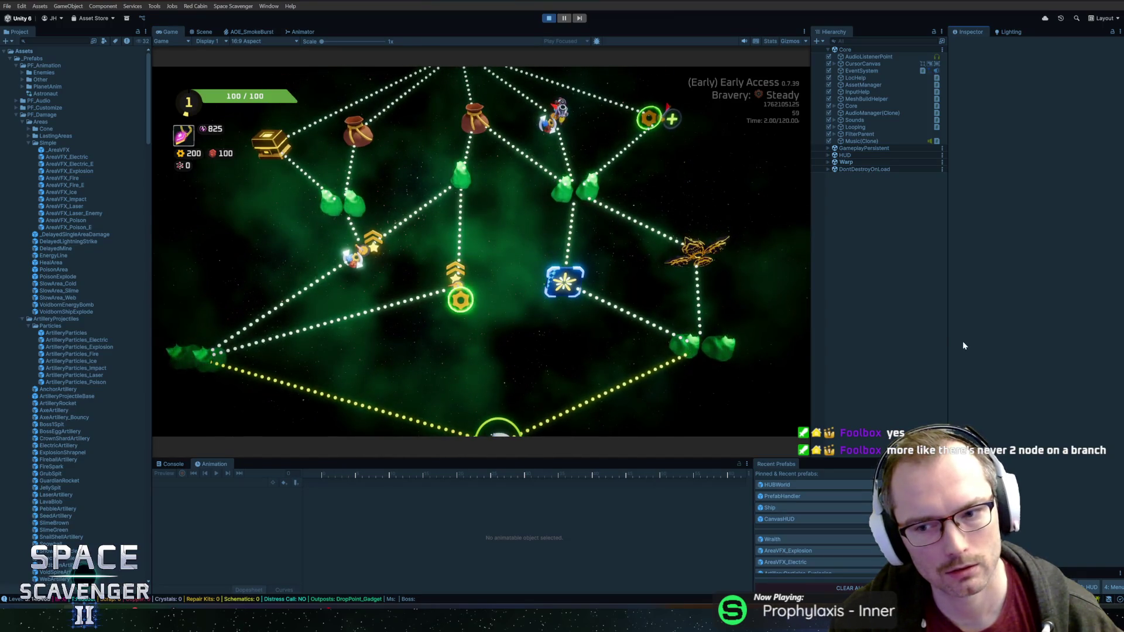
{"action": "left_click_drag", "start_coordinate": [949, 346], "coordinate": [1023, 352]}
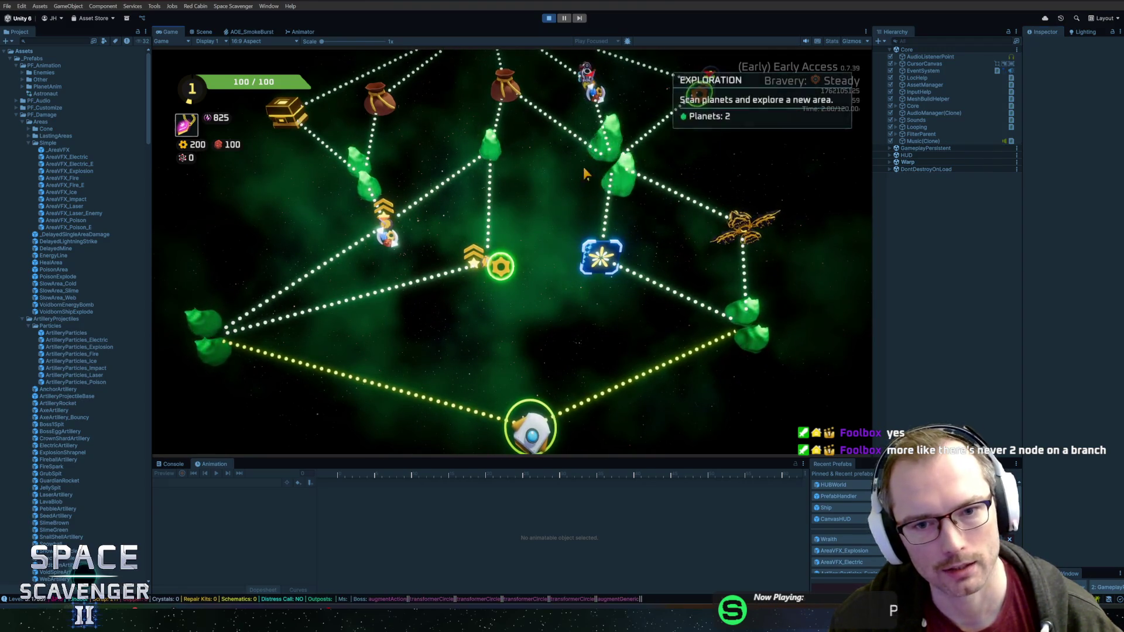
{"action": "scroll", "coordinate": [597, 184], "scroll_direction": "up", "scroll_amount": 2}
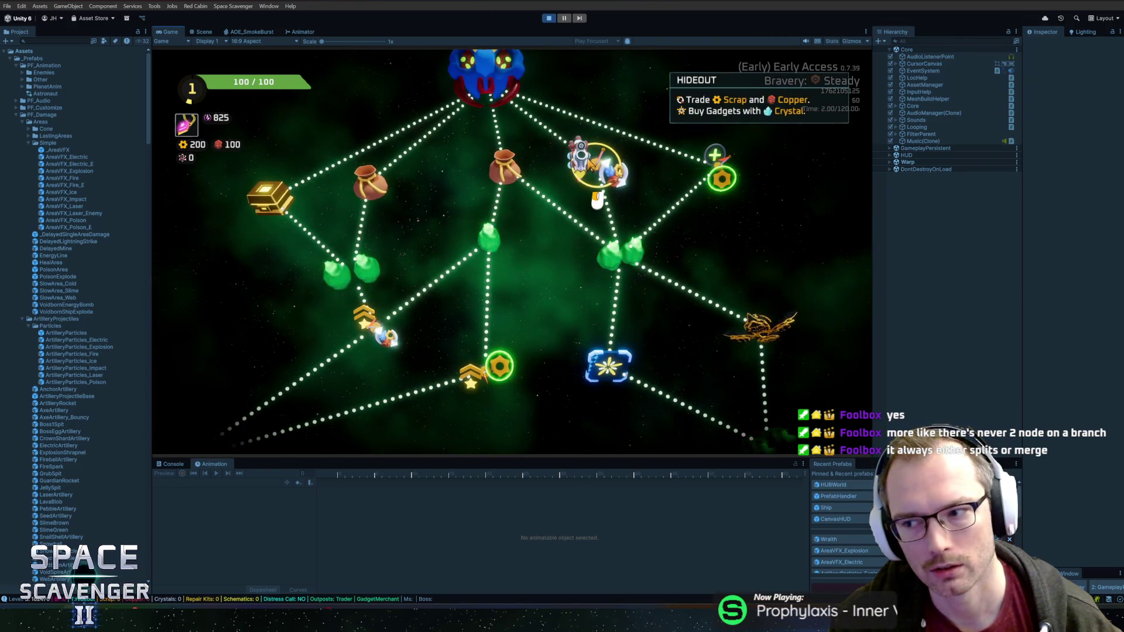
{"action": "scroll", "coordinate": [590, 164], "scroll_direction": "down", "scroll_amount": 2}
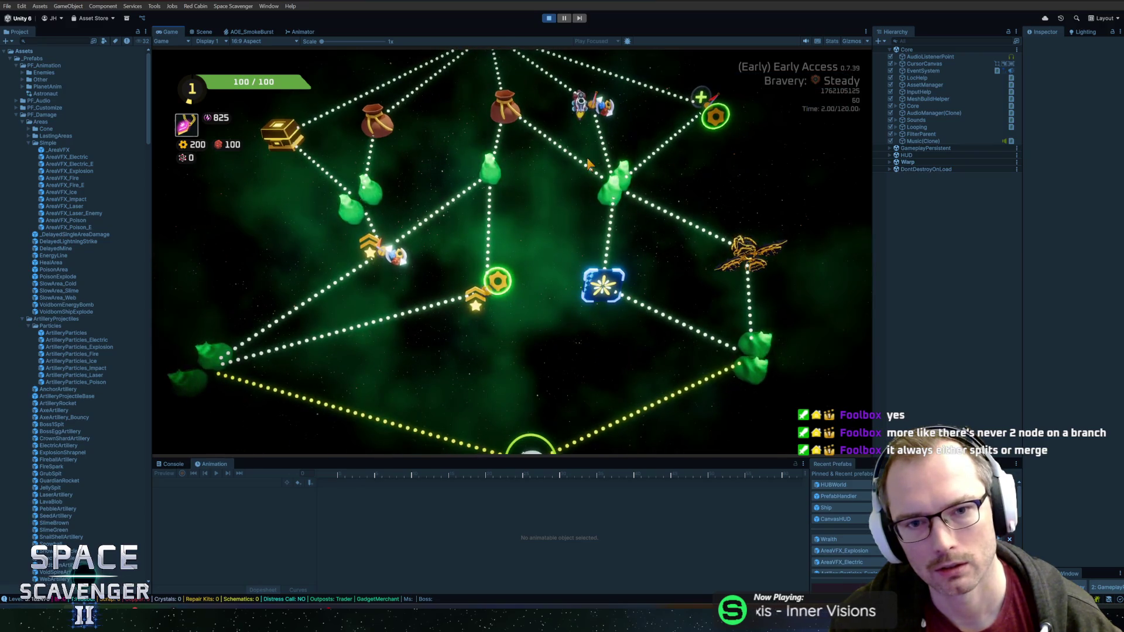
{"action": "scroll", "coordinate": [590, 164], "scroll_direction": "up", "scroll_amount": 2}
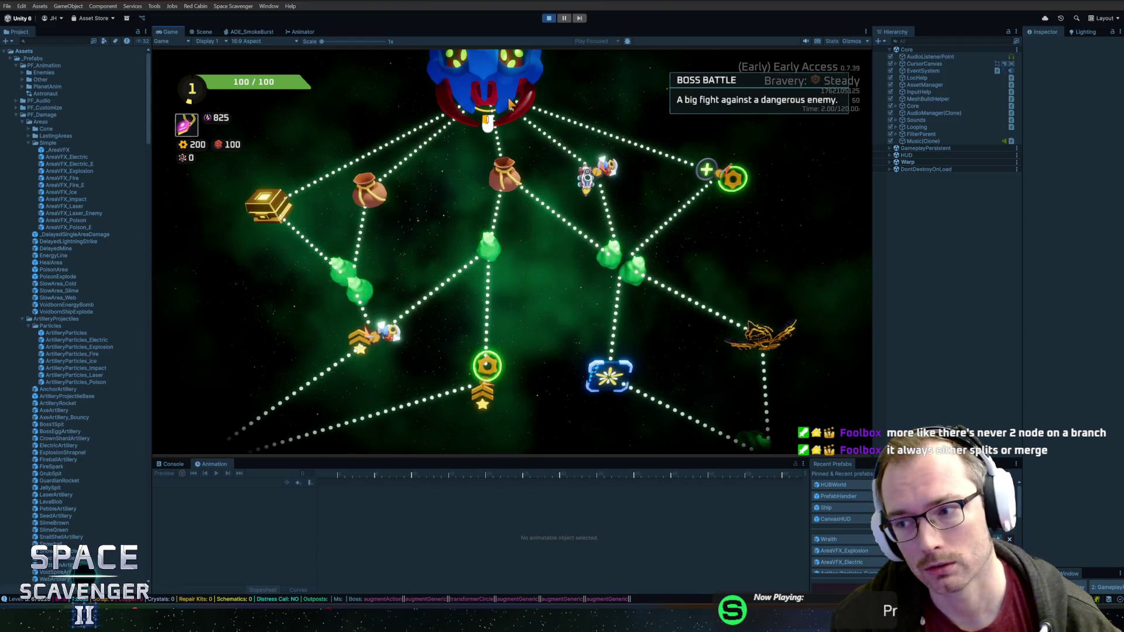
{"action": "scroll", "coordinate": [521, 283], "scroll_direction": "down", "scroll_amount": 3}
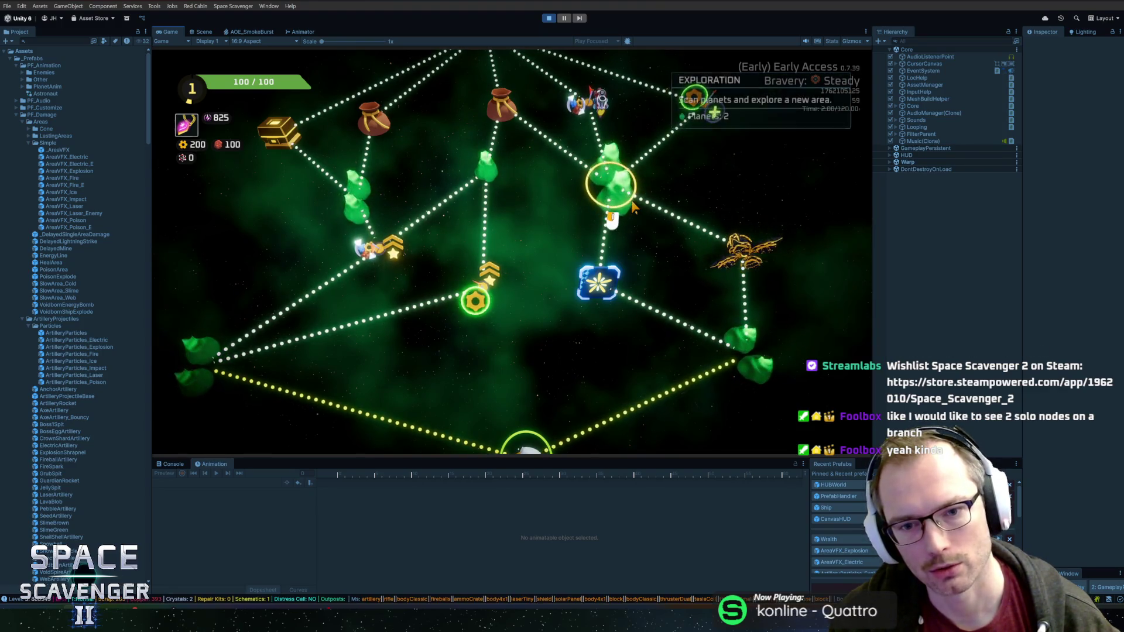
{"action": "scroll", "coordinate": [633, 331], "scroll_direction": "down", "scroll_amount": 2}
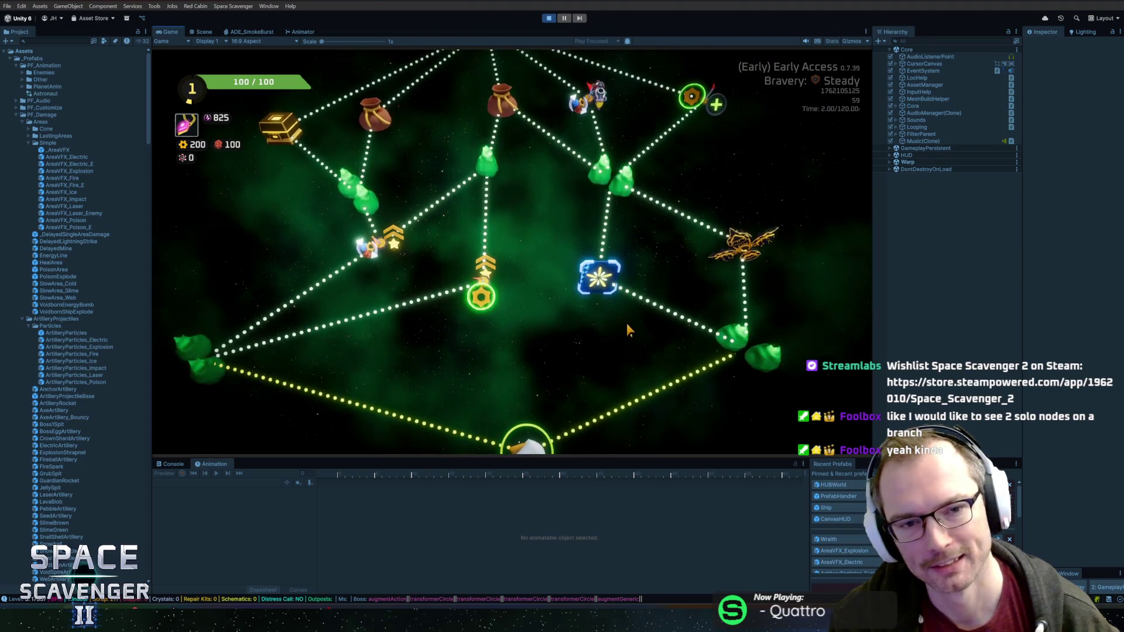
Step: Regenerate the sector map layout a few times with R, enlarging the Game view between runs
{"action": "key", "text": "r"}
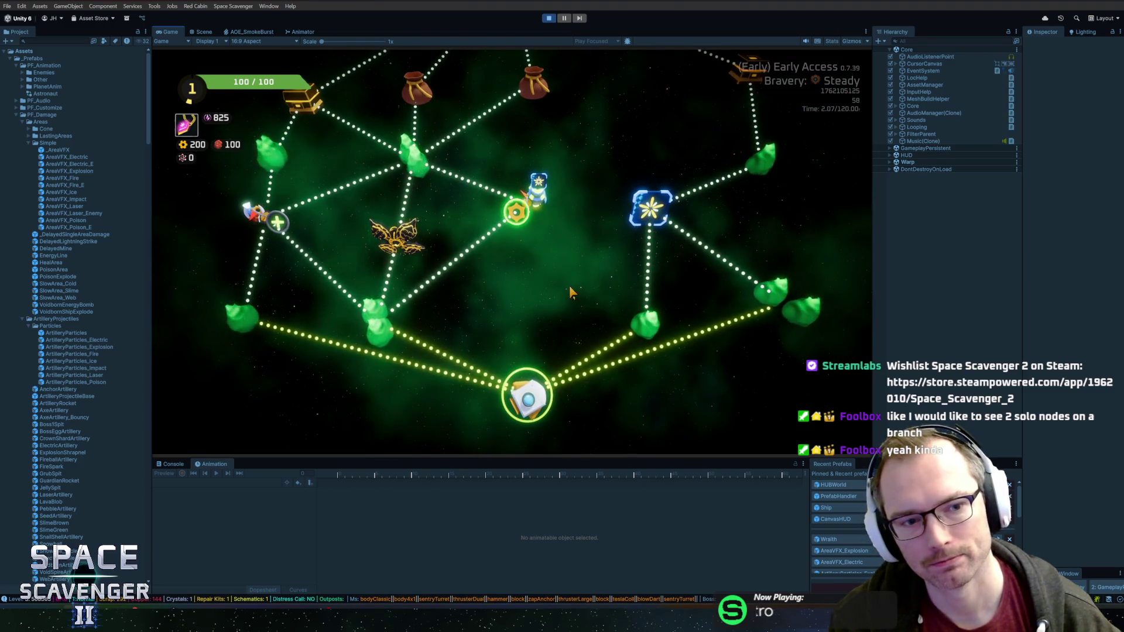
{"action": "key", "text": "r"}
{"action": "key", "text": "r"}
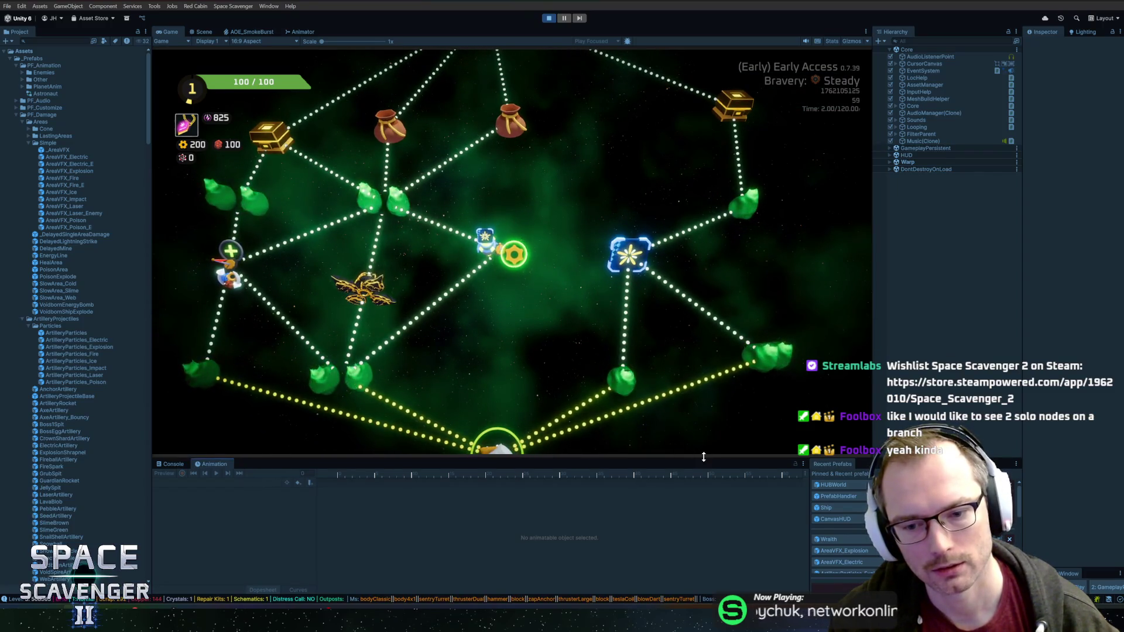
{"action": "left_click_drag", "start_coordinate": [699, 458], "coordinate": [700, 485]}
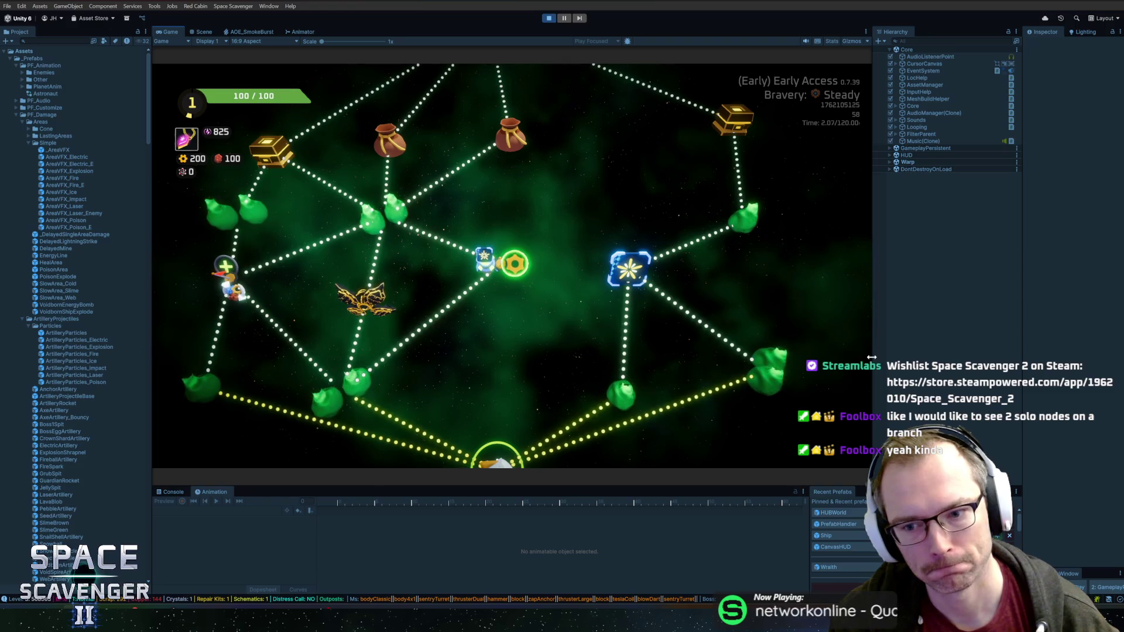
{"action": "left_click_drag", "start_coordinate": [874, 361], "coordinate": [912, 334]}
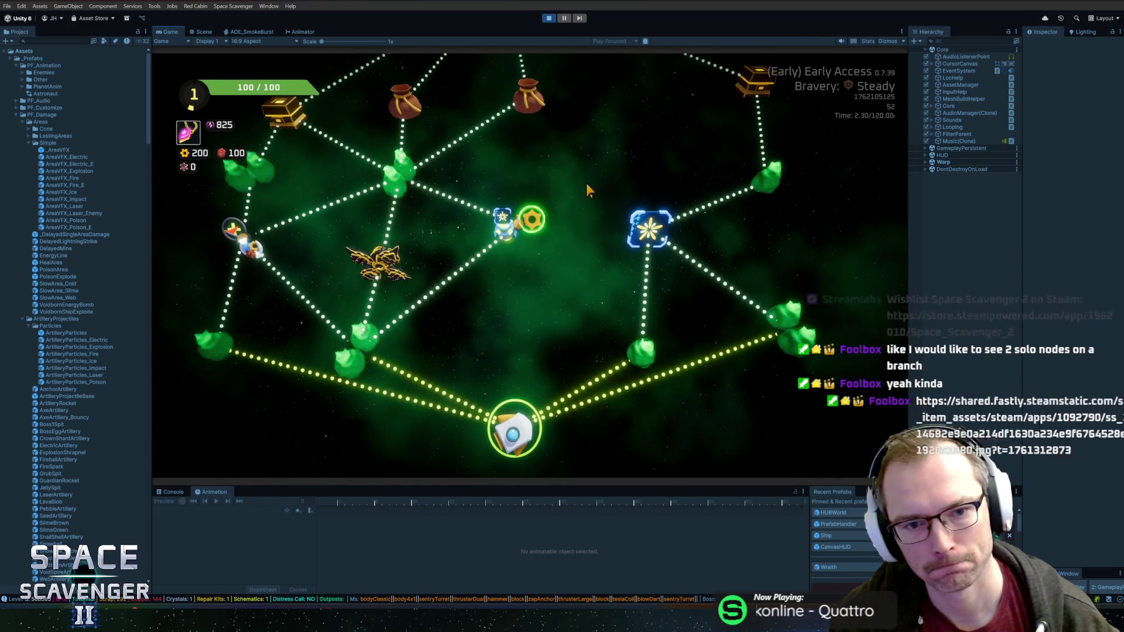
{"action": "key", "text": "r"}
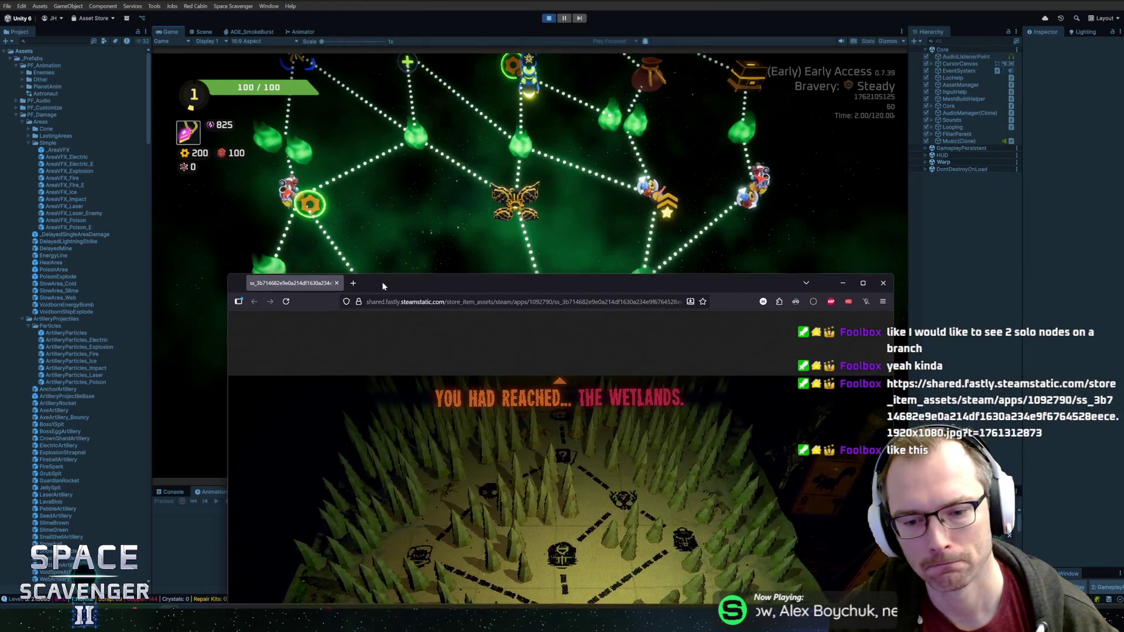
Step: Shift the Wetlands map screenshot up and down to compare it against the game's sector map
{"action": "left_click_drag", "start_coordinate": [382, 37], "coordinate": [397, 137]}
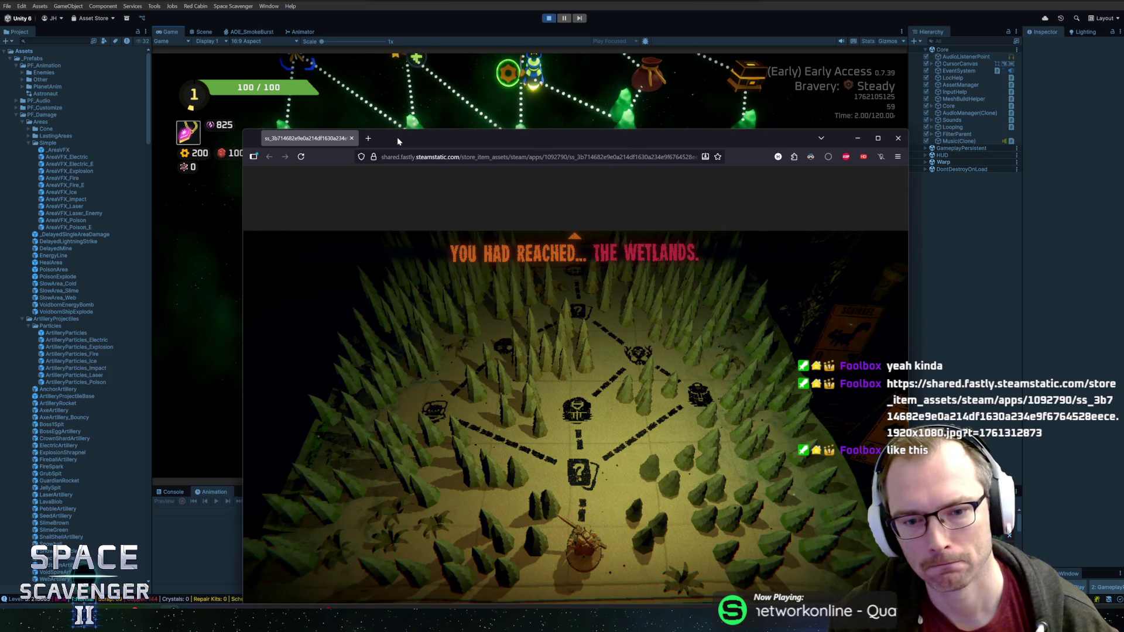
{"action": "left_click_drag", "start_coordinate": [397, 138], "coordinate": [392, 123]}
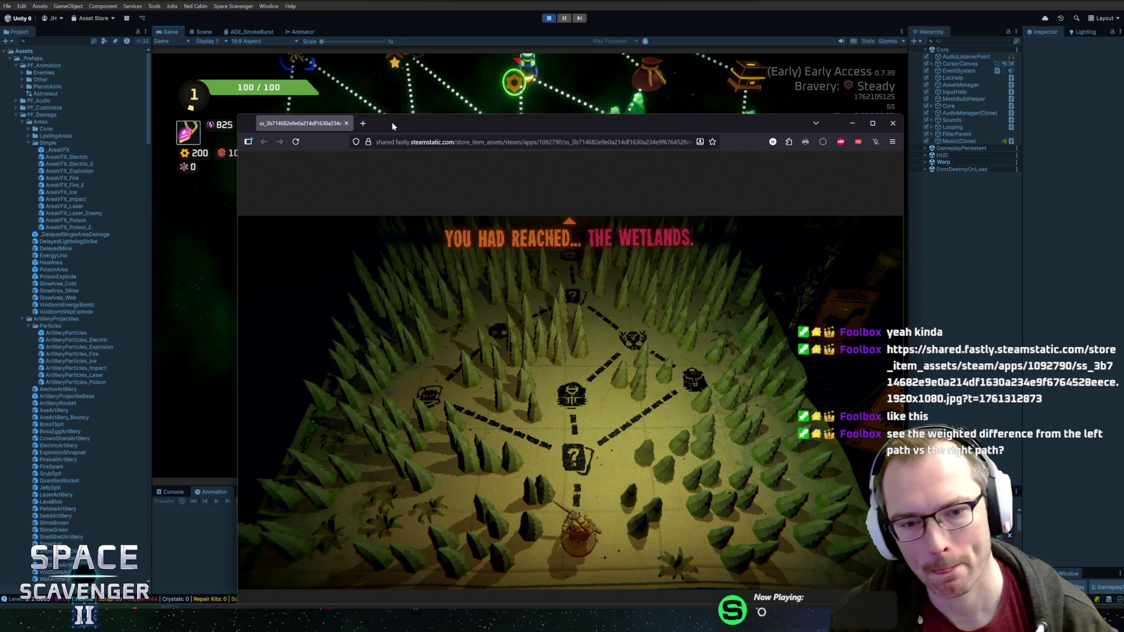
{"action": "left_click_drag", "start_coordinate": [392, 123], "coordinate": [393, 136]}
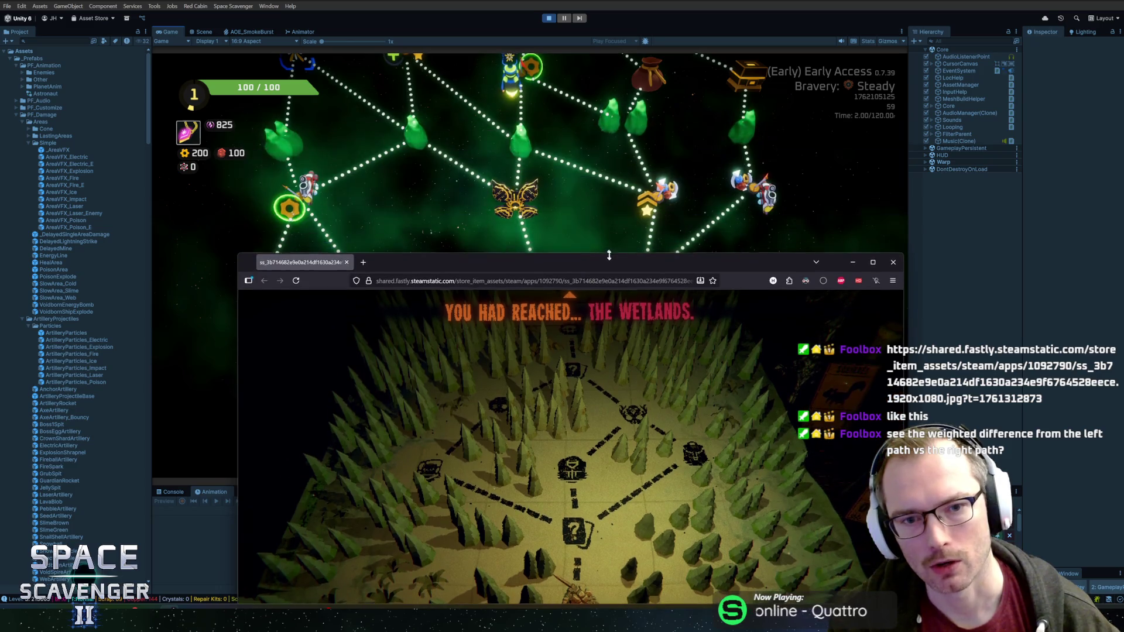
{"action": "mouse_move", "coordinate": [565, 128]}
{"action": "left_mouse_down"}
{"action": "mouse_move", "coordinate": [597, 243]}
{"action": "mouse_move", "coordinate": [563, 374]}
{"action": "left_mouse_up"}
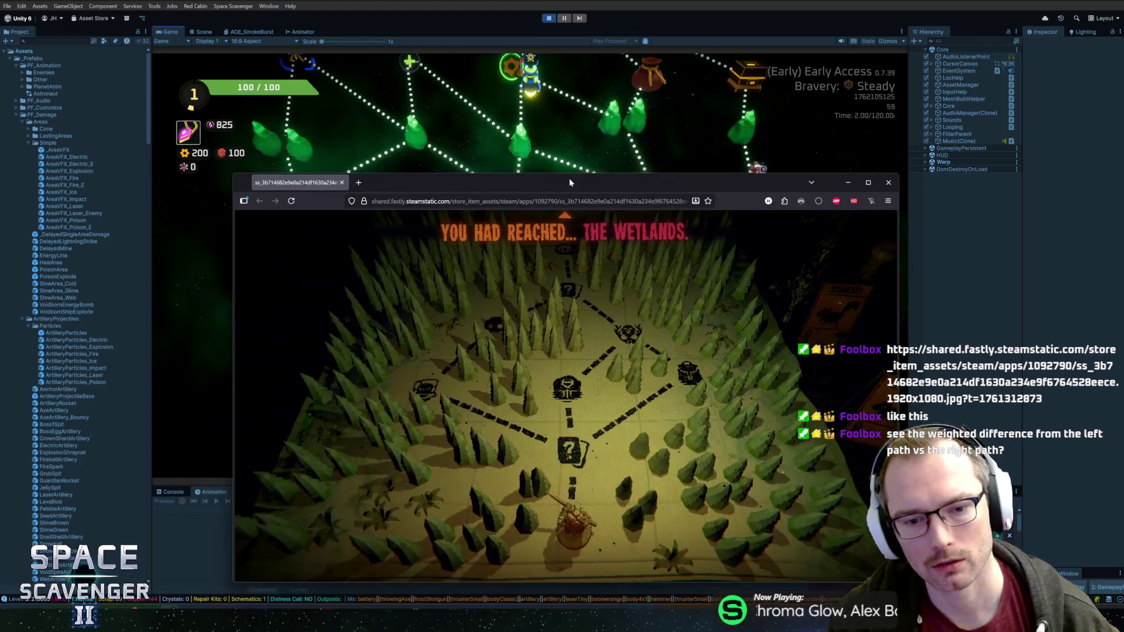
{"action": "mouse_move", "coordinate": [526, 373]}
{"action": "left_mouse_down"}
{"action": "mouse_move", "coordinate": [553, 156]}
{"action": "mouse_move", "coordinate": [627, 140]}
{"action": "left_mouse_up"}
Step: Hide and restore the Wetlands screenshot, then park it at the bottom of the screen
{"action": "key", "text": "ctrl+w"}
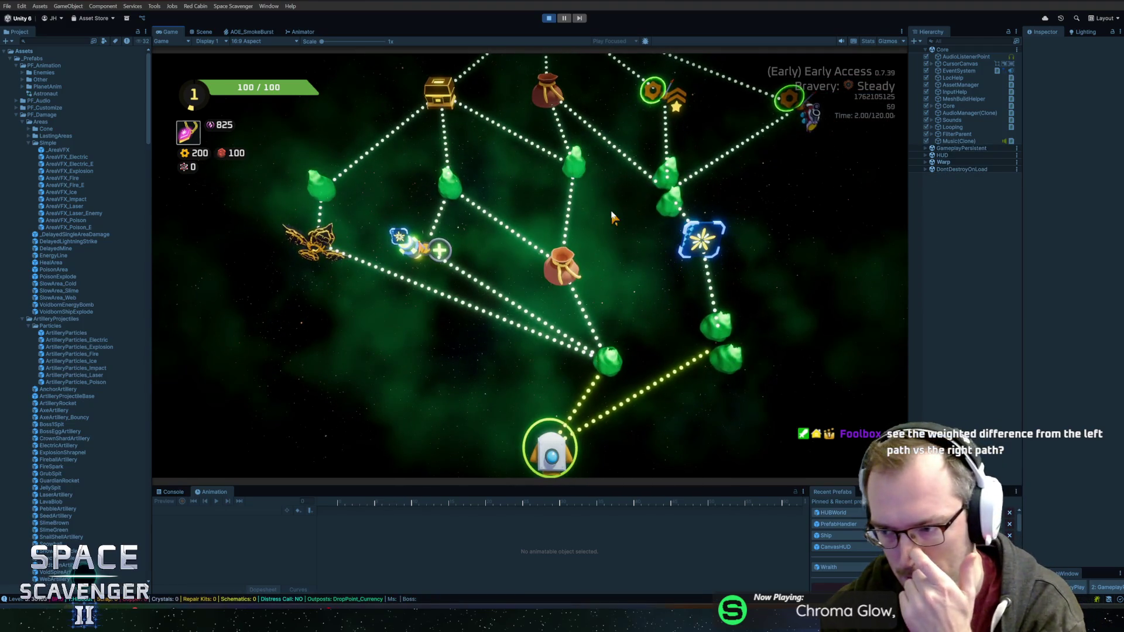
{"action": "key", "text": "alt+Tab"}
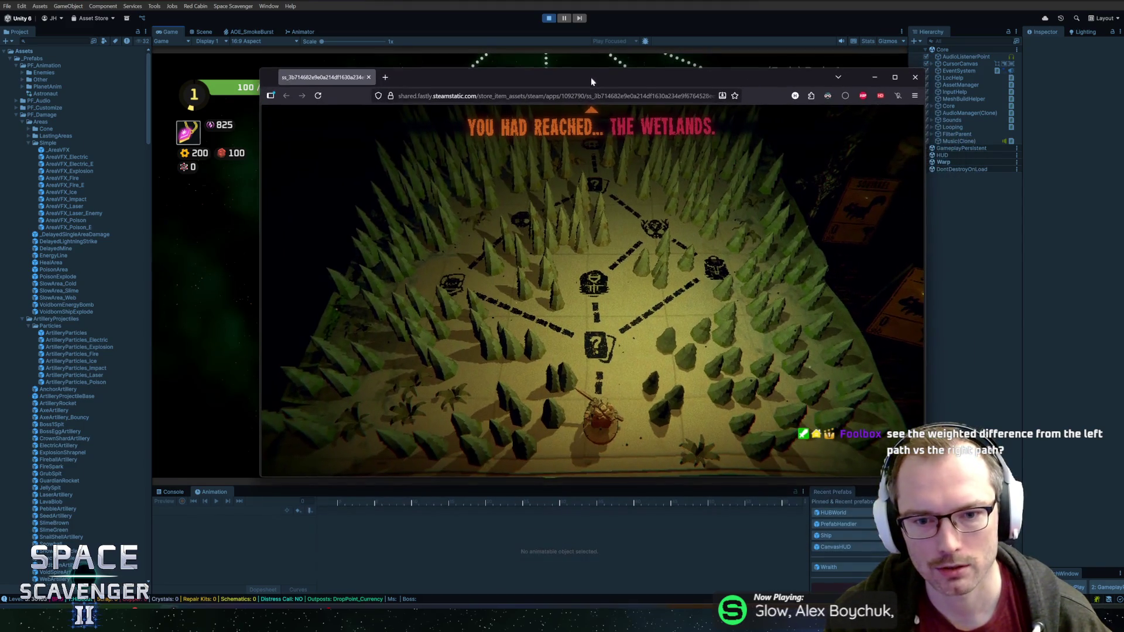
{"action": "left_click_drag", "start_coordinate": [642, 143], "coordinate": [590, 85]}
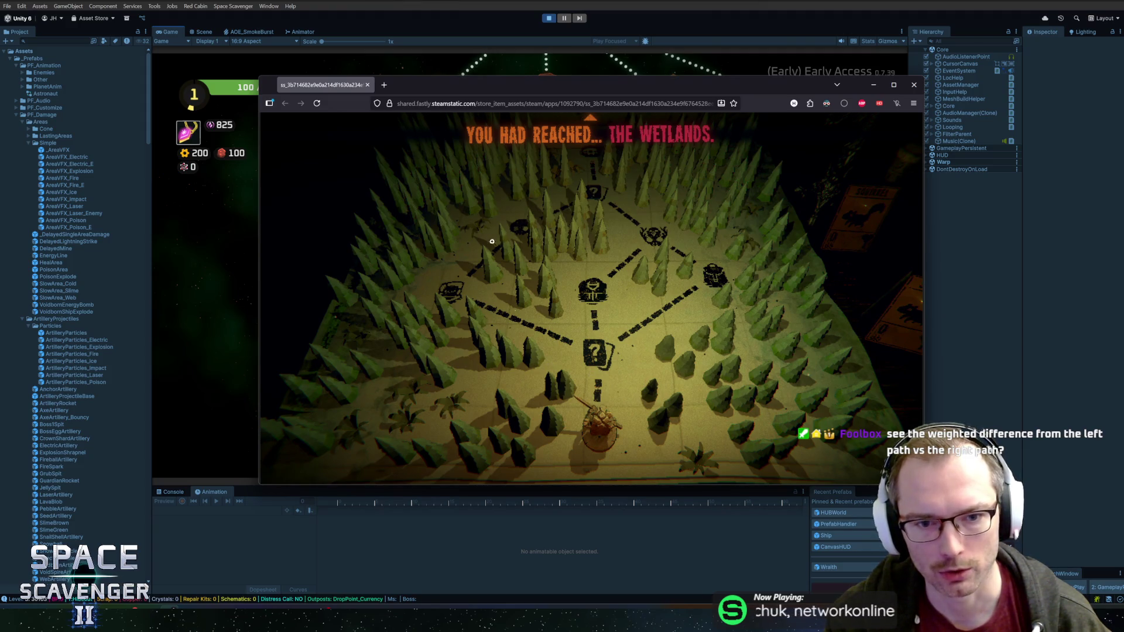
{"action": "left_click_drag", "start_coordinate": [627, 87], "coordinate": [694, 479]}
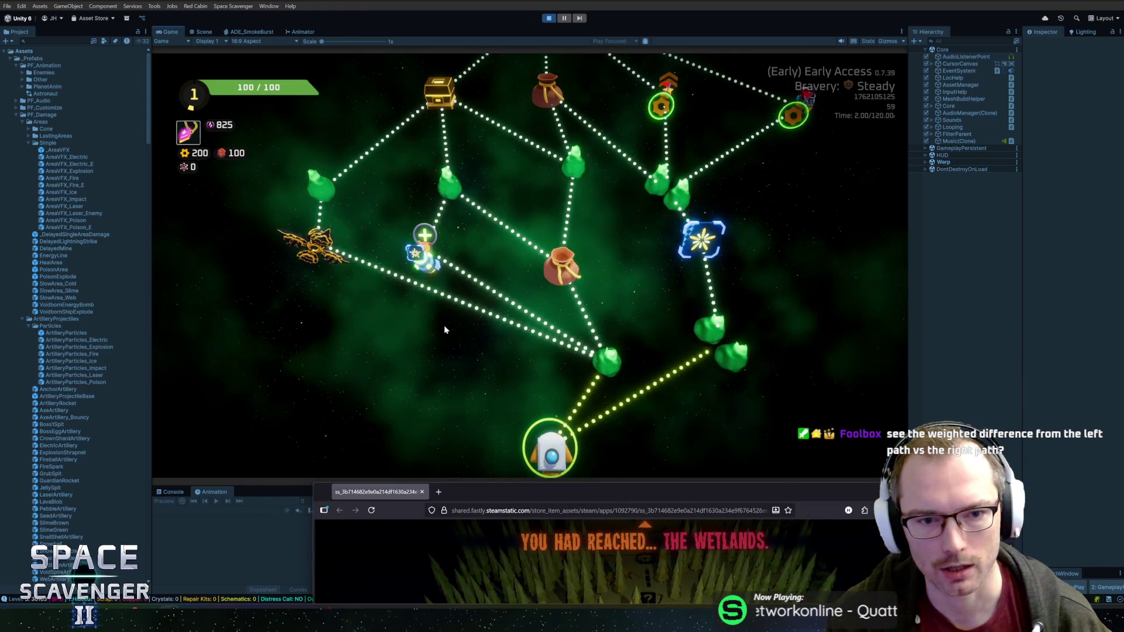
Step: Return focus to the running game's sector map and narrow the Game view slightly
{"action": "left_click", "coordinate": [413, 351]}
{"action": "scroll", "coordinate": [403, 367], "scroll_direction": "down", "scroll_amount": 2}
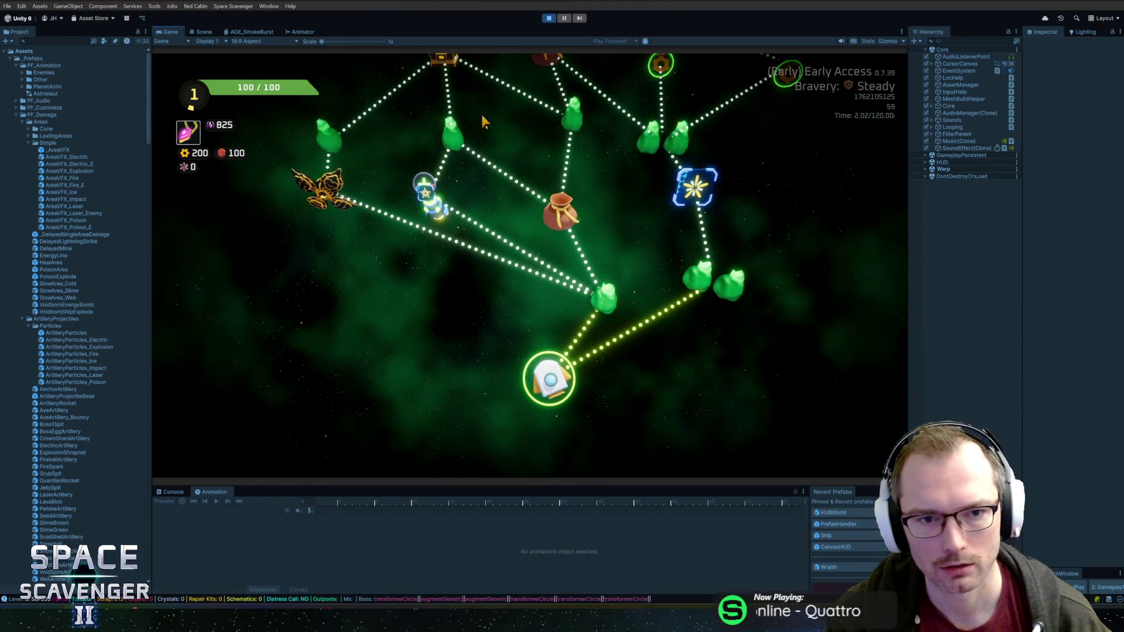
{"action": "scroll", "coordinate": [576, 239], "scroll_direction": "up", "scroll_amount": 2}
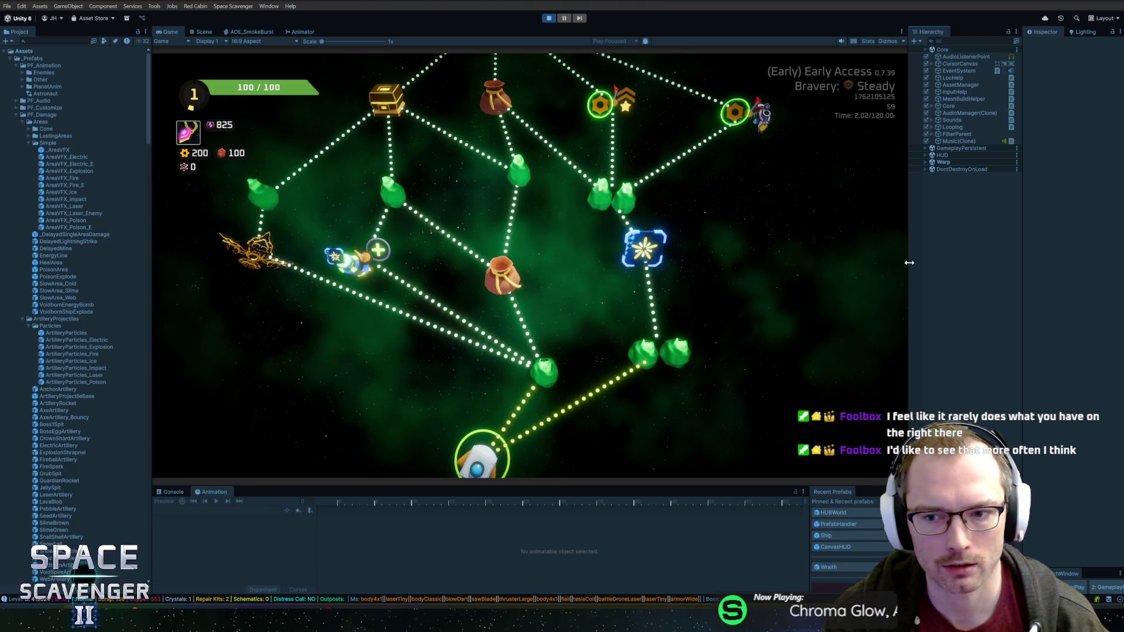
{"action": "left_click_drag", "start_coordinate": [911, 262], "coordinate": [832, 262]}
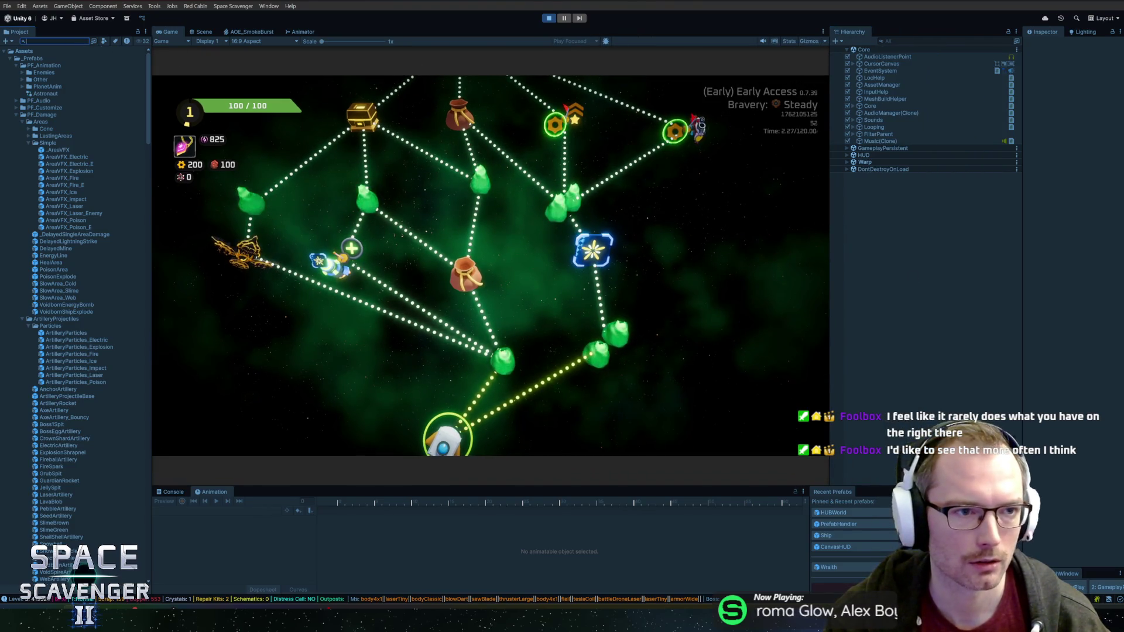
{"action": "type", "text": "sectorpr"}
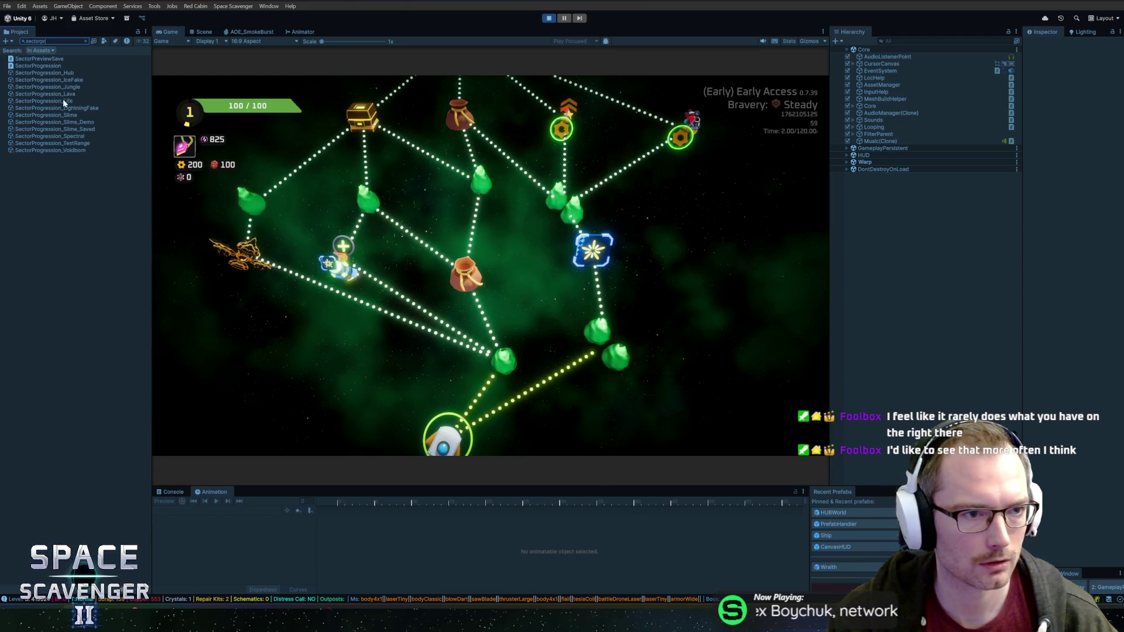
Step: Review SectorProgression_Spectral's connection and depth settings, then bring up the Sector3D map component's options
{"action": "left_click", "coordinate": [59, 133]}
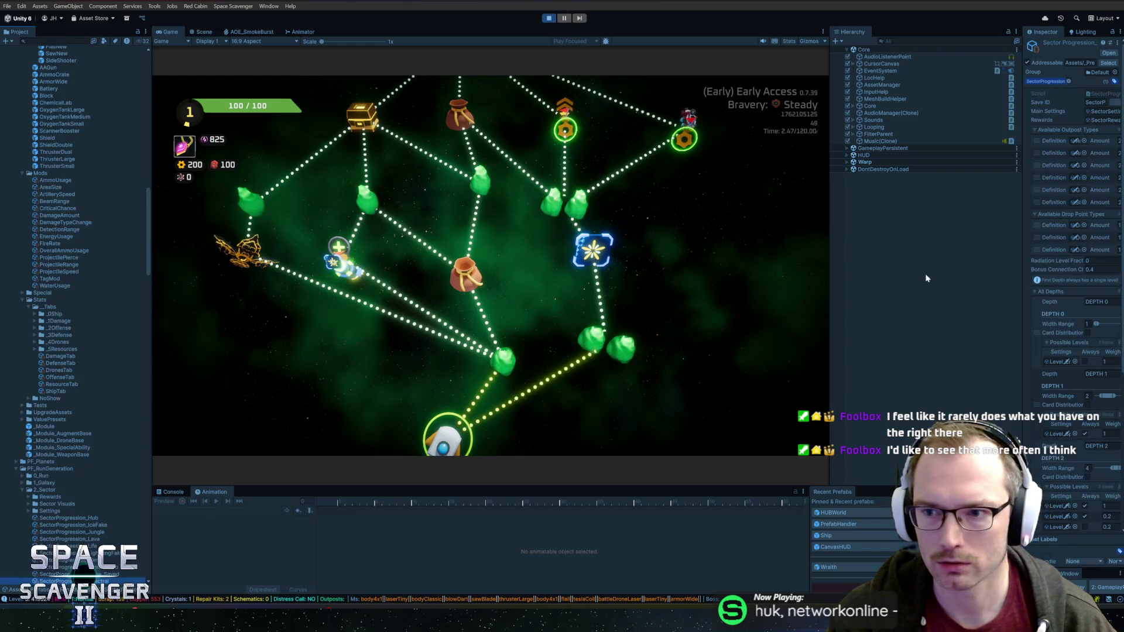
{"action": "left_click_drag", "start_coordinate": [1023, 305], "coordinate": [858, 290]}
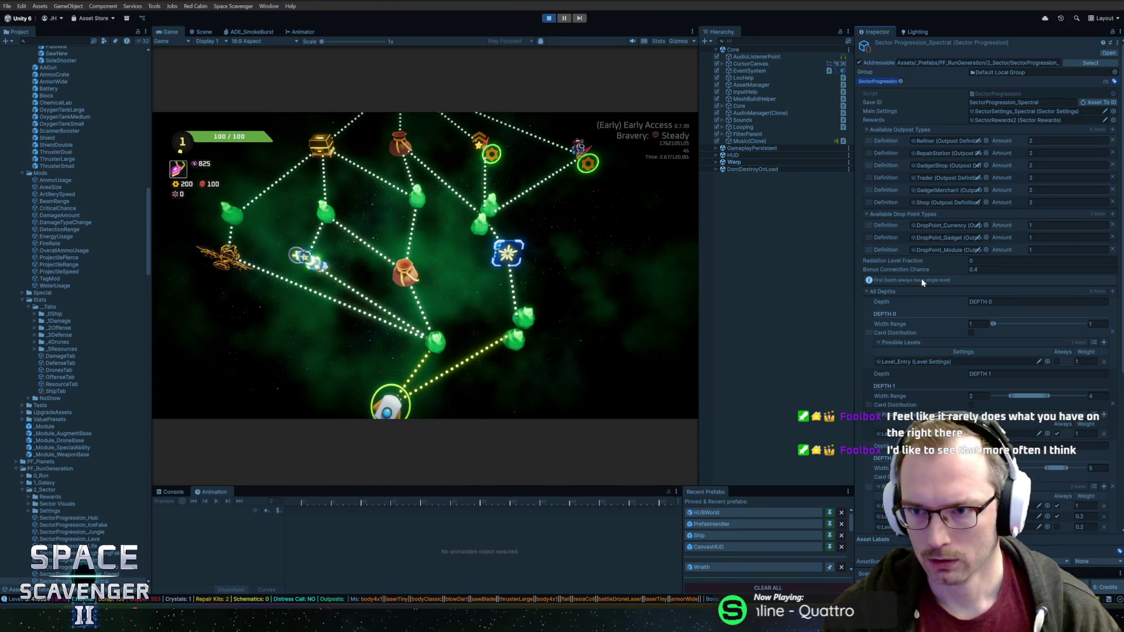
{"action": "scroll", "coordinate": [932, 234], "scroll_direction": "down", "scroll_amount": 3}
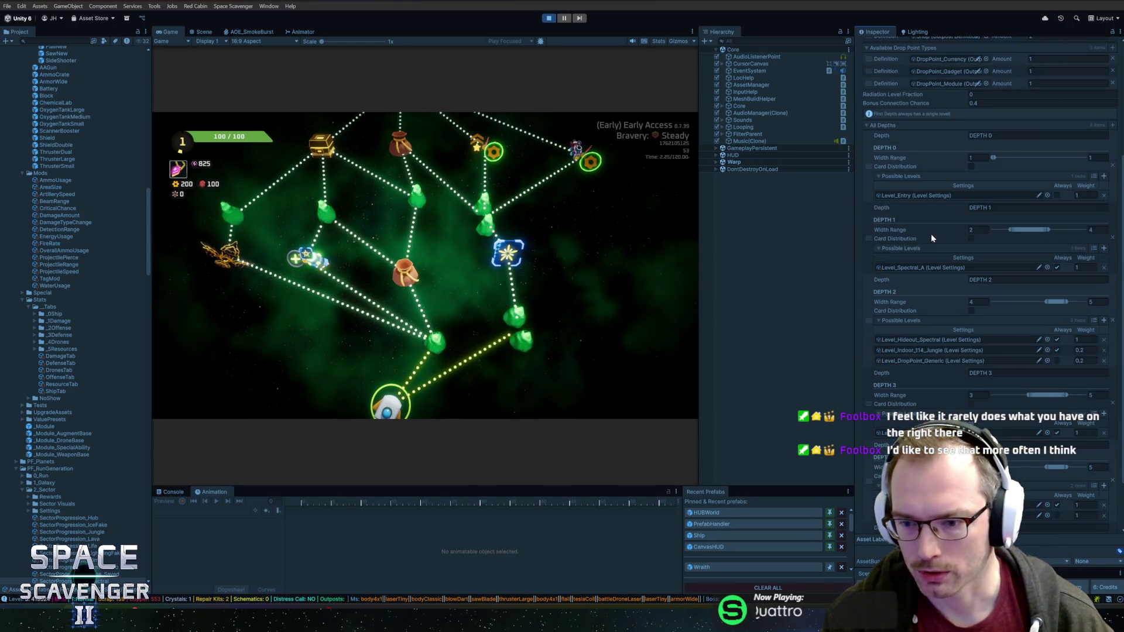
{"action": "scroll", "coordinate": [931, 234], "scroll_direction": "down", "scroll_amount": 3}
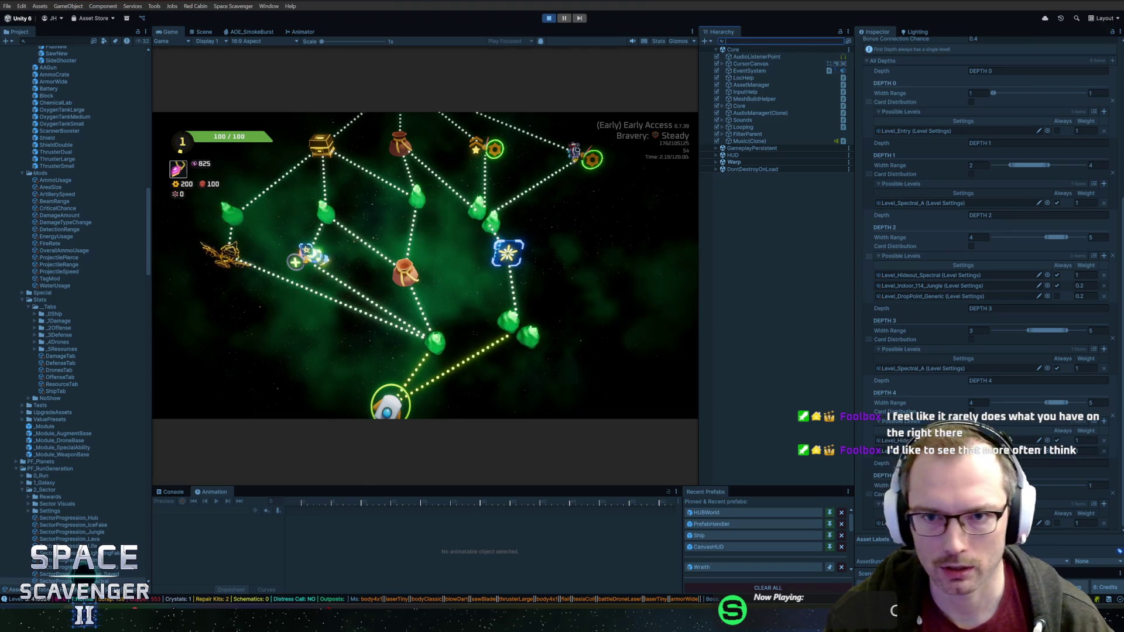
{"action": "type", "text": "sector"}
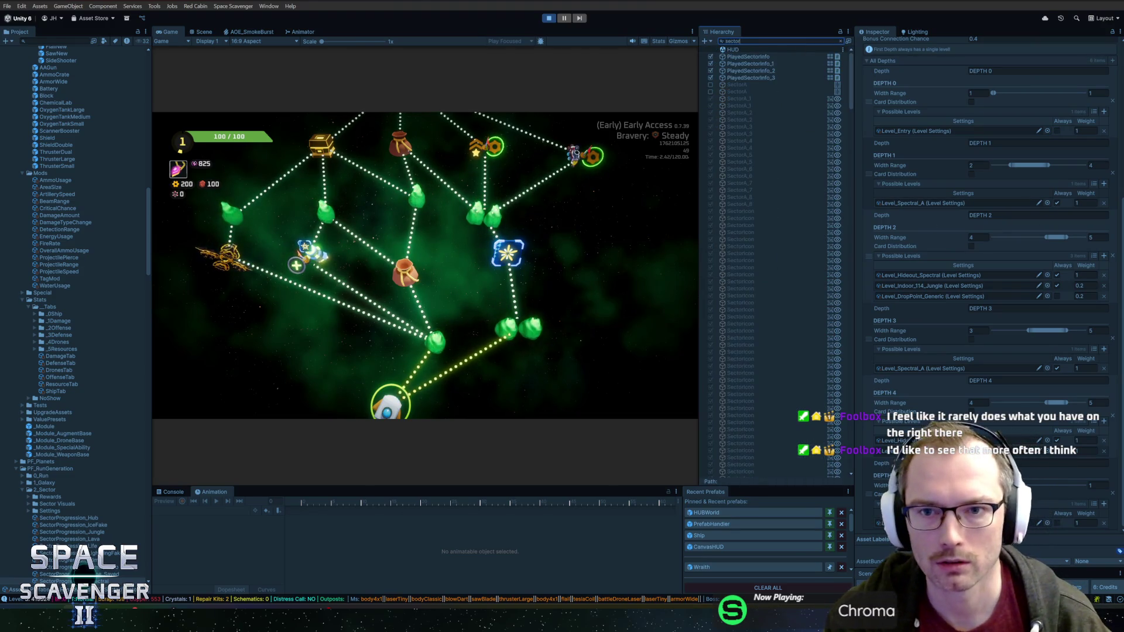
{"action": "type", "text": "3"}
{"action": "left_click", "coordinate": [738, 56]}
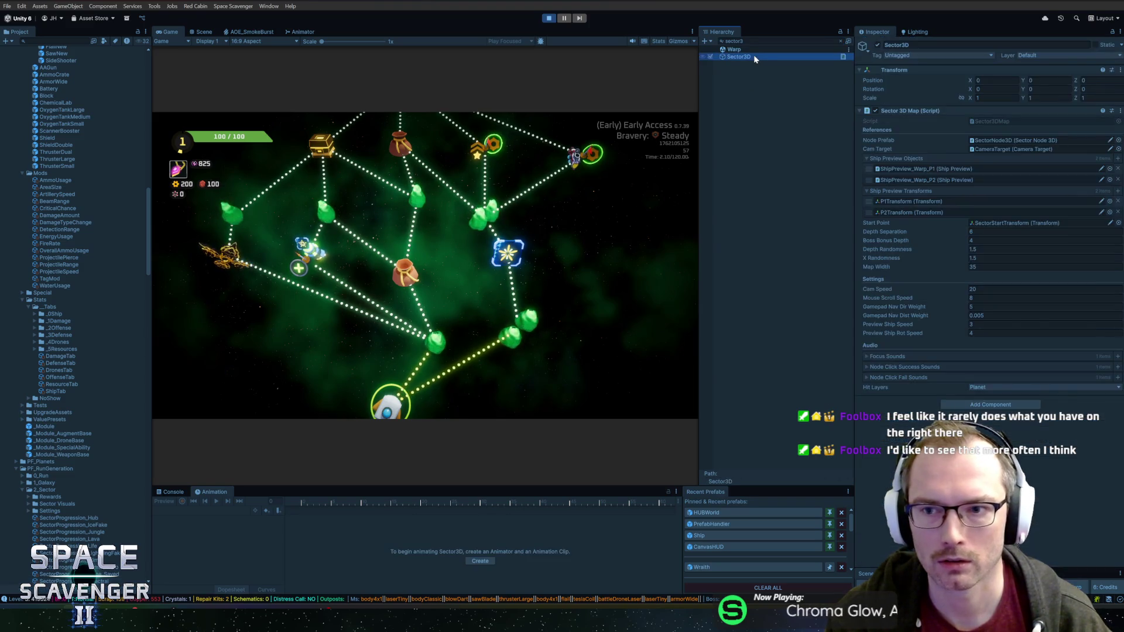
{"action": "left_click", "coordinate": [847, 41]}
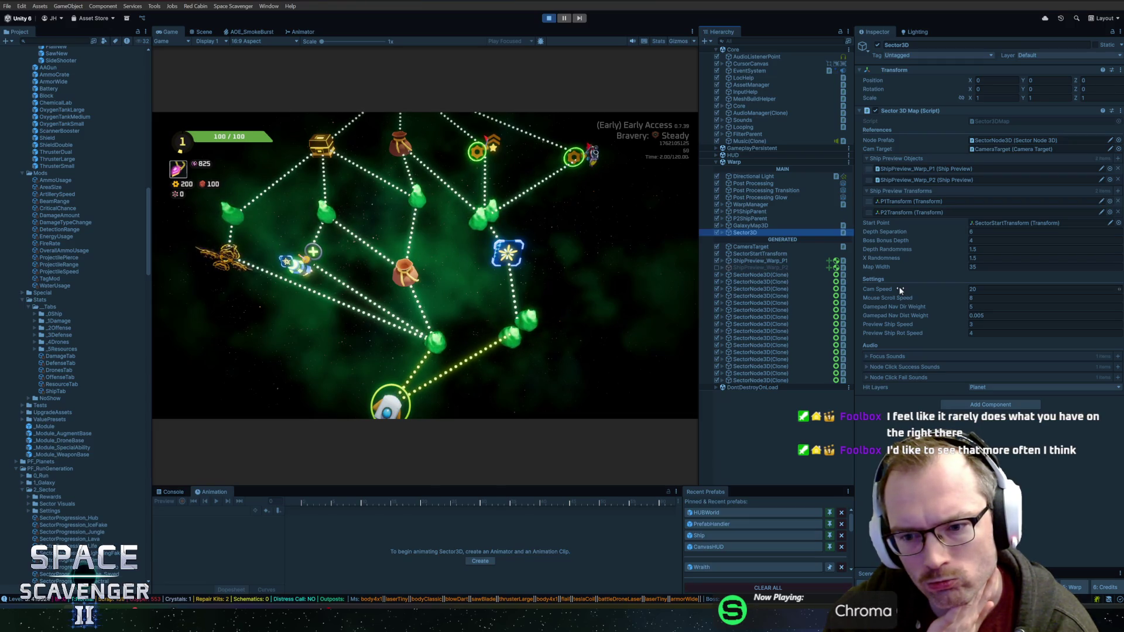
{"action": "right_click", "coordinate": [928, 115]}
Step: Open Sector.cs in Rider and read through CreateMap's forward and backward connection loops
{"action": "left_click", "coordinate": [984, 242]}
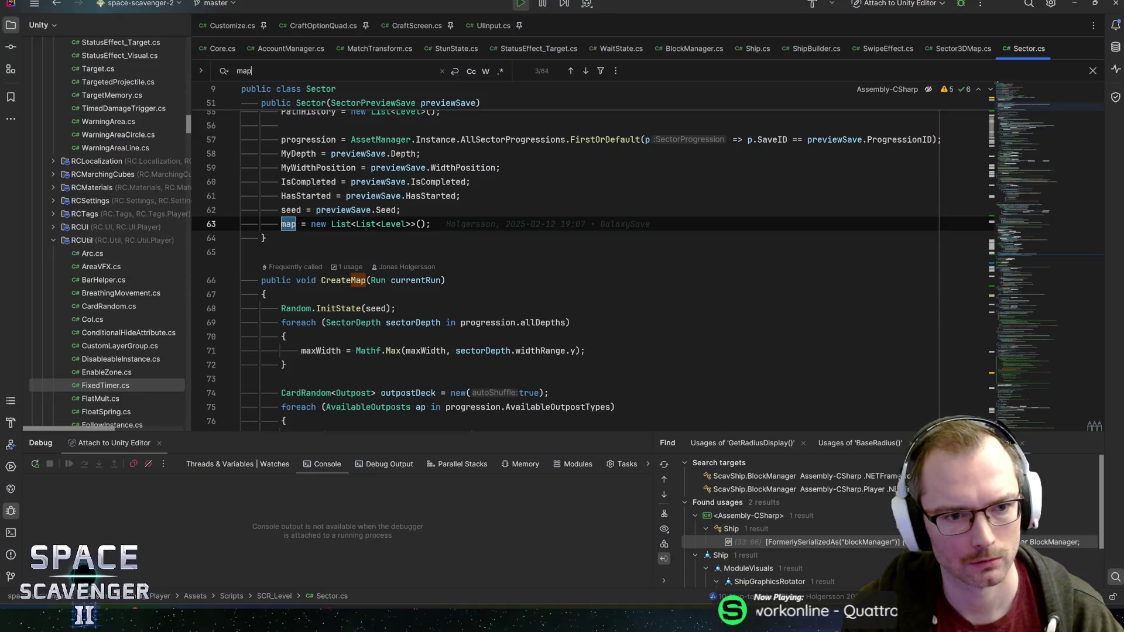
{"action": "key", "text": "Escape"}
{"action": "key", "text": "Down"}
{"action": "key", "text": "Down"}
{"action": "key", "text": "Down"}
{"action": "scroll", "coordinate": [562, 264], "scroll_direction": "down", "scroll_amount": 3}
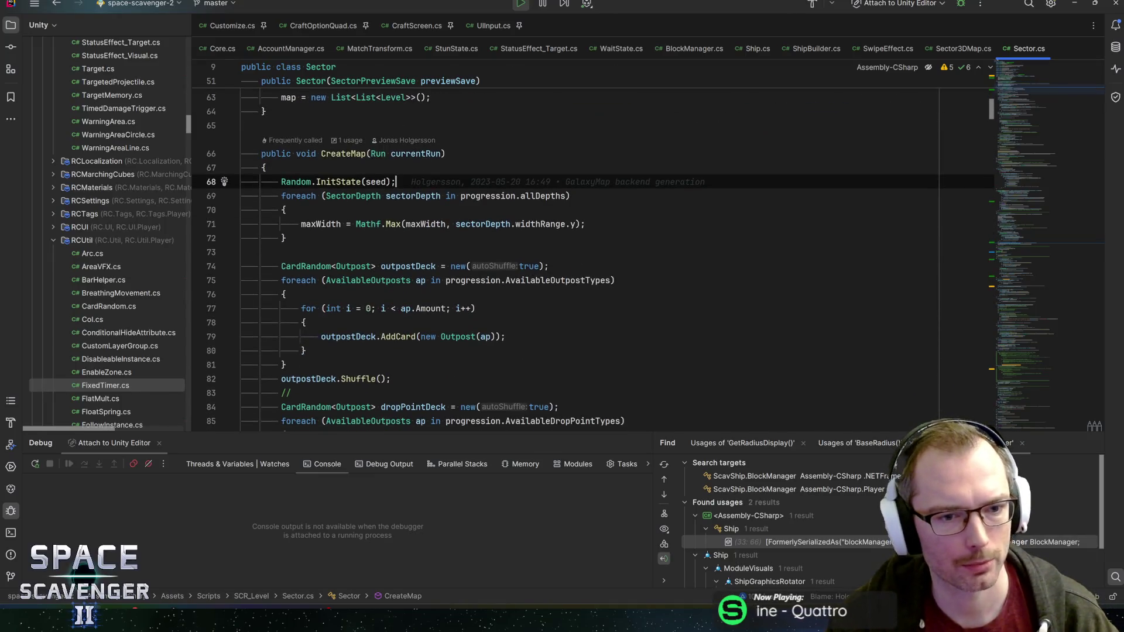
{"action": "key", "text": "Down"}
{"action": "key", "text": "Down"}
{"action": "key", "text": "Down"}
{"action": "scroll", "coordinate": [593, 246], "scroll_direction": "down", "scroll_amount": 1}
{"action": "key", "text": "Down"}
{"action": "scroll", "coordinate": [593, 246], "scroll_direction": "down", "scroll_amount": 1}
{"action": "scroll", "coordinate": [593, 255], "scroll_direction": "down", "scroll_amount": 1}
{"action": "scroll", "coordinate": [593, 255], "scroll_direction": "down", "scroll_amount": 2}
{"action": "scroll", "coordinate": [593, 255], "scroll_direction": "down", "scroll_amount": 2}
{"action": "scroll", "coordinate": [593, 255], "scroll_direction": "down", "scroll_amount": 3}
{"action": "scroll", "coordinate": [593, 255], "scroll_direction": "down", "scroll_amount": 5}
{"action": "scroll", "coordinate": [593, 255], "scroll_direction": "down", "scroll_amount": 5}
{"action": "scroll", "coordinate": [593, 255], "scroll_direction": "down", "scroll_amount": 2}
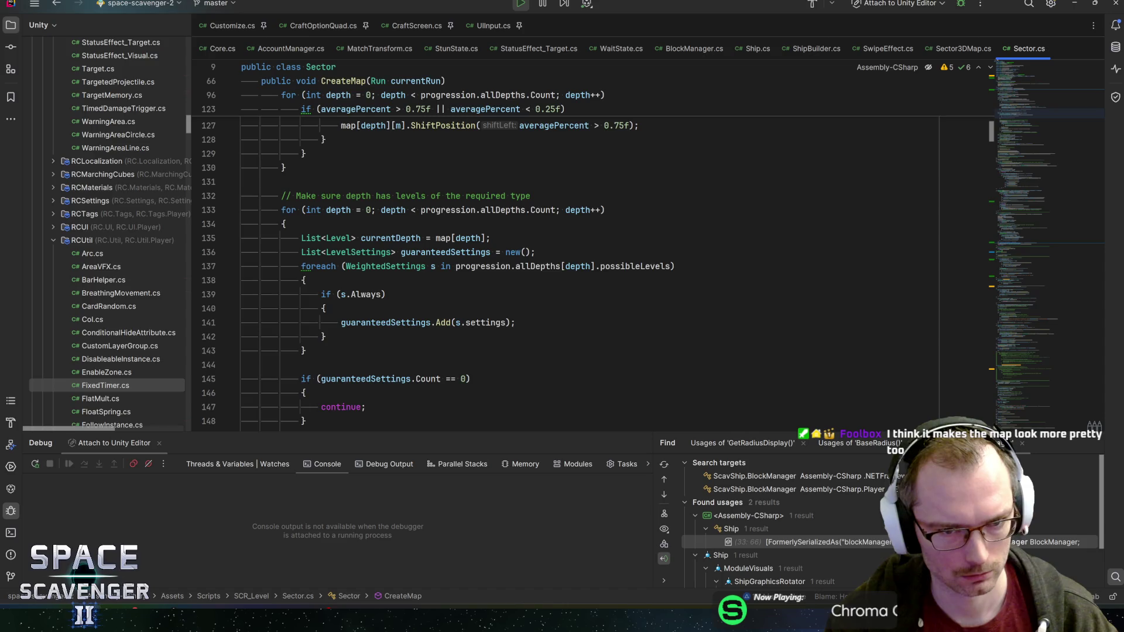
{"action": "scroll", "coordinate": [593, 256], "scroll_direction": "down", "scroll_amount": 1}
{"action": "scroll", "coordinate": [593, 255], "scroll_direction": "down", "scroll_amount": 3}
{"action": "scroll", "coordinate": [594, 255], "scroll_direction": "down", "scroll_amount": 3}
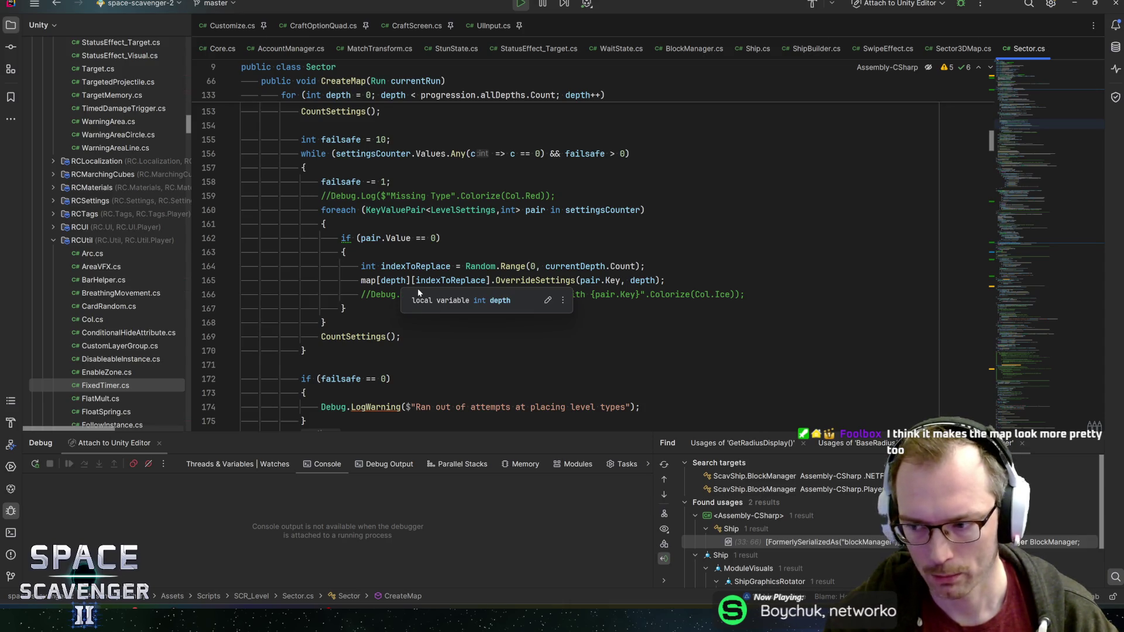
{"action": "scroll", "coordinate": [474, 290], "scroll_direction": "down", "scroll_amount": 2}
{"action": "scroll", "coordinate": [475, 290], "scroll_direction": "down", "scroll_amount": 2}
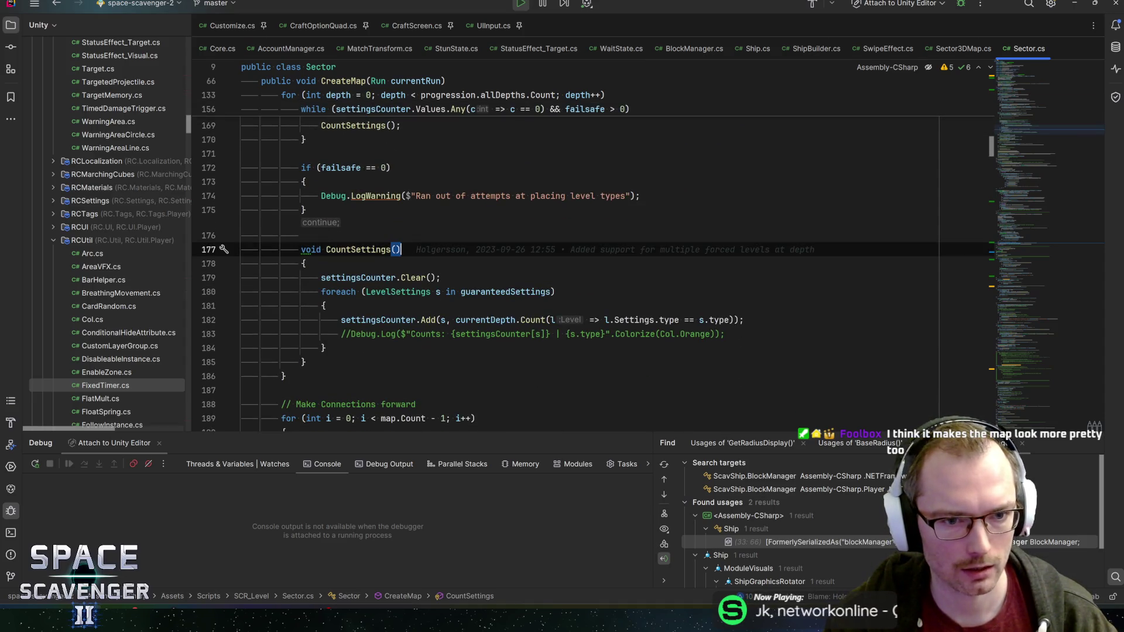
{"action": "scroll", "coordinate": [562, 290], "scroll_direction": "down", "scroll_amount": 4}
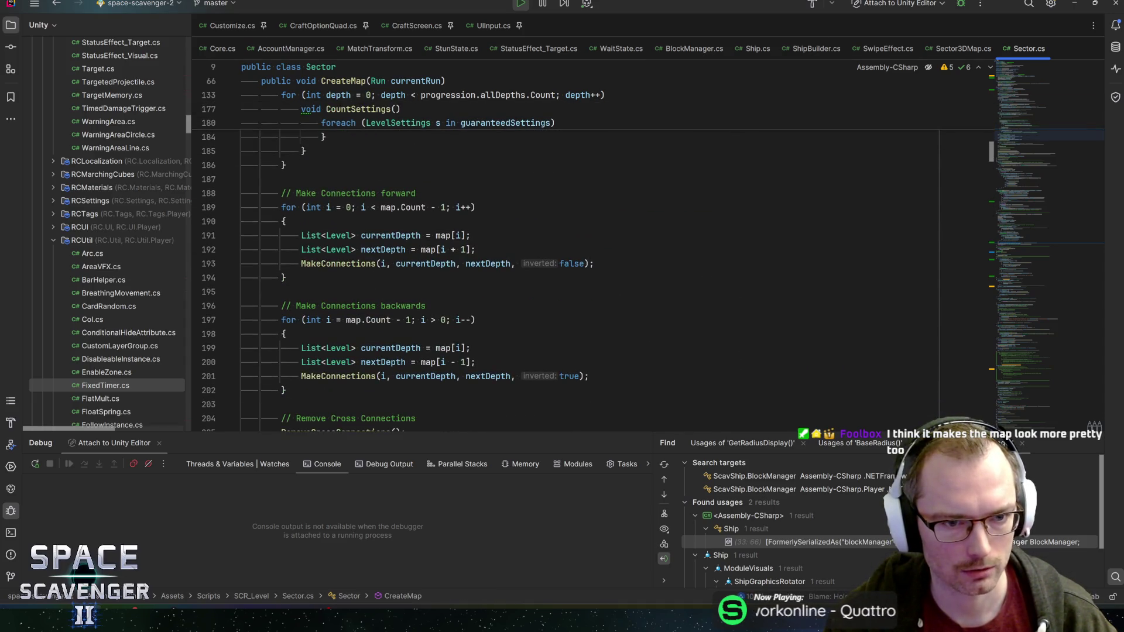
{"action": "left_click", "coordinate": [475, 236]}
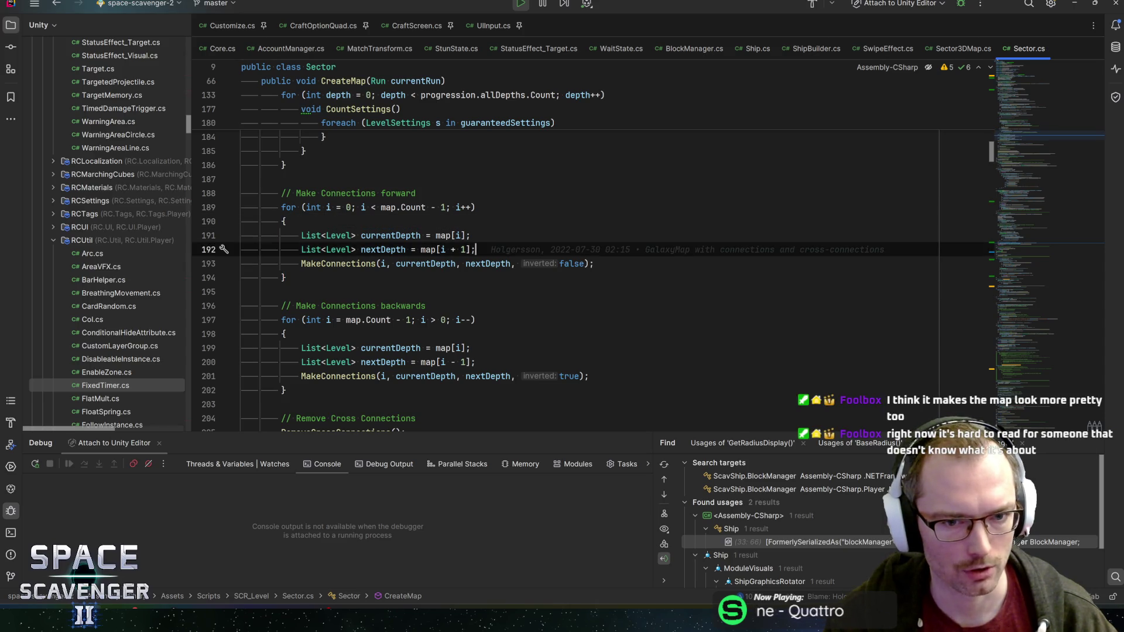
{"action": "key", "text": "Down"}
{"action": "key", "text": "Down"}
{"action": "key", "text": "Up"}
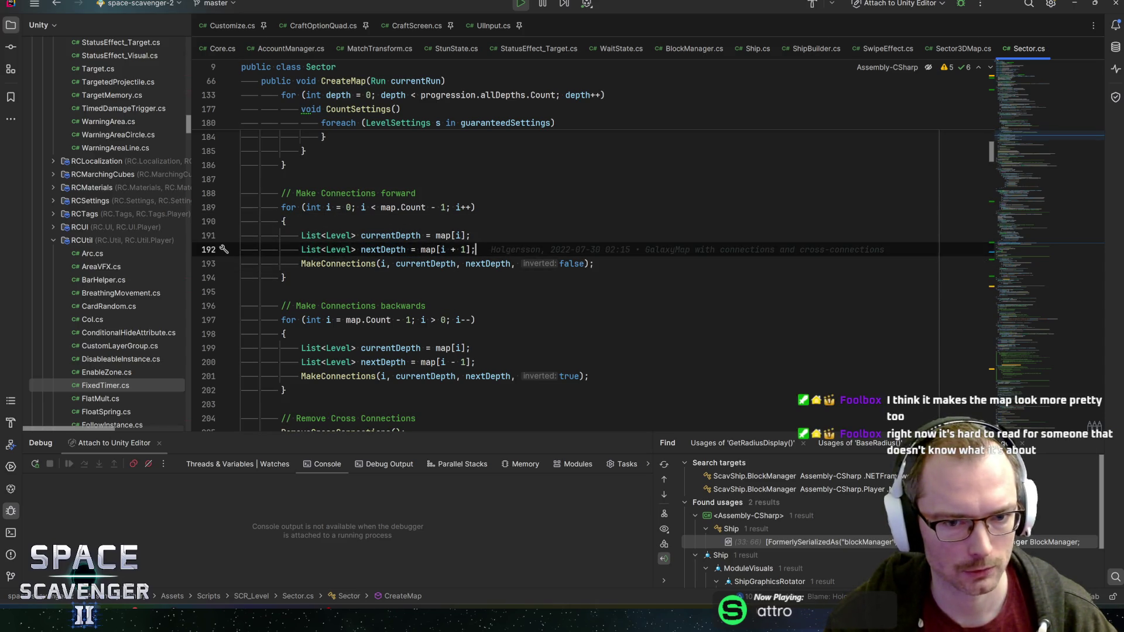
{"action": "scroll", "coordinate": [590, 264], "scroll_direction": "down", "scroll_amount": 2}
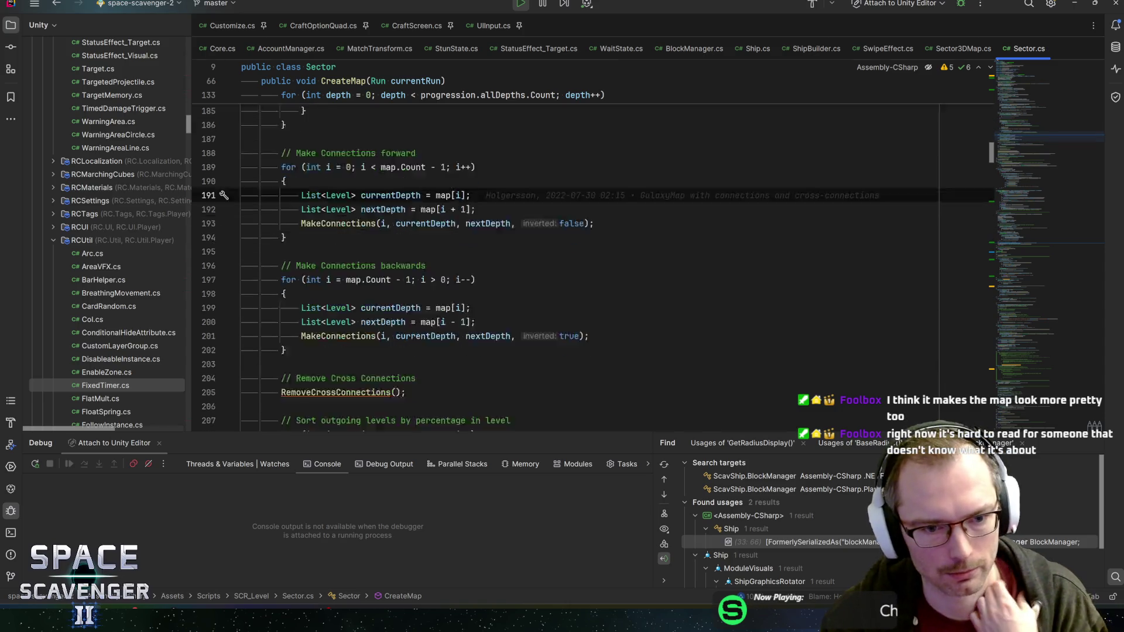
{"action": "scroll", "coordinate": [589, 263], "scroll_direction": "down", "scroll_amount": 2}
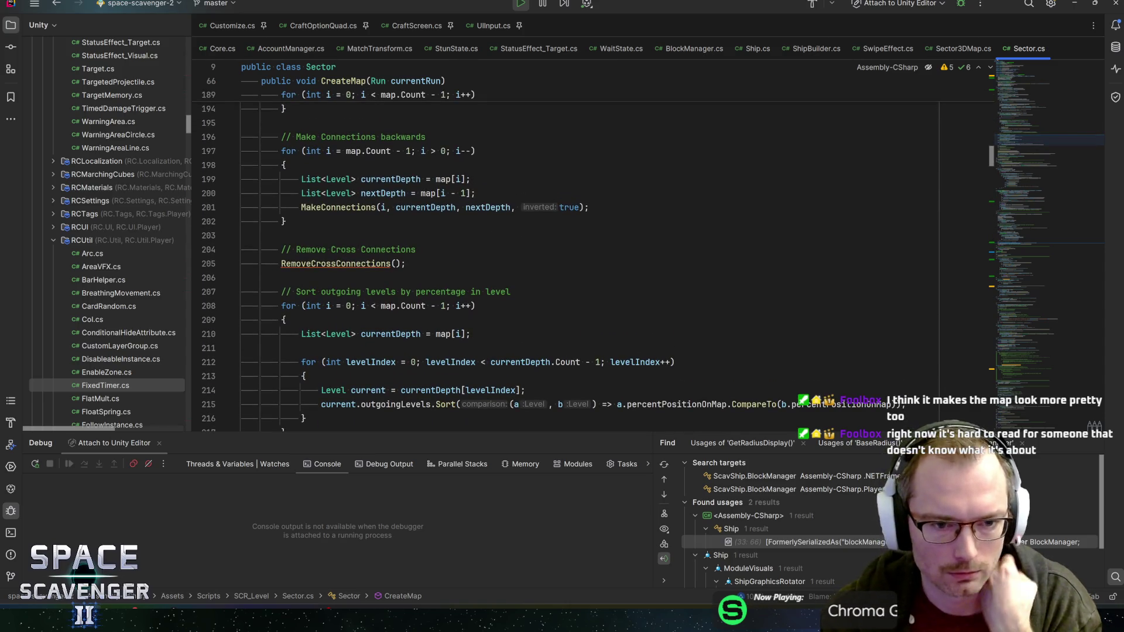
{"action": "key", "text": "Up"}
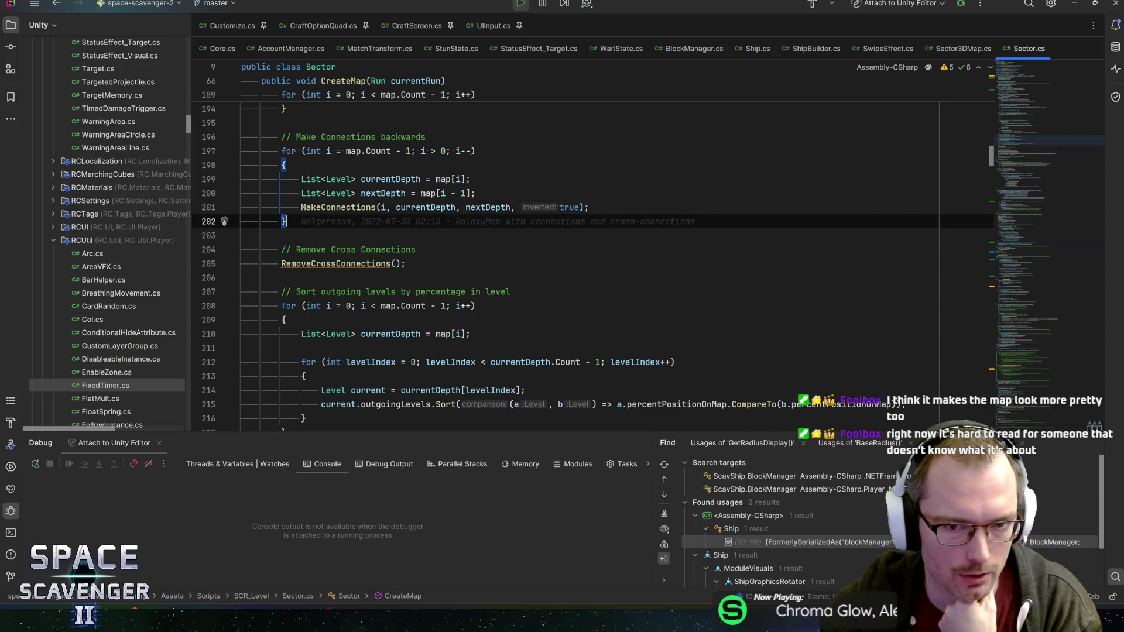
{"action": "key", "text": "Up"}
{"action": "key", "text": "Up"}
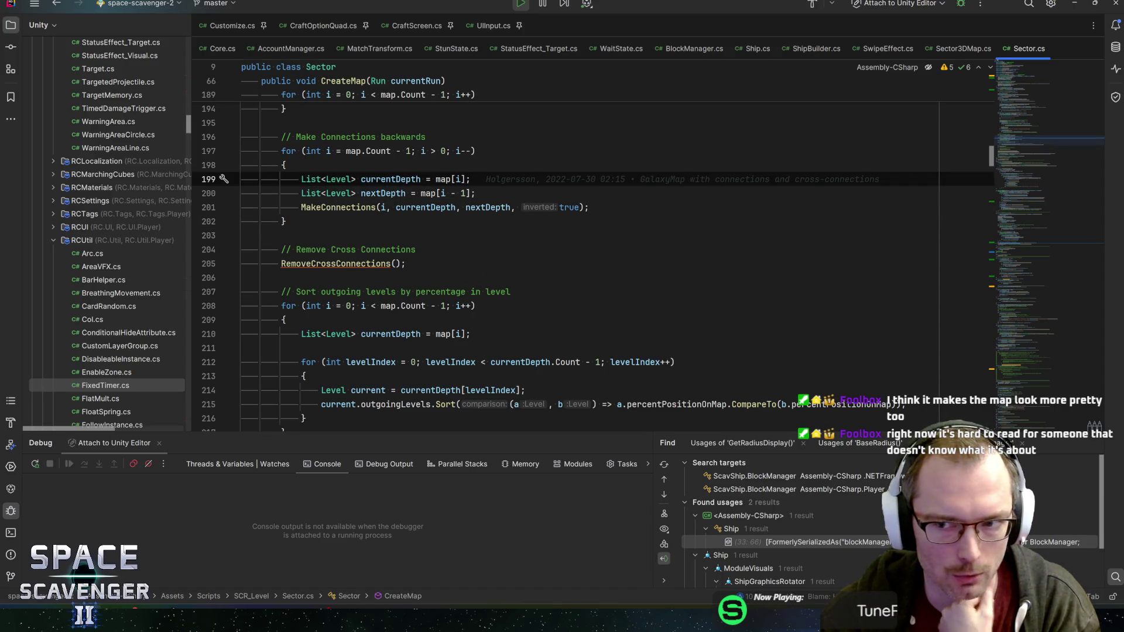
{"action": "scroll", "coordinate": [593, 260], "scroll_direction": "down", "scroll_amount": 1}
{"action": "key", "text": "Down"}
{"action": "key", "text": "Down"}
{"action": "key", "text": "Down"}
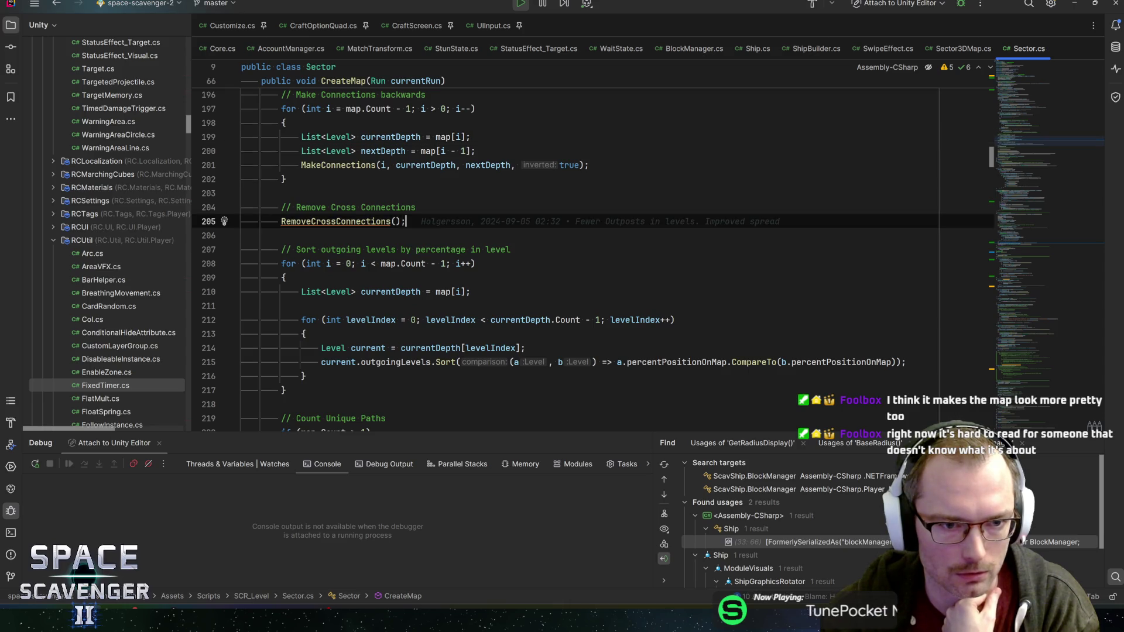
Step: Inspect CreateMap's MakeConnections and RemoveCrossConnections calls and jump to the MakeConnections definition
{"action": "left_click", "coordinate": [325, 165]}
{"action": "scroll", "coordinate": [324, 165], "scroll_direction": "up", "scroll_amount": 3}
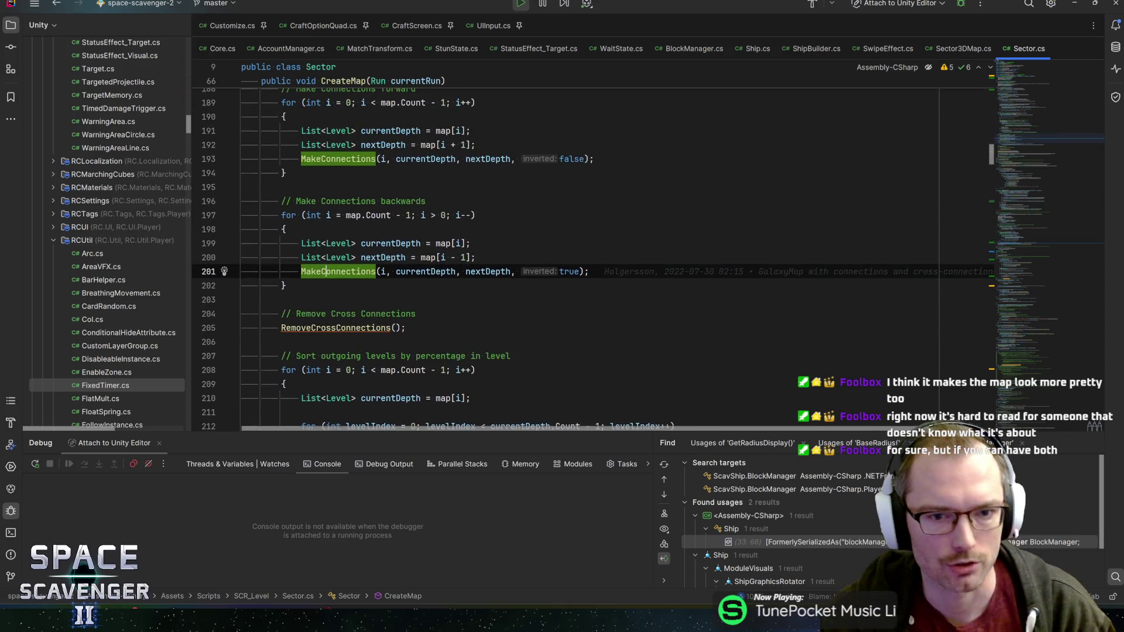
{"action": "key", "text": "Right"}
{"action": "key", "text": "Right"}
{"action": "key", "text": "Right"}
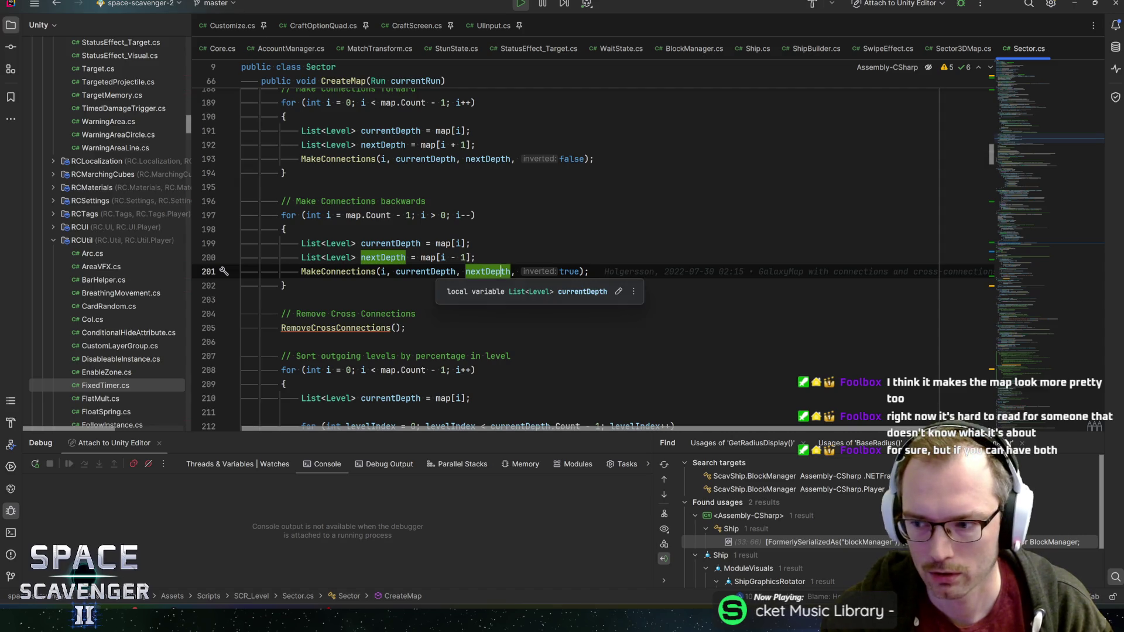
{"action": "key", "text": "Left"}
{"action": "key", "text": "Left"}
{"action": "key", "text": "Left"}
{"action": "scroll", "coordinate": [593, 260], "scroll_direction": "up", "scroll_amount": 1}
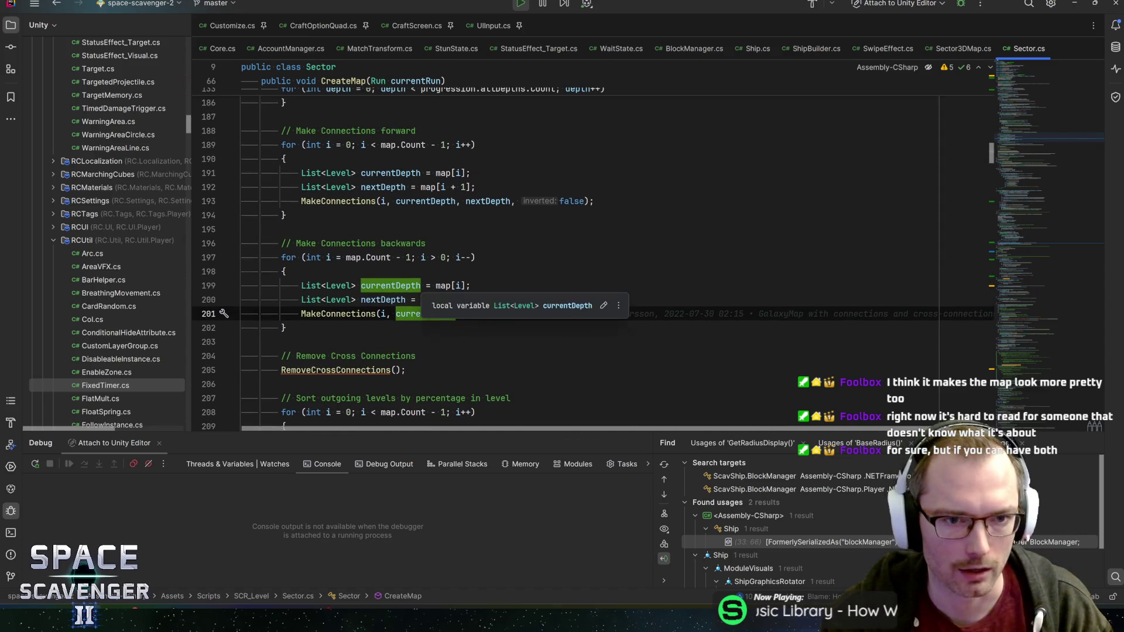
{"action": "left_click", "coordinate": [338, 201]}
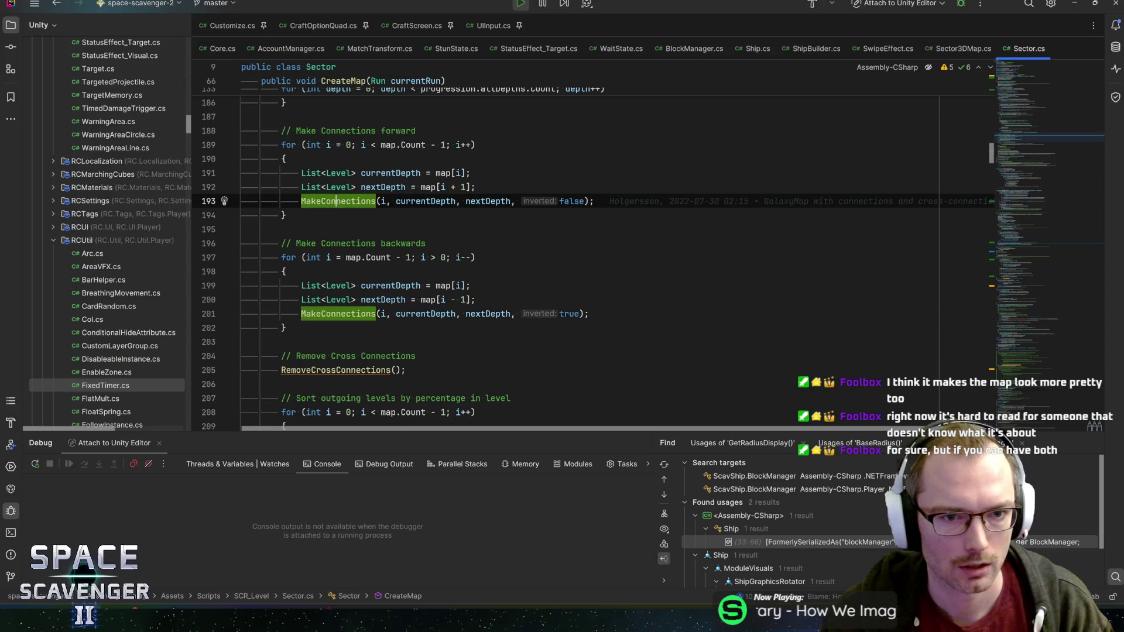
{"action": "scroll", "coordinate": [593, 264], "scroll_direction": "down", "scroll_amount": 3}
{"action": "left_click", "coordinate": [334, 243]}
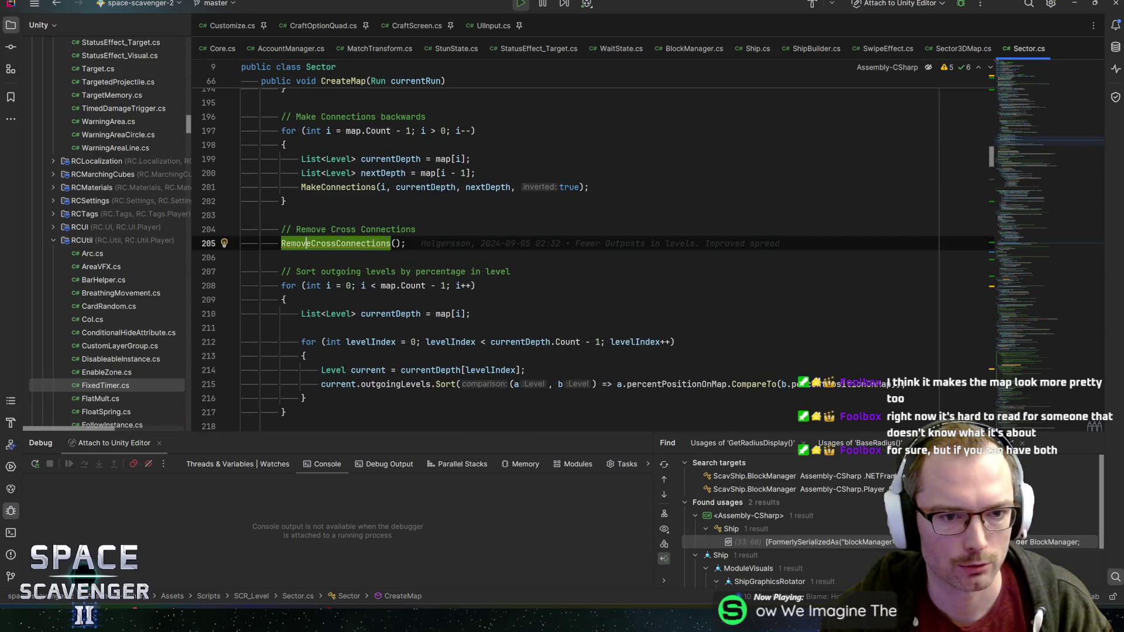
{"action": "scroll", "coordinate": [593, 265], "scroll_direction": "up", "scroll_amount": 2}
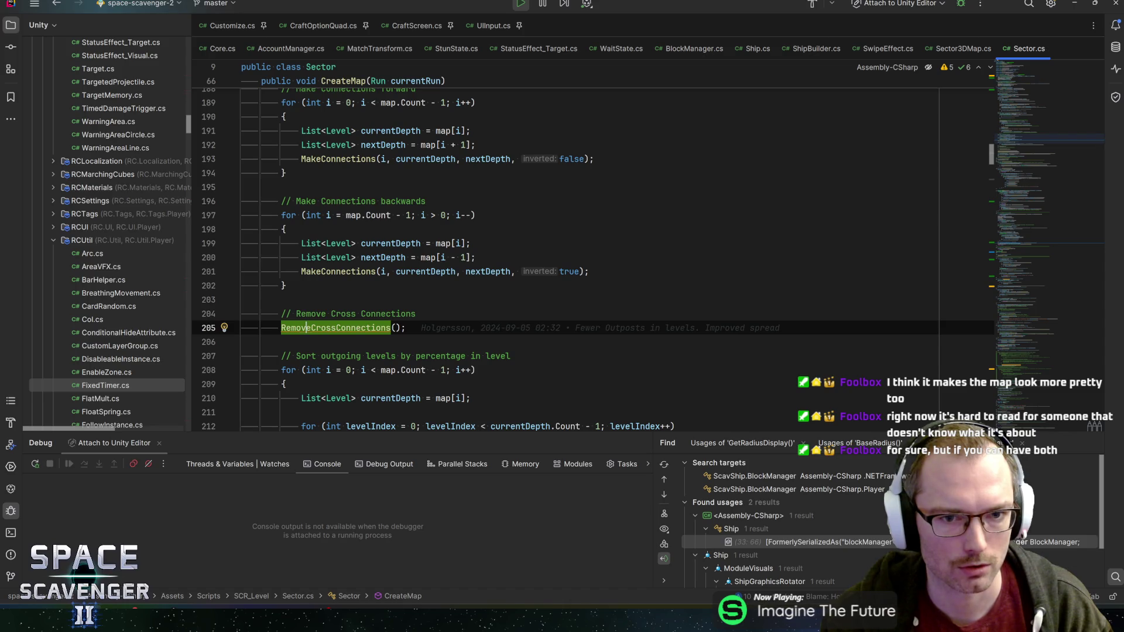
{"action": "left_click", "coordinate": [352, 160], "text": "ctrl"}
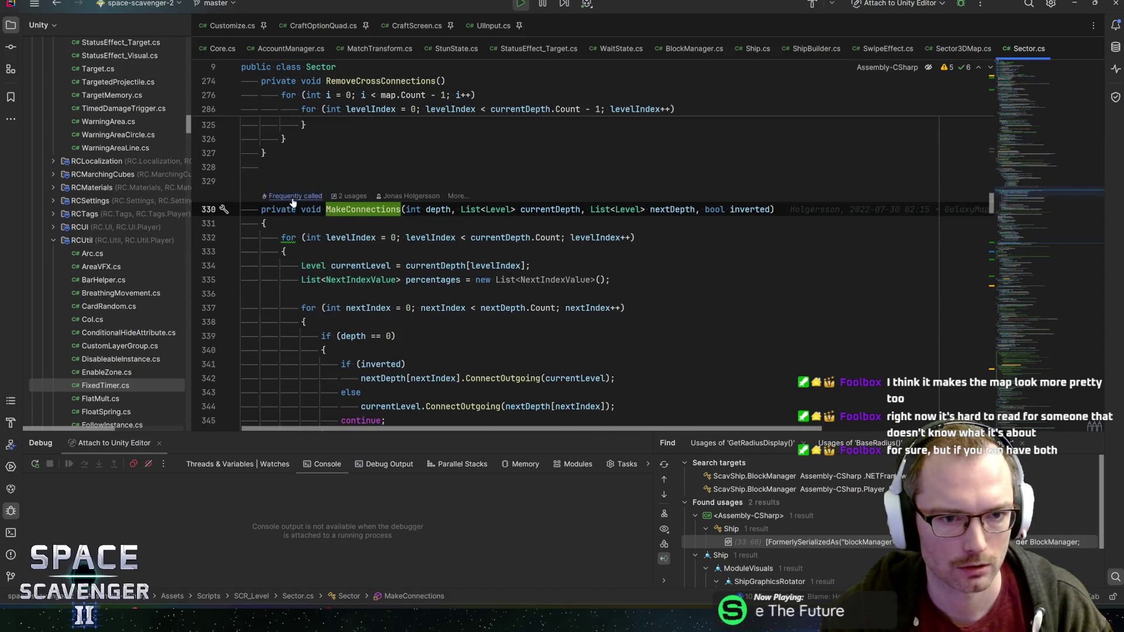
{"action": "key", "text": "ctrl+alt+Left"}
{"action": "key", "text": "ctrl+alt+Right"}
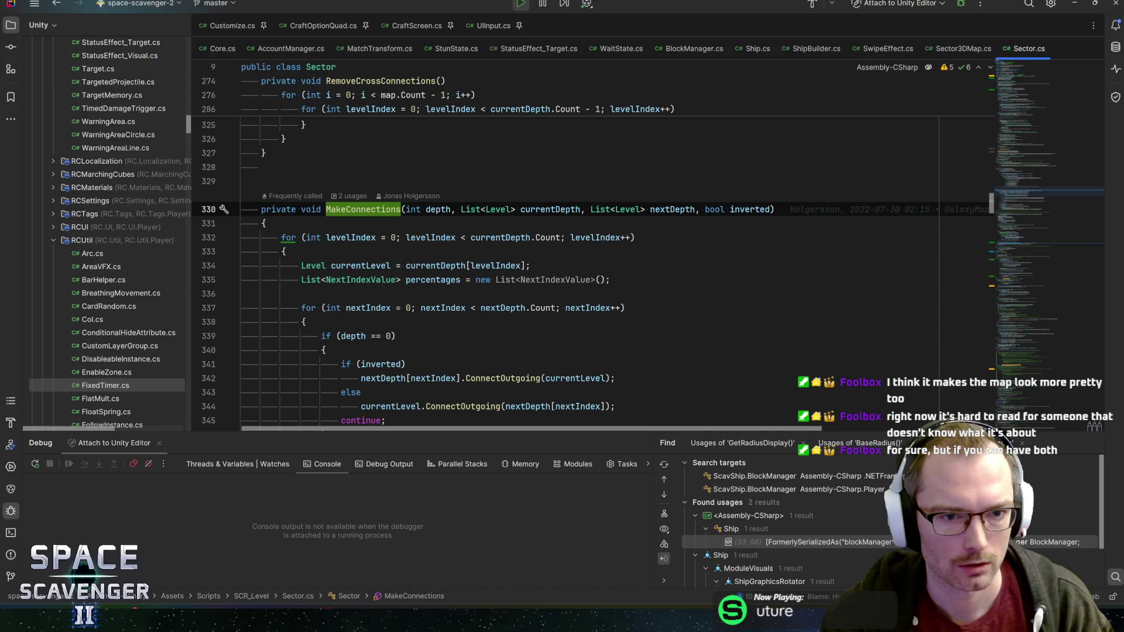
{"action": "key", "text": "Down"}
{"action": "key", "text": "Down"}
{"action": "scroll", "coordinate": [593, 258], "scroll_direction": "down", "scroll_amount": 1}
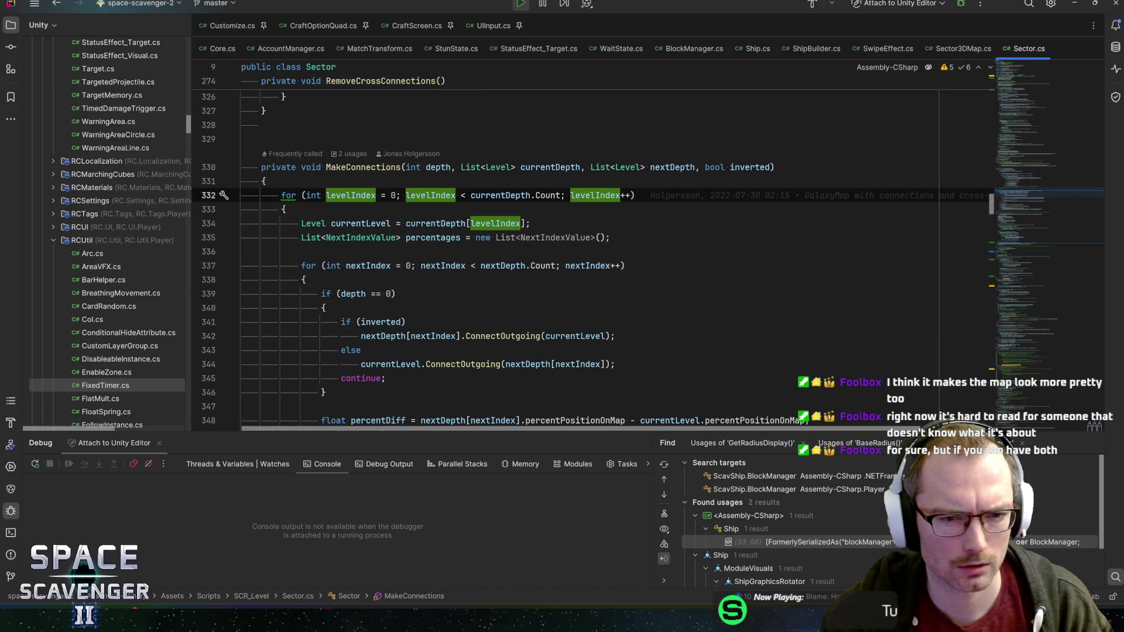
{"action": "scroll", "coordinate": [592, 258], "scroll_direction": "down", "scroll_amount": 2}
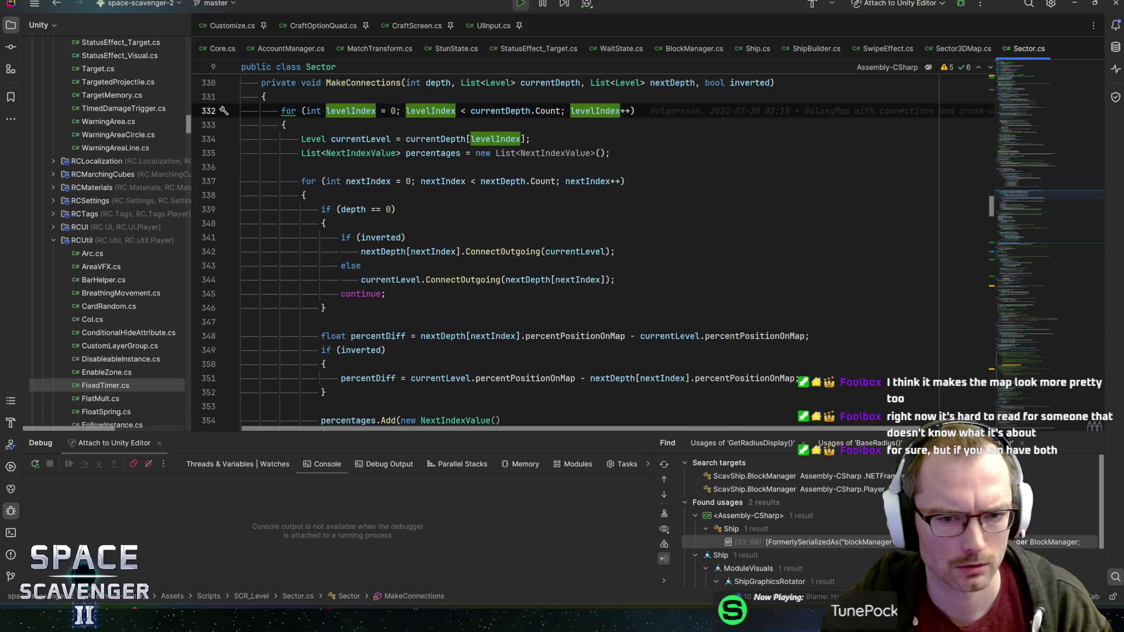
Step: Read MakeConnections' ConnectOutgoing, NextIndexValue, diff and direction logic down to the extra connection
{"action": "left_click", "coordinate": [520, 251]}
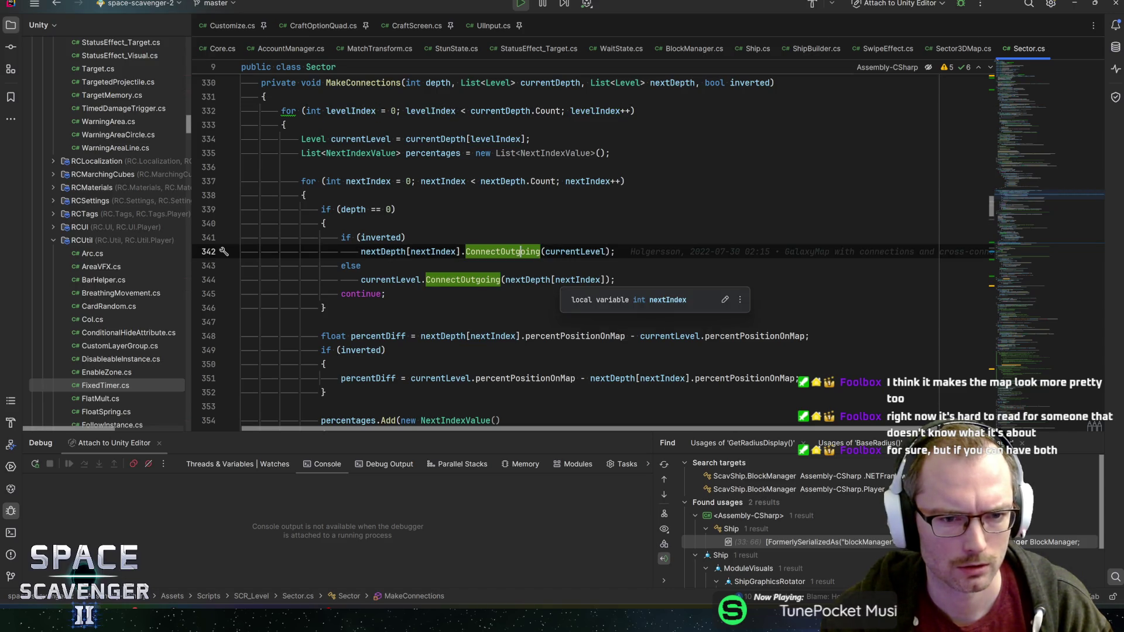
{"action": "scroll", "coordinate": [580, 291], "scroll_direction": "up", "scroll_amount": 1}
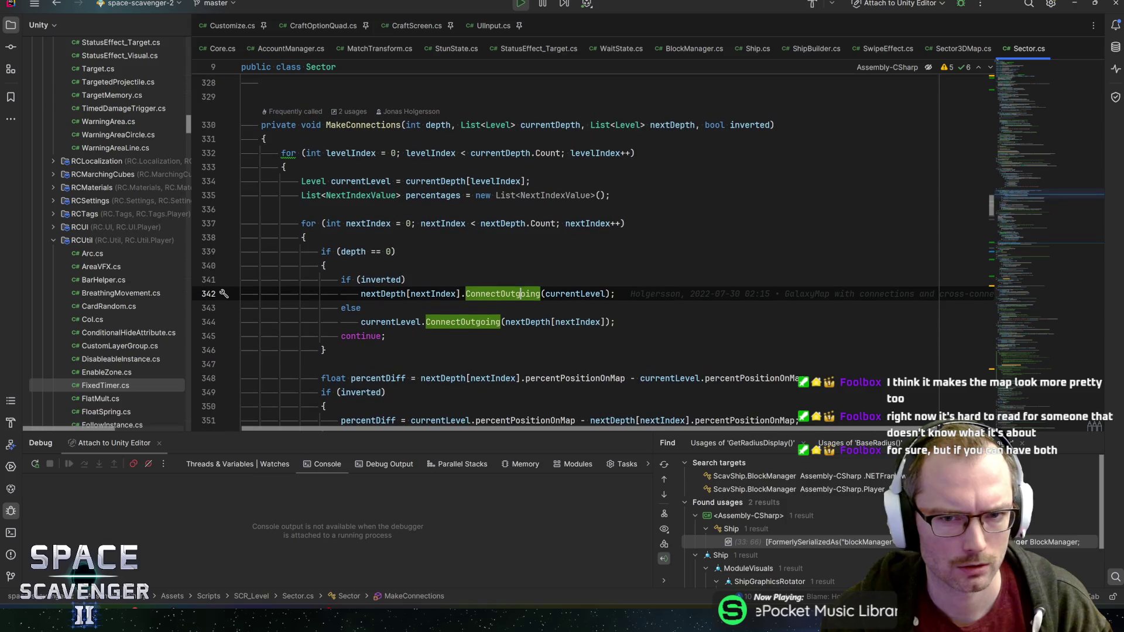
{"action": "scroll", "coordinate": [593, 252], "scroll_direction": "down", "scroll_amount": 3}
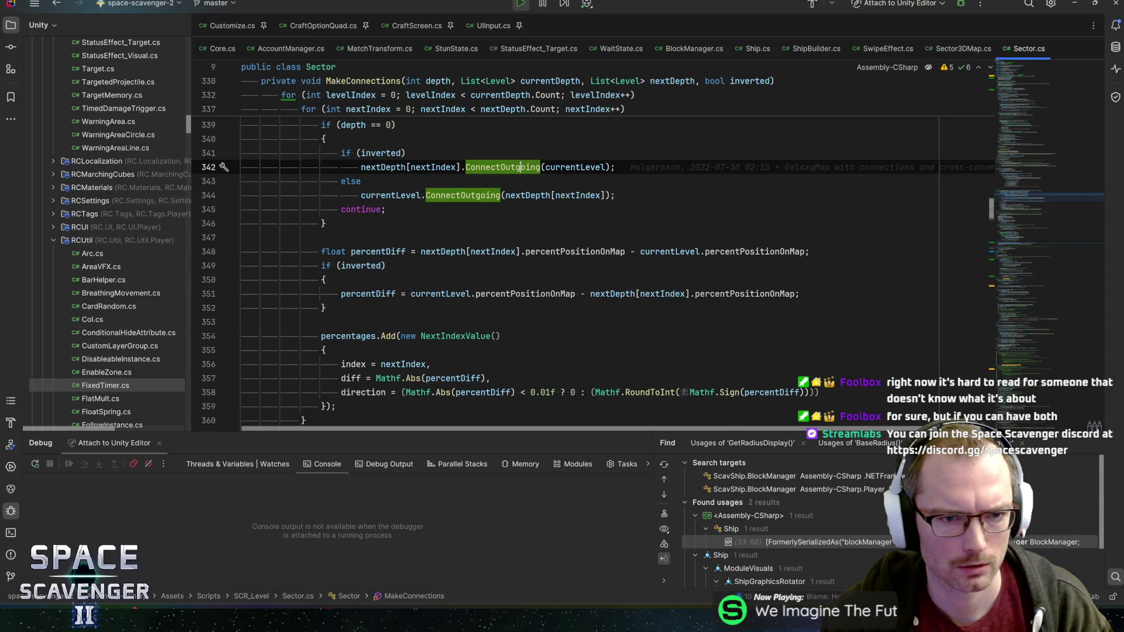
{"action": "left_click", "coordinate": [399, 167]}
{"action": "scroll", "coordinate": [400, 167], "scroll_direction": "up", "scroll_amount": 2}
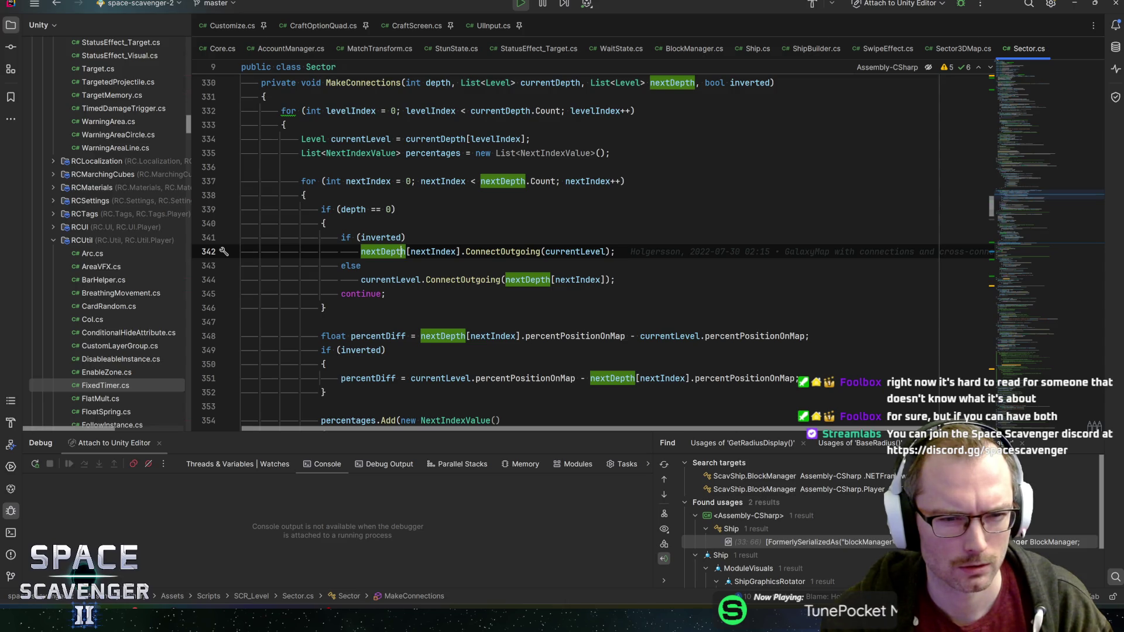
{"action": "key", "text": "Up"}
{"action": "key", "text": "Up"}
{"action": "key", "text": "Up"}
{"action": "key", "text": "Down"}
{"action": "scroll", "coordinate": [593, 251], "scroll_direction": "down", "scroll_amount": 2}
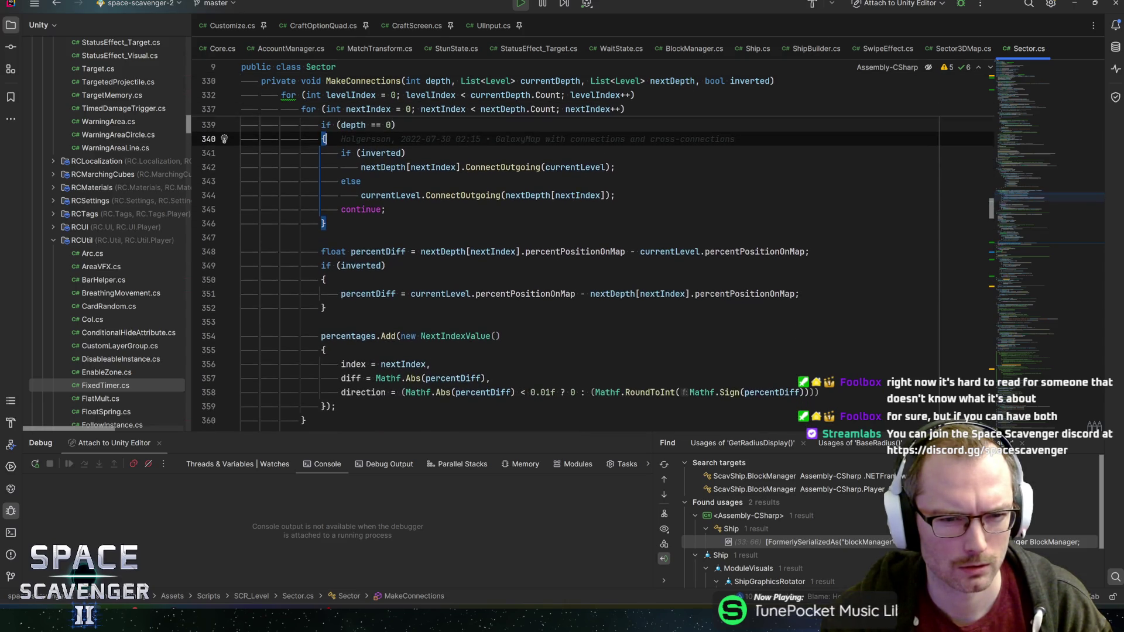
{"action": "scroll", "coordinate": [592, 251], "scroll_direction": "down", "scroll_amount": 1}
{"action": "scroll", "coordinate": [593, 252], "scroll_direction": "down", "scroll_amount": 1}
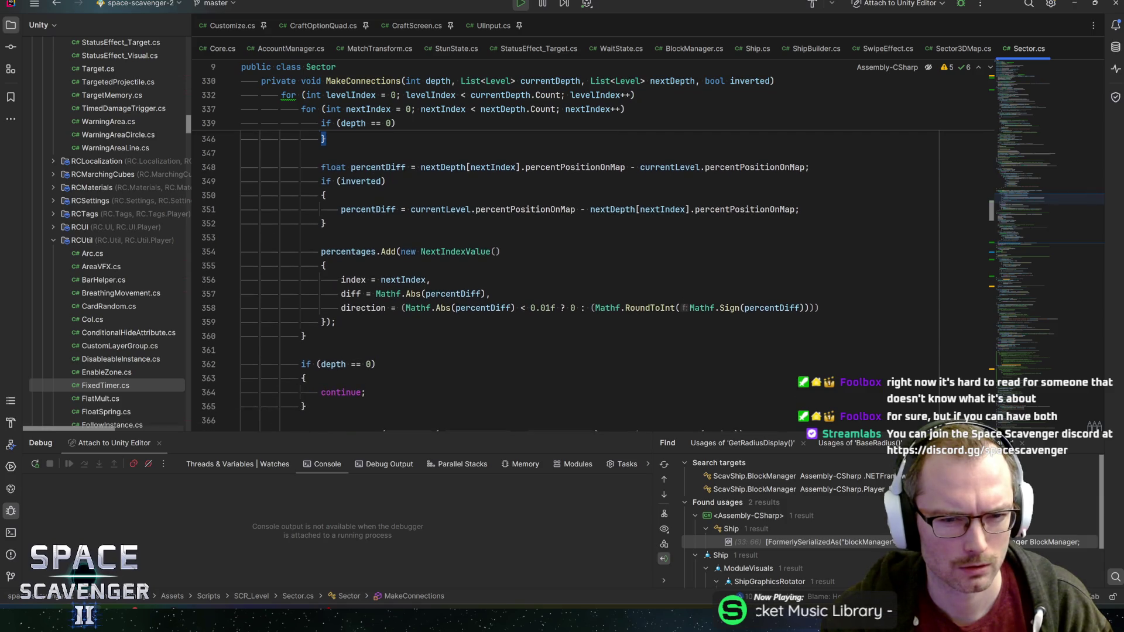
{"action": "left_click", "coordinate": [455, 251]}
{"action": "left_click", "coordinate": [354, 279]}
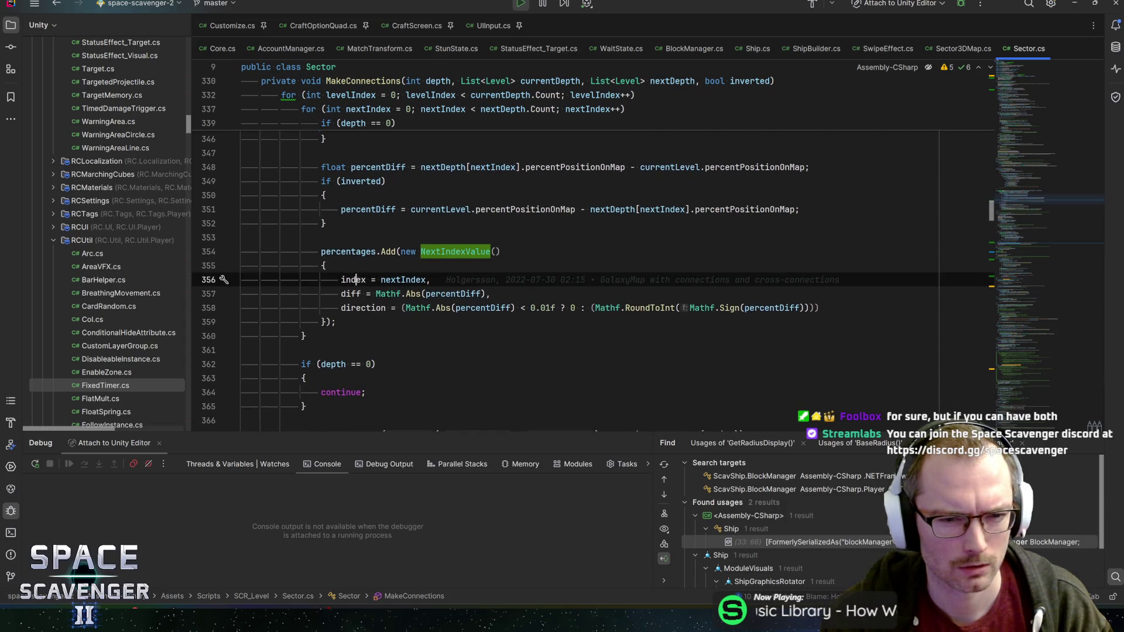
{"action": "key", "text": "Down"}
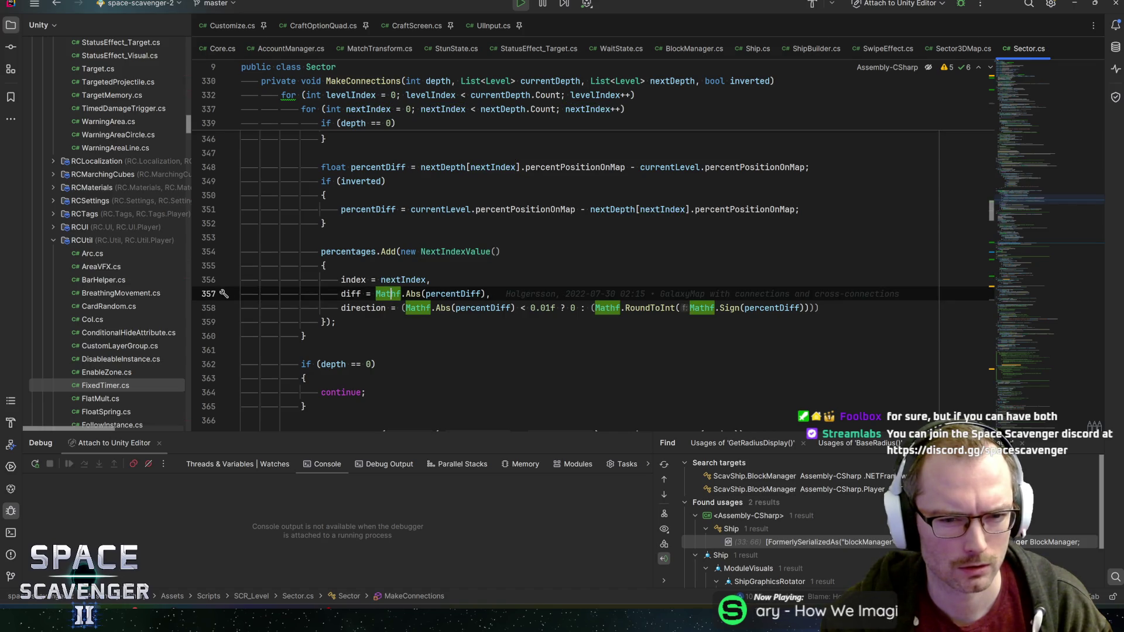
{"action": "key", "text": "ctrl+Right"}
{"action": "key", "text": "ctrl+Right"}
{"action": "key", "text": "Down"}
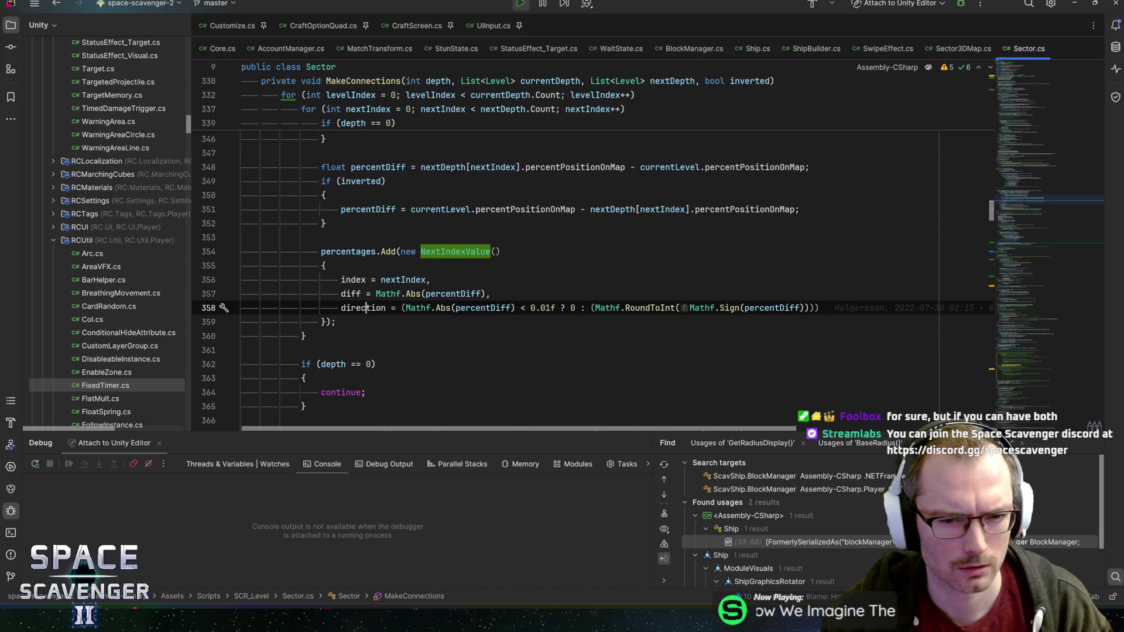
{"action": "scroll", "coordinate": [606, 273], "scroll_direction": "down", "scroll_amount": 5}
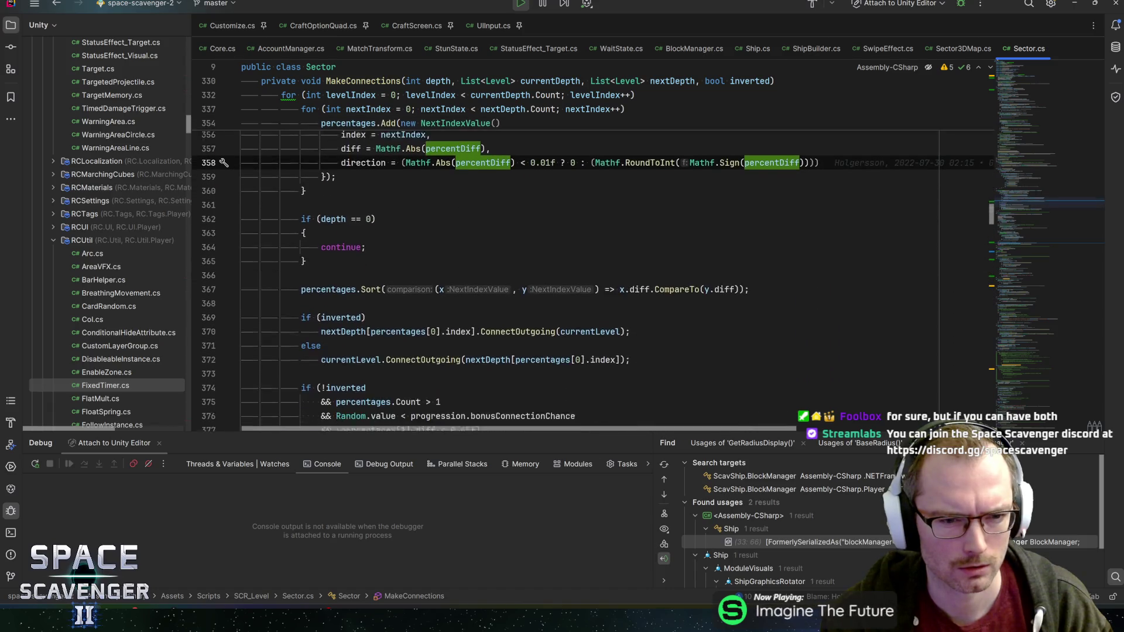
{"action": "scroll", "coordinate": [606, 272], "scroll_direction": "down", "scroll_amount": 1}
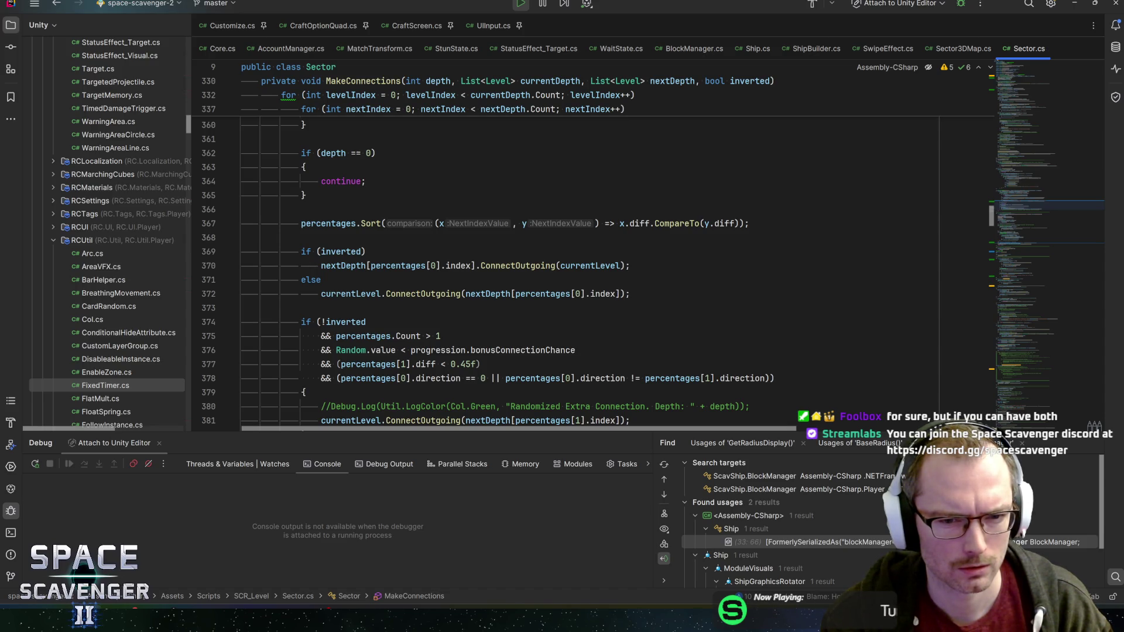
{"action": "left_click", "coordinate": [378, 293]}
{"action": "scroll", "coordinate": [378, 294], "scroll_direction": "down", "scroll_amount": 4}
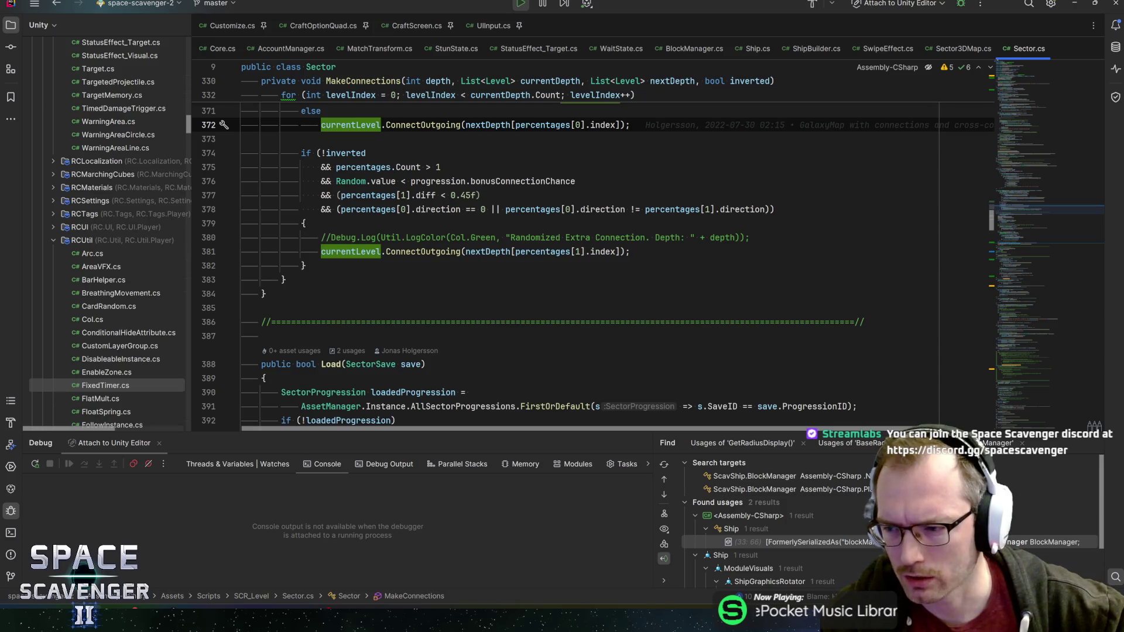
{"action": "scroll", "coordinate": [572, 264], "scroll_direction": "up", "scroll_amount": 3}
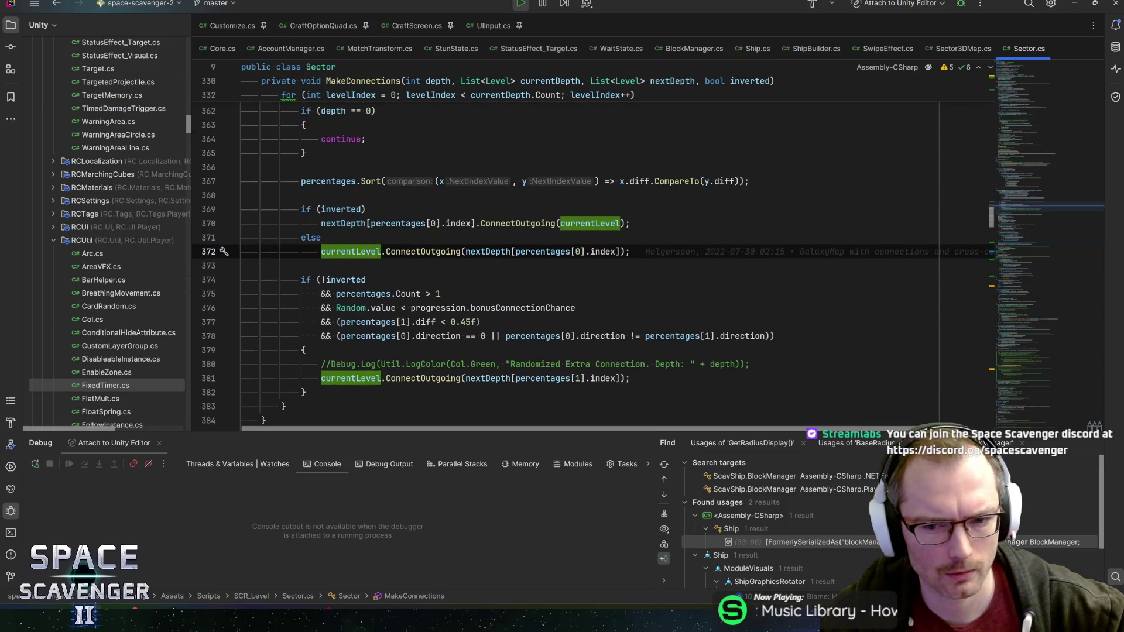
{"action": "scroll", "coordinate": [571, 264], "scroll_direction": "down", "scroll_amount": 1}
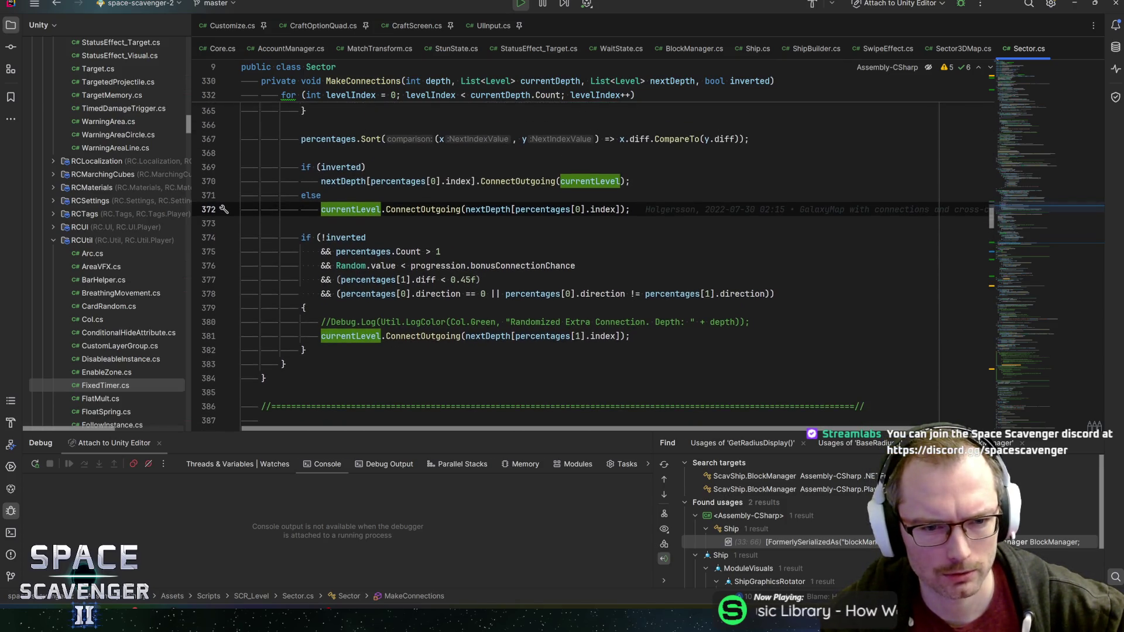
Step: Raise the extra-connection diff threshold on line 377 from 0.4f to 0.45f and recheck the bonusConnectionChance condition
{"action": "left_click", "coordinate": [463, 265]}
{"action": "key", "text": "Down"}
{"action": "type", "text": "5"}
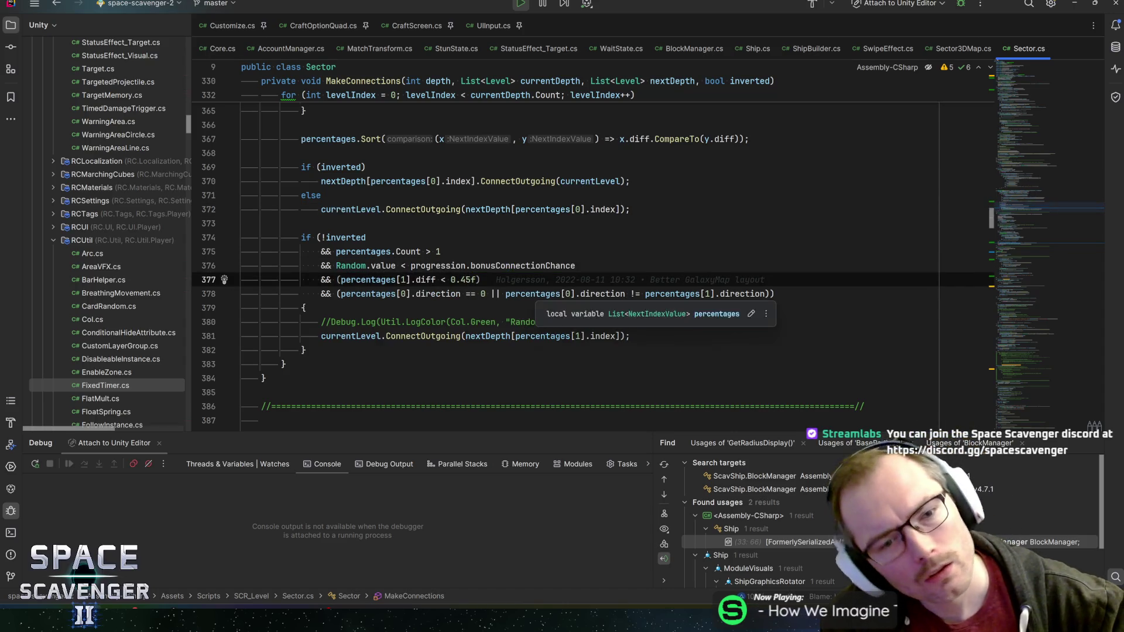
{"action": "key", "text": "ctrl+w"}
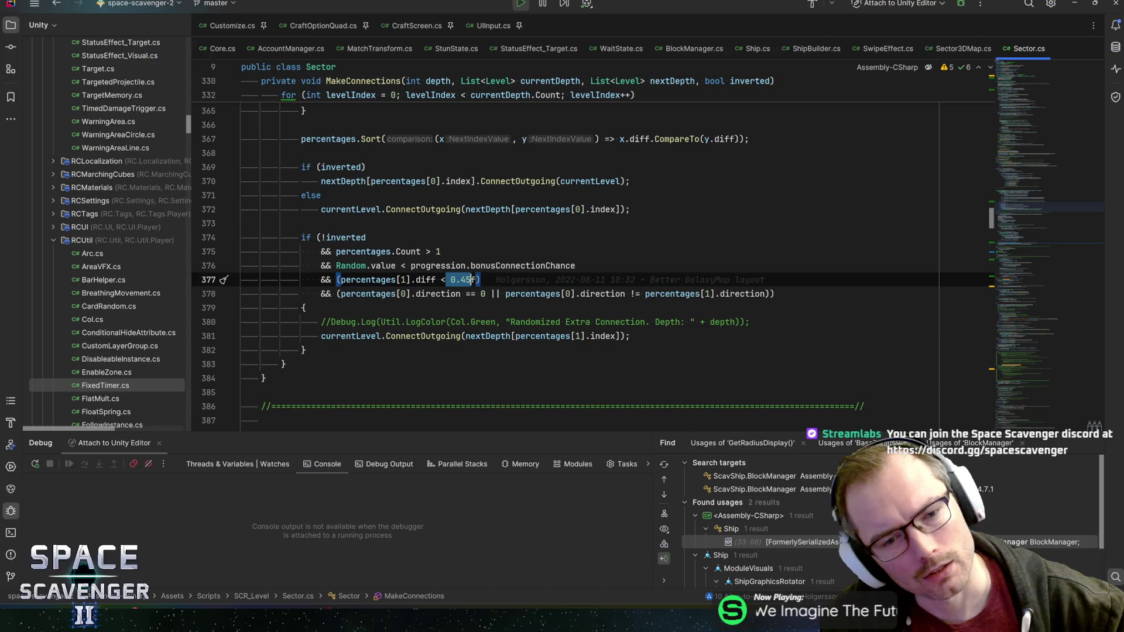
{"action": "key", "text": "Right"}
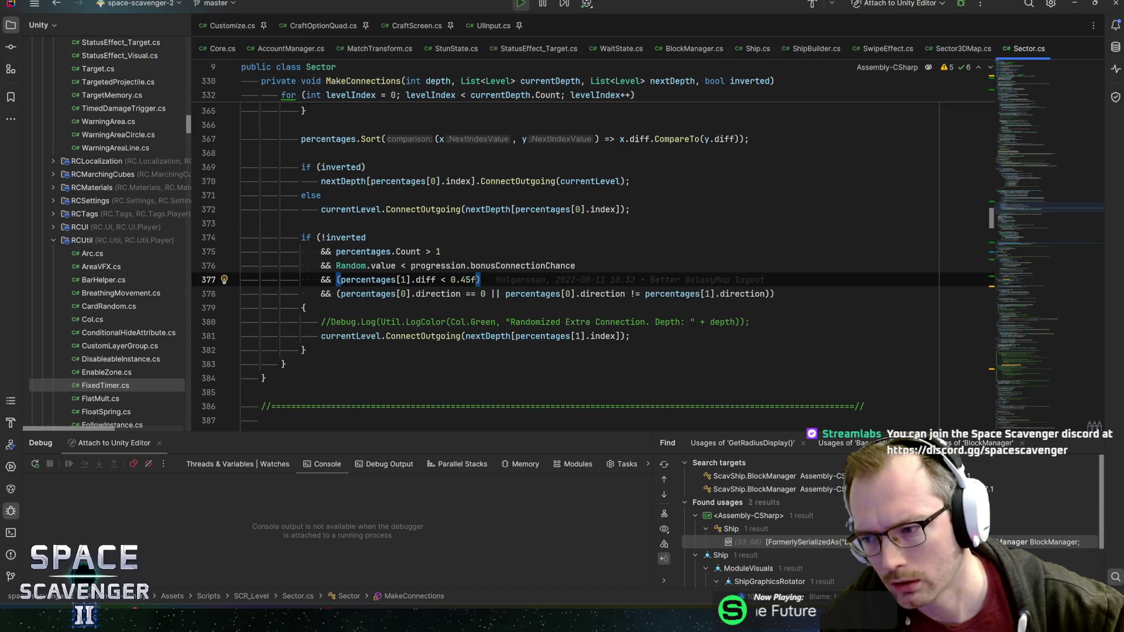
{"action": "key", "text": "Up"}
{"action": "key", "text": "Up"}
{"action": "key", "text": "Up"}
{"action": "key", "text": "Up"}
{"action": "key", "text": "Up"}
{"action": "key", "text": "Up"}
{"action": "key", "text": "Up"}
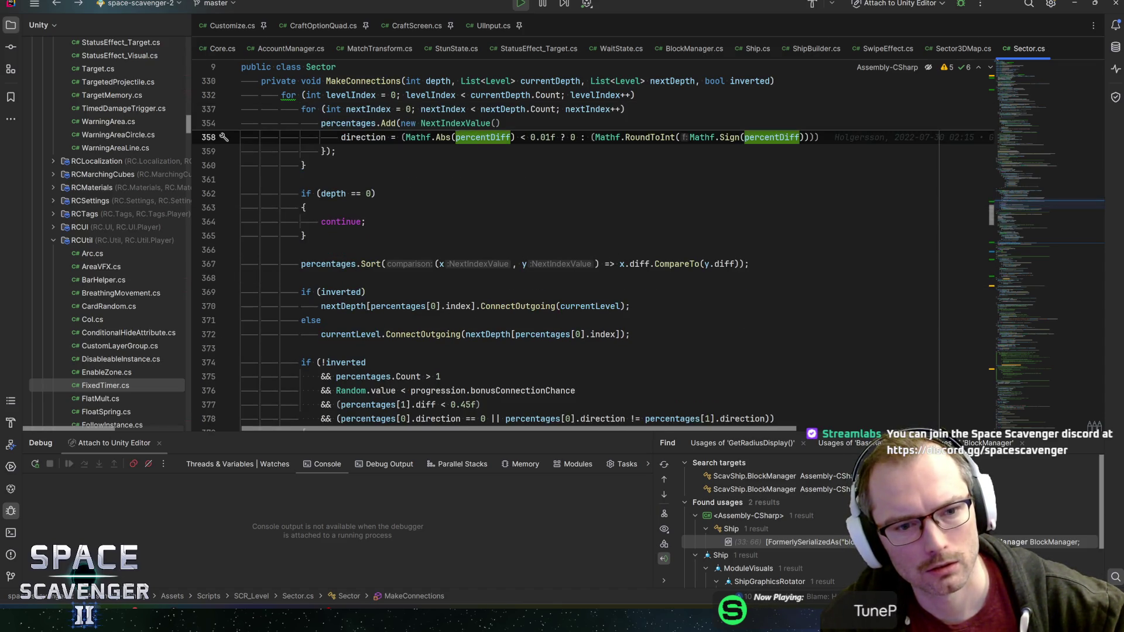
{"action": "key", "text": "Up"}
{"action": "key", "text": "Up"}
{"action": "key", "text": "Up"}
{"action": "scroll", "coordinate": [562, 264], "scroll_direction": "down", "scroll_amount": 2}
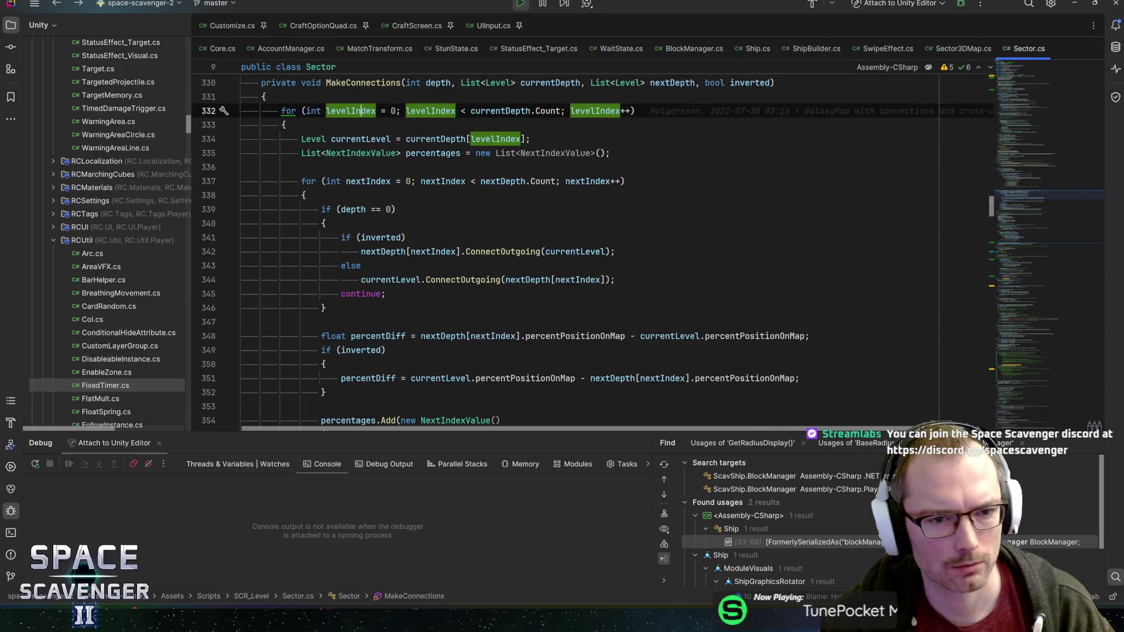
Step: Navigate back through CreateMap to the RemoveCrossConnections definition
{"action": "key", "text": "ctrl+minus"}
{"action": "key", "text": "Down"}
{"action": "key", "text": "Down"}
{"action": "key", "text": "Down"}
{"action": "key", "text": "F12"}
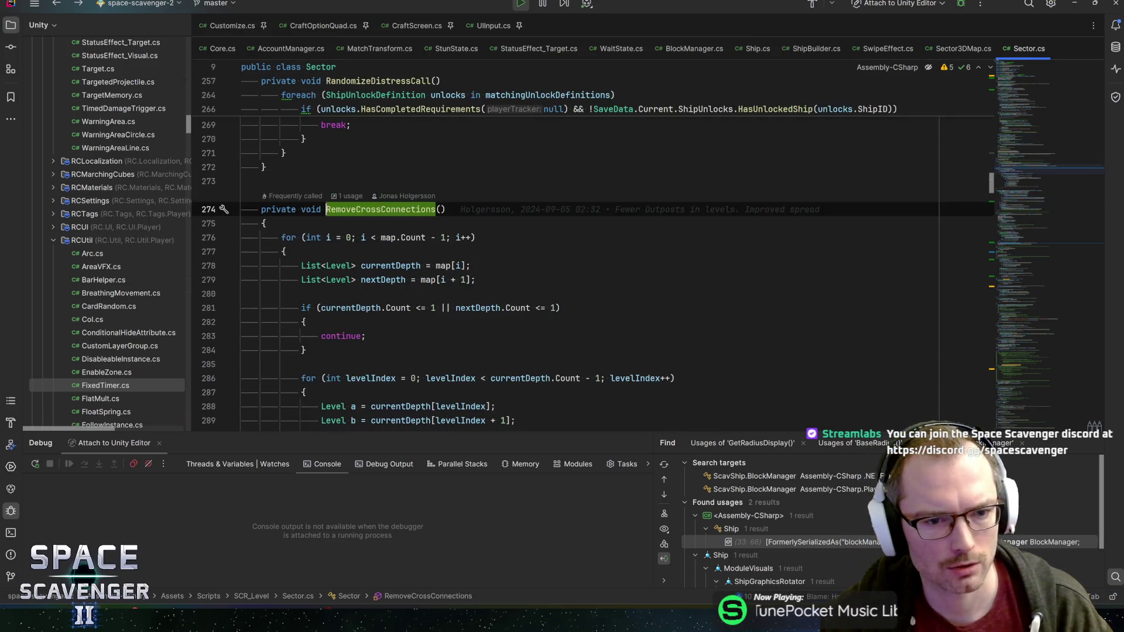
{"action": "scroll", "coordinate": [439, 298], "scroll_direction": "down", "scroll_amount": 1}
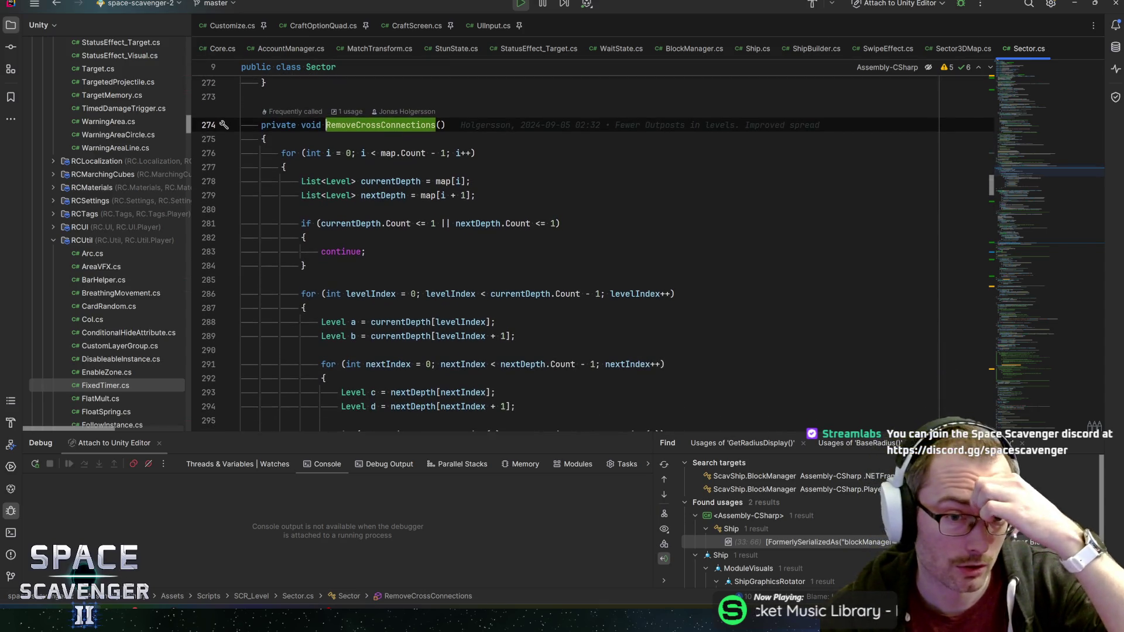
{"action": "scroll", "coordinate": [457, 291], "scroll_direction": "down", "scroll_amount": 1}
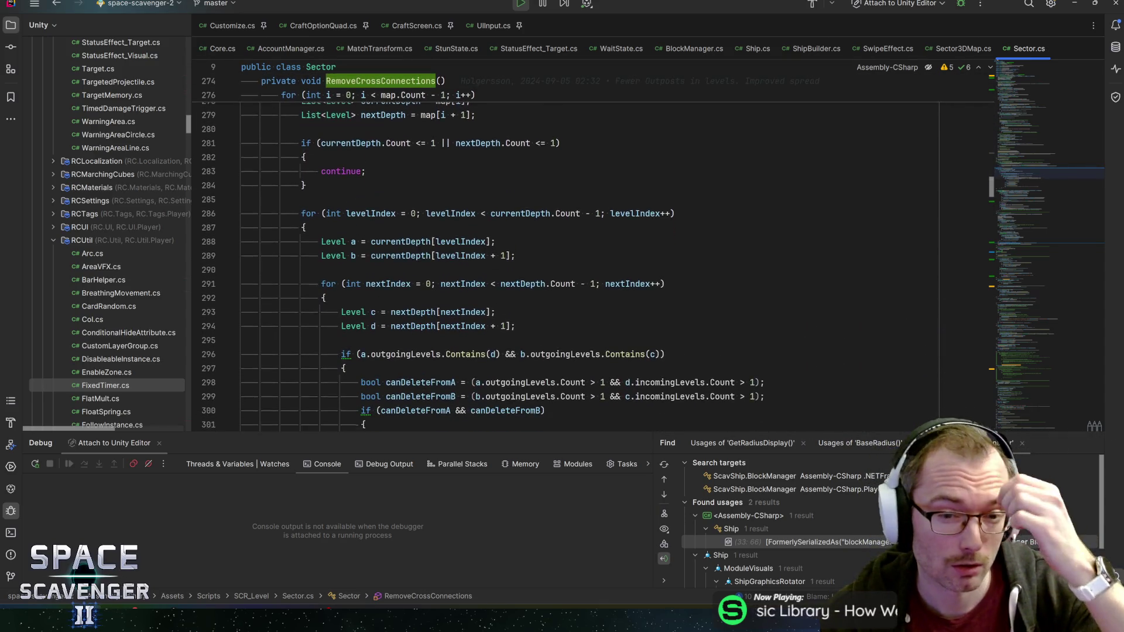
{"action": "scroll", "coordinate": [457, 290], "scroll_direction": "down", "scroll_amount": 2}
{"action": "scroll", "coordinate": [456, 290], "scroll_direction": "down", "scroll_amount": 1}
{"action": "scroll", "coordinate": [562, 264], "scroll_direction": "down", "scroll_amount": 2}
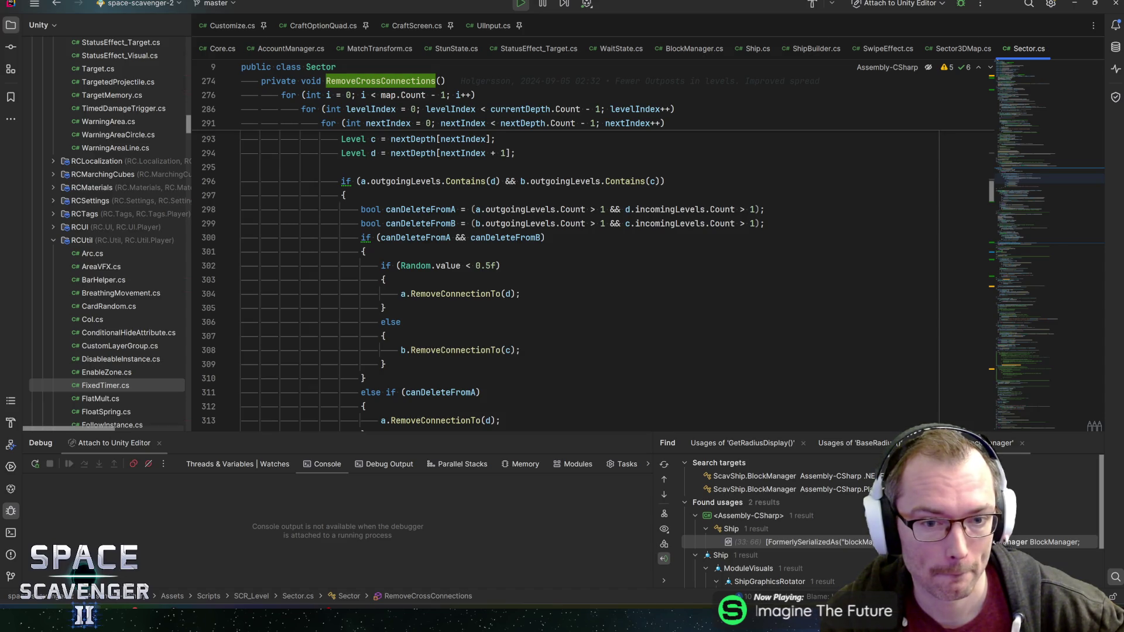
Step: Review the 0.5 random removal logic, then jump from RemoveCrossConnections to its call in CreateMap
{"action": "left_click", "coordinate": [485, 266]}
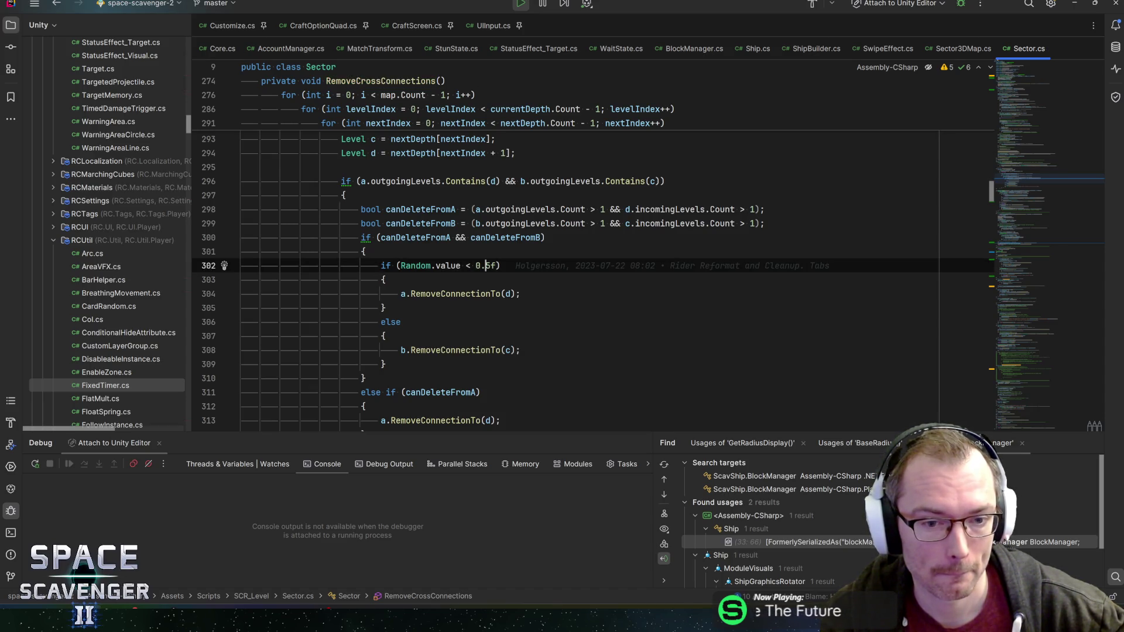
{"action": "key", "text": "Down"}
{"action": "key", "text": "Down"}
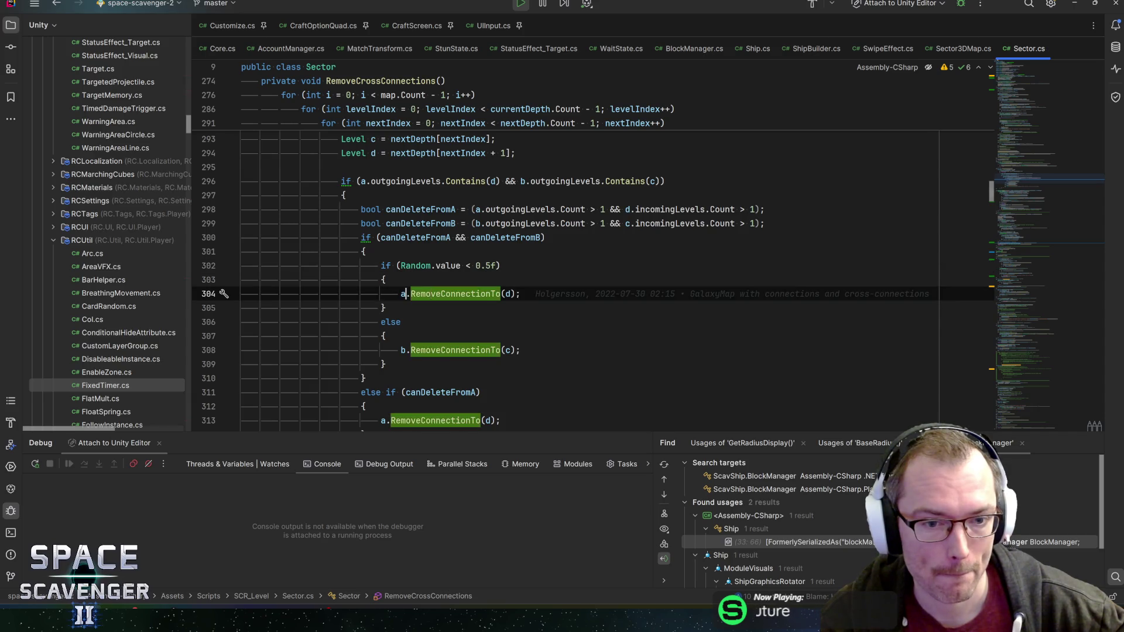
{"action": "scroll", "coordinate": [592, 283], "scroll_direction": "down", "scroll_amount": 1}
{"action": "key", "text": "Up"}
{"action": "scroll", "coordinate": [593, 282], "scroll_direction": "down", "scroll_amount": 1}
{"action": "scroll", "coordinate": [592, 281], "scroll_direction": "down", "scroll_amount": 2}
{"action": "scroll", "coordinate": [593, 281], "scroll_direction": "down", "scroll_amount": 2}
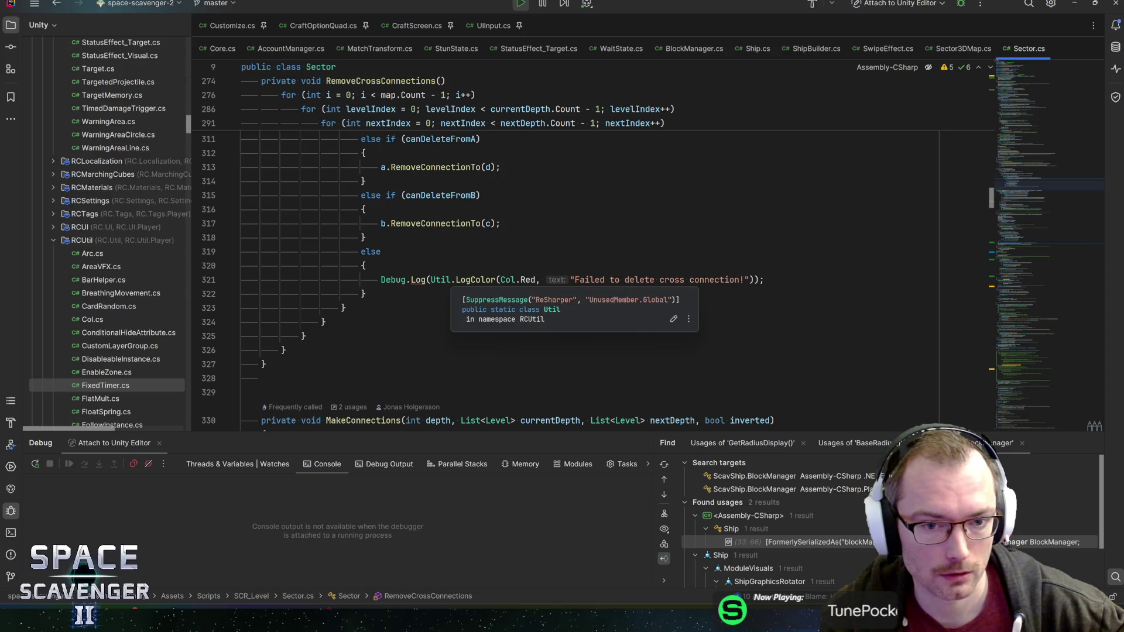
{"action": "scroll", "coordinate": [592, 281], "scroll_direction": "down", "scroll_amount": 4}
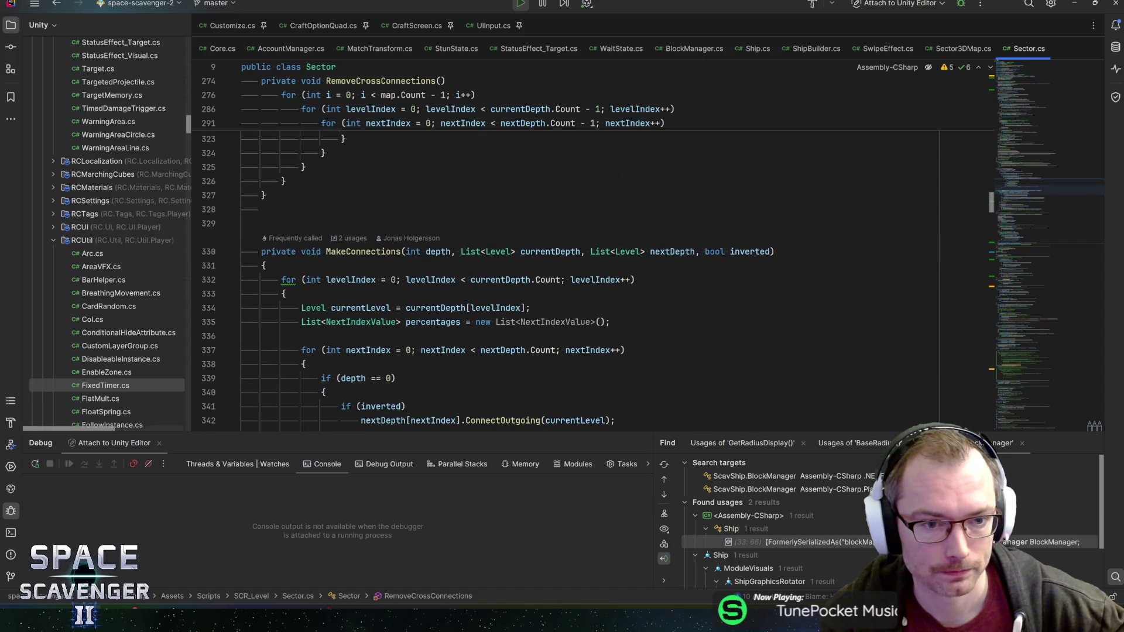
{"action": "key", "text": "alt+Up"}
{"action": "key", "text": "alt+Up"}
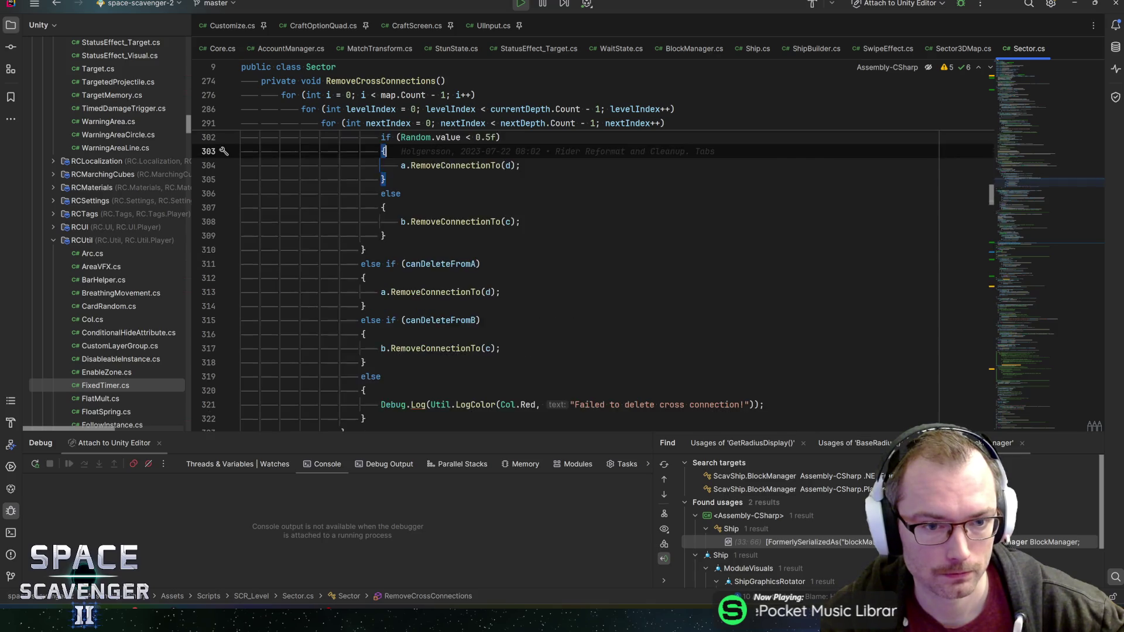
{"action": "key", "text": "ctrl+b"}
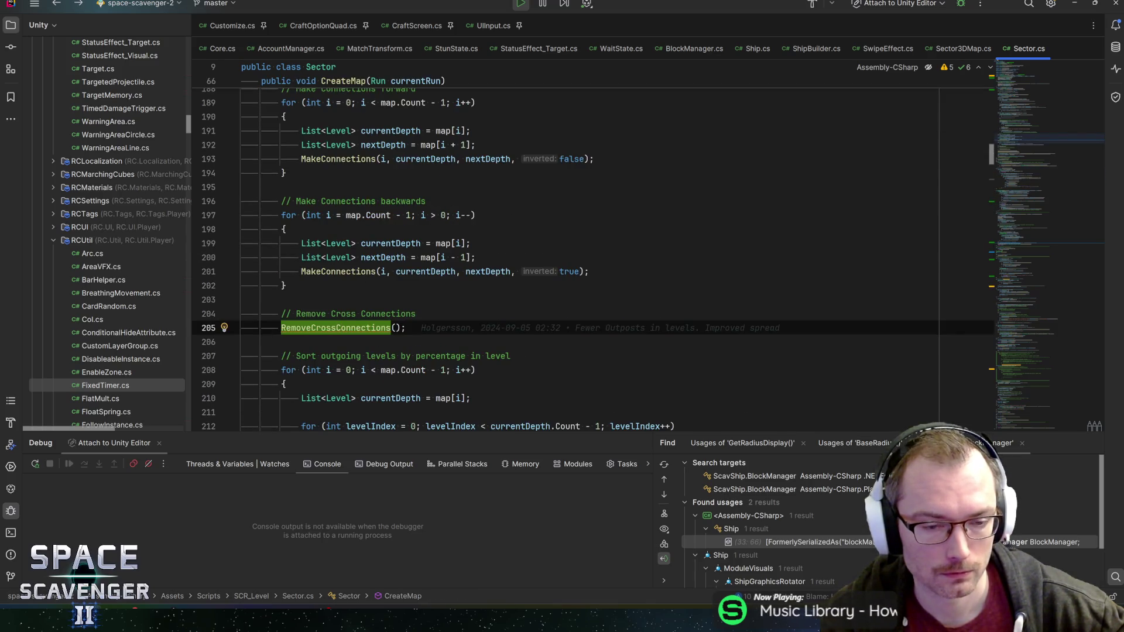
{"action": "scroll", "coordinate": [593, 264], "scroll_direction": "down", "scroll_amount": 2}
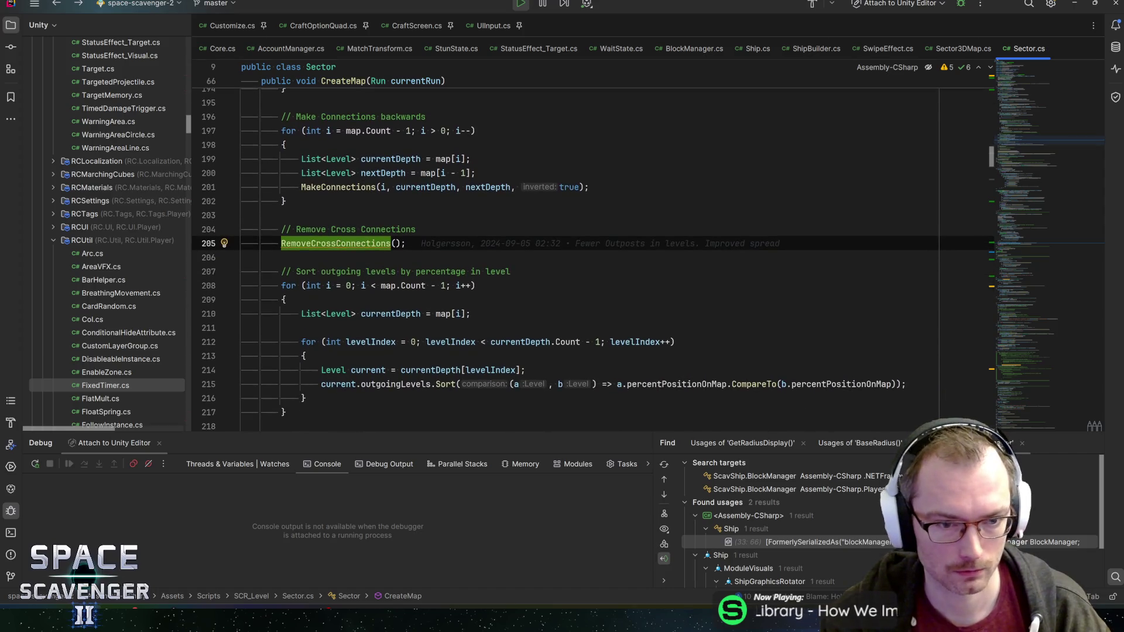
{"action": "scroll", "coordinate": [593, 259], "scroll_direction": "down", "scroll_amount": 3}
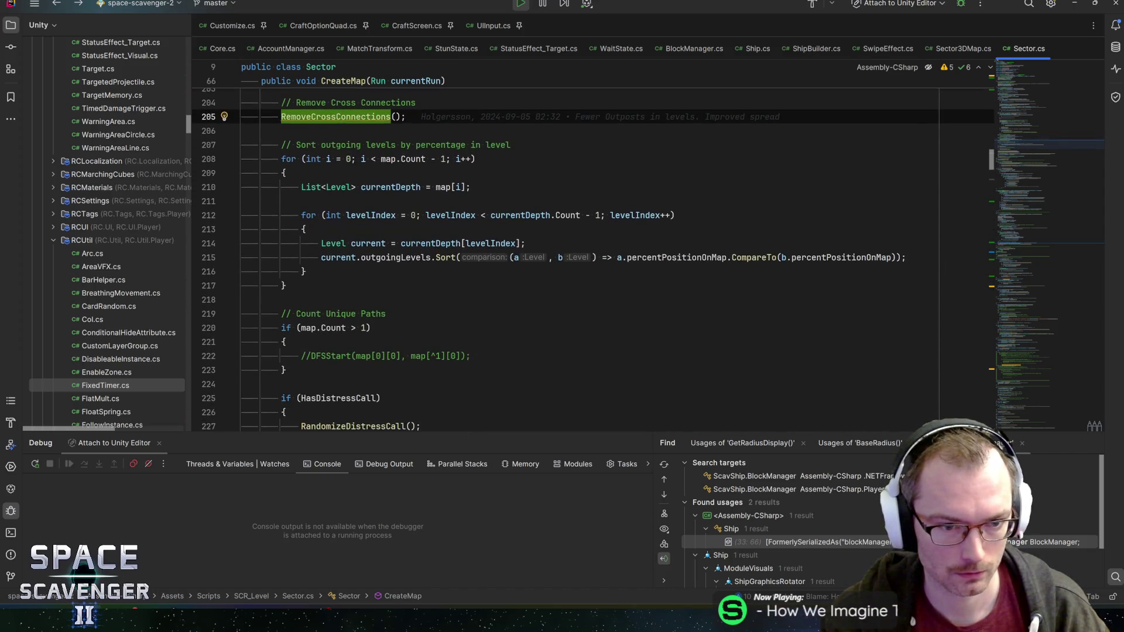
{"action": "key", "text": "Down"}
{"action": "key", "text": "Down"}
{"action": "key", "text": "Down"}
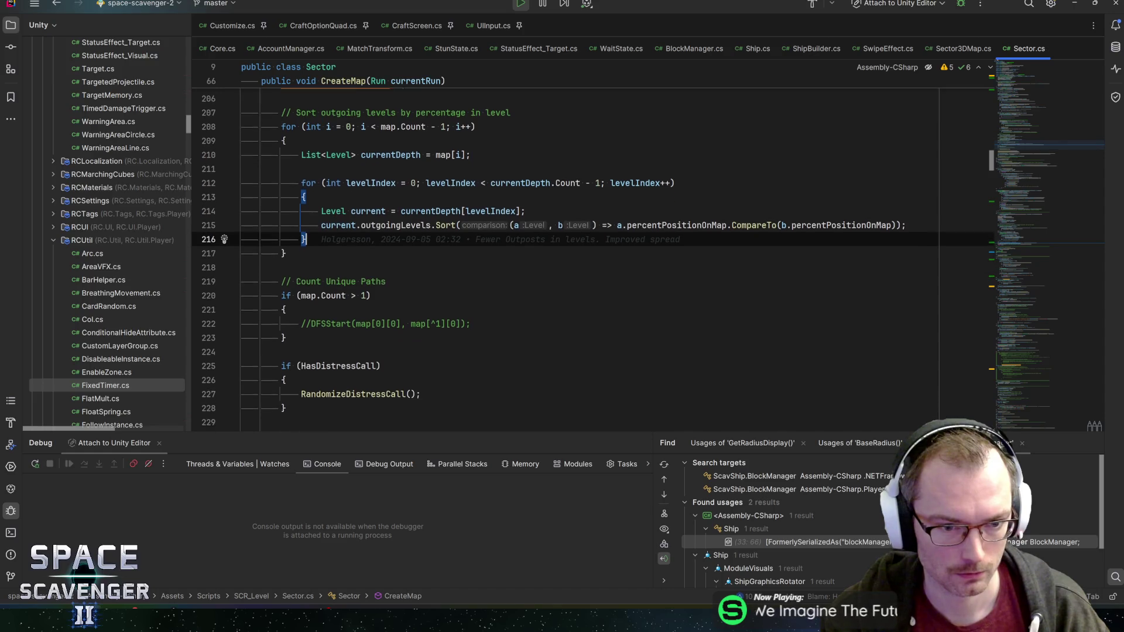
{"action": "key", "text": "Down"}
{"action": "key", "text": "Up"}
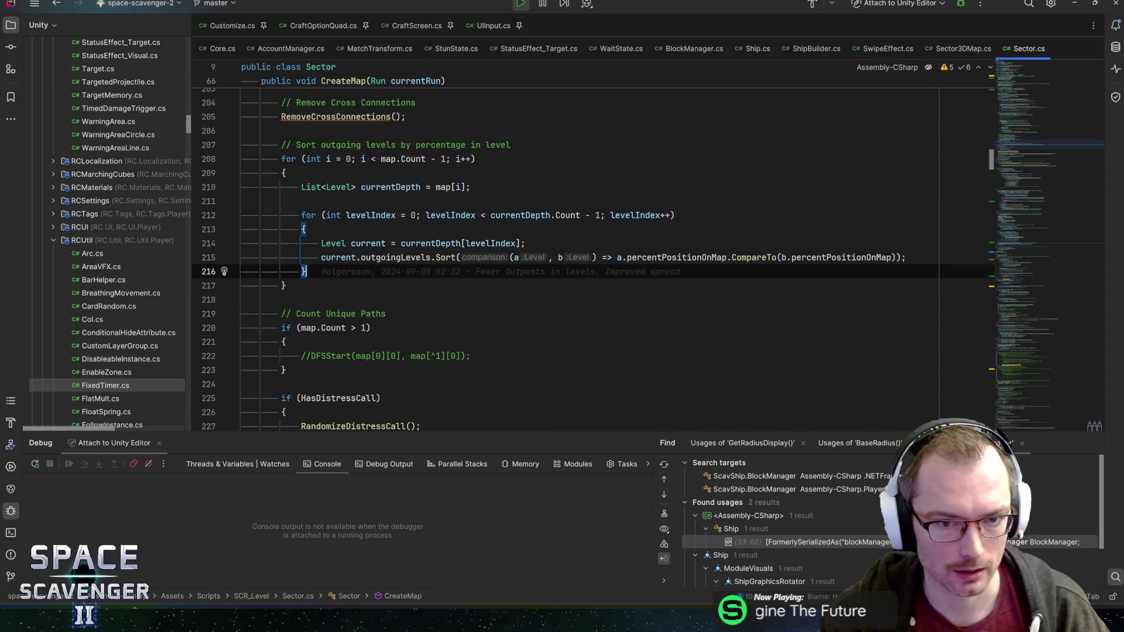
{"action": "scroll", "coordinate": [594, 264], "scroll_direction": "up", "scroll_amount": 1}
{"action": "scroll", "coordinate": [592, 264], "scroll_direction": "up", "scroll_amount": 3}
{"action": "scroll", "coordinate": [593, 264], "scroll_direction": "up", "scroll_amount": 3}
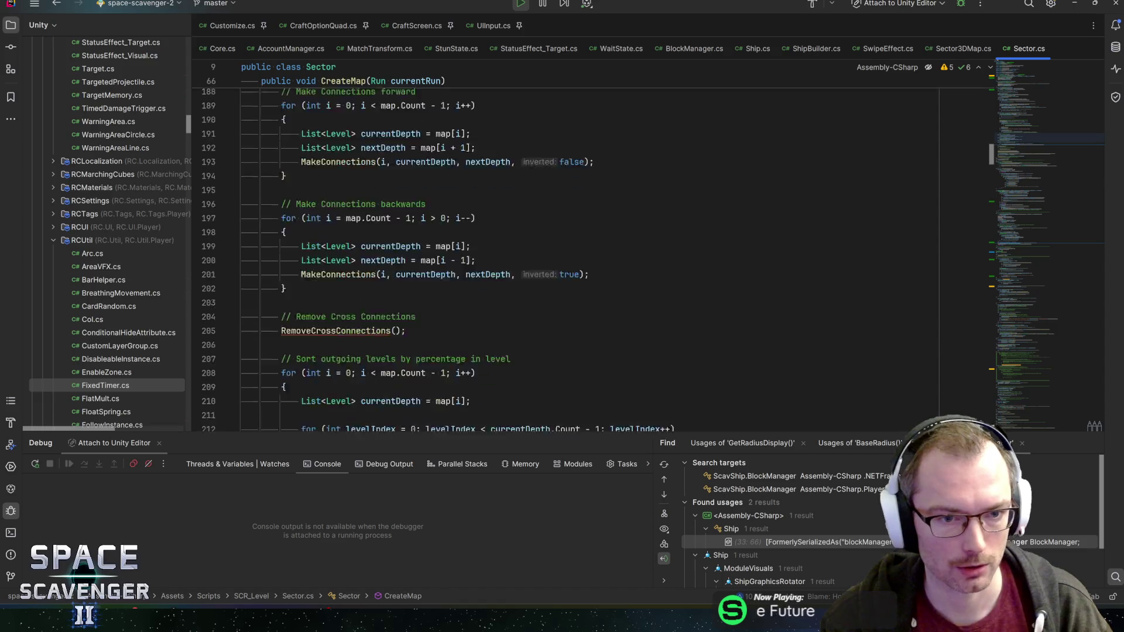
{"action": "scroll", "coordinate": [593, 263], "scroll_direction": "down", "scroll_amount": 4}
{"action": "scroll", "coordinate": [593, 264], "scroll_direction": "up", "scroll_amount": 4}
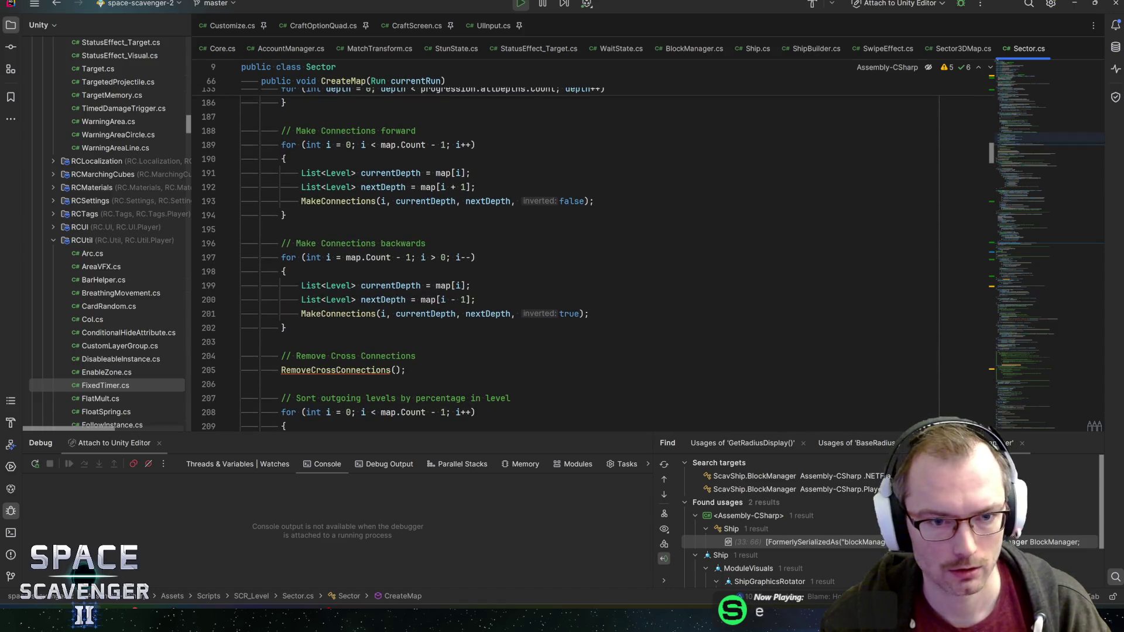
{"action": "left_click", "coordinate": [383, 201]}
{"action": "scroll", "coordinate": [383, 201], "scroll_direction": "up", "scroll_amount": 1}
{"action": "scroll", "coordinate": [383, 201], "scroll_direction": "up", "scroll_amount": 1}
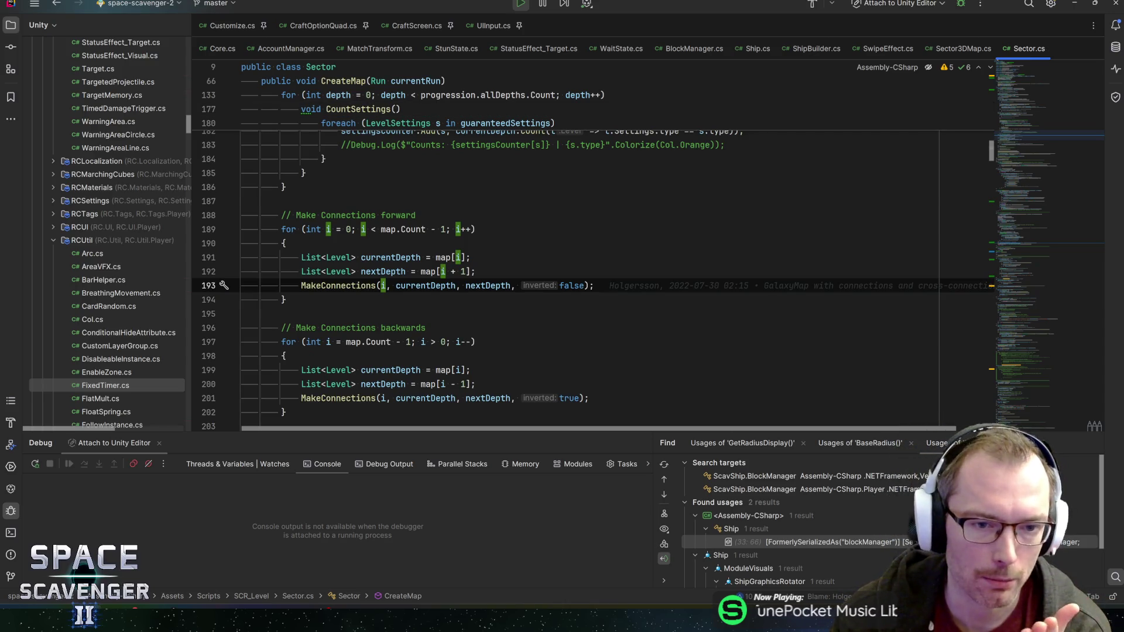
{"action": "key", "text": "Up"}
{"action": "key", "text": "Up"}
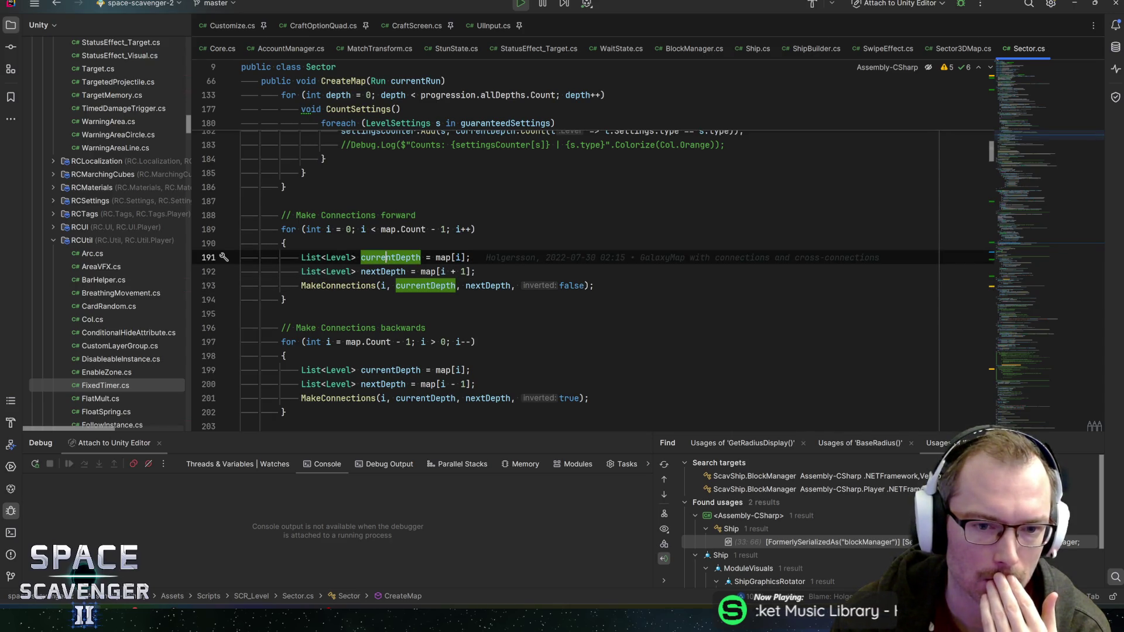
{"action": "key", "text": "Down"}
{"action": "key", "text": "Down"}
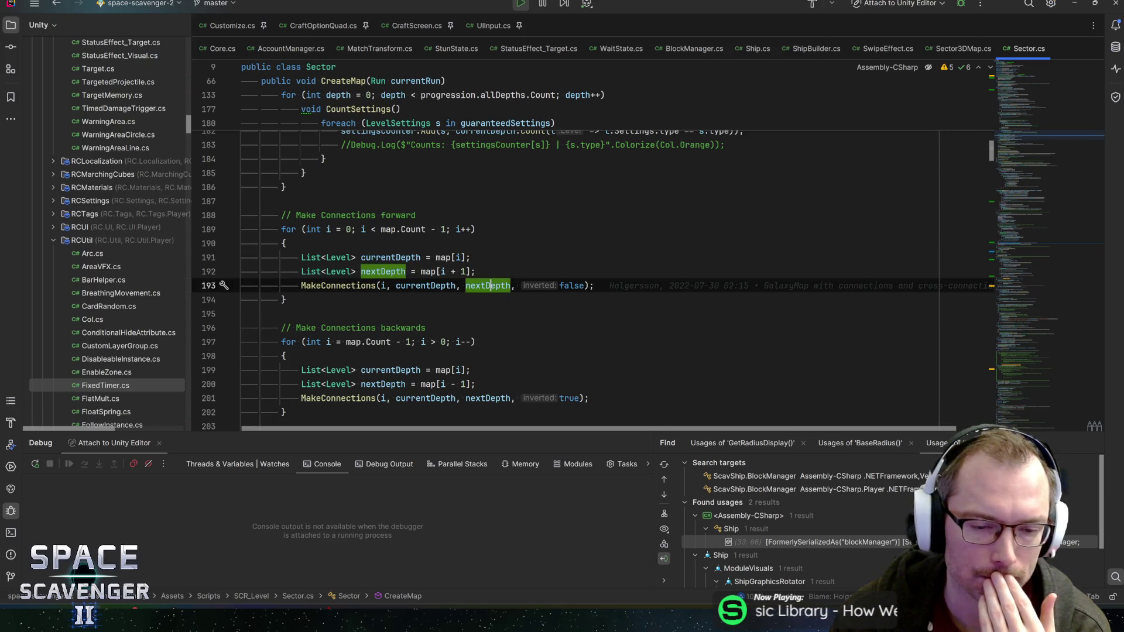
{"action": "key", "text": "ctrl+Right"}
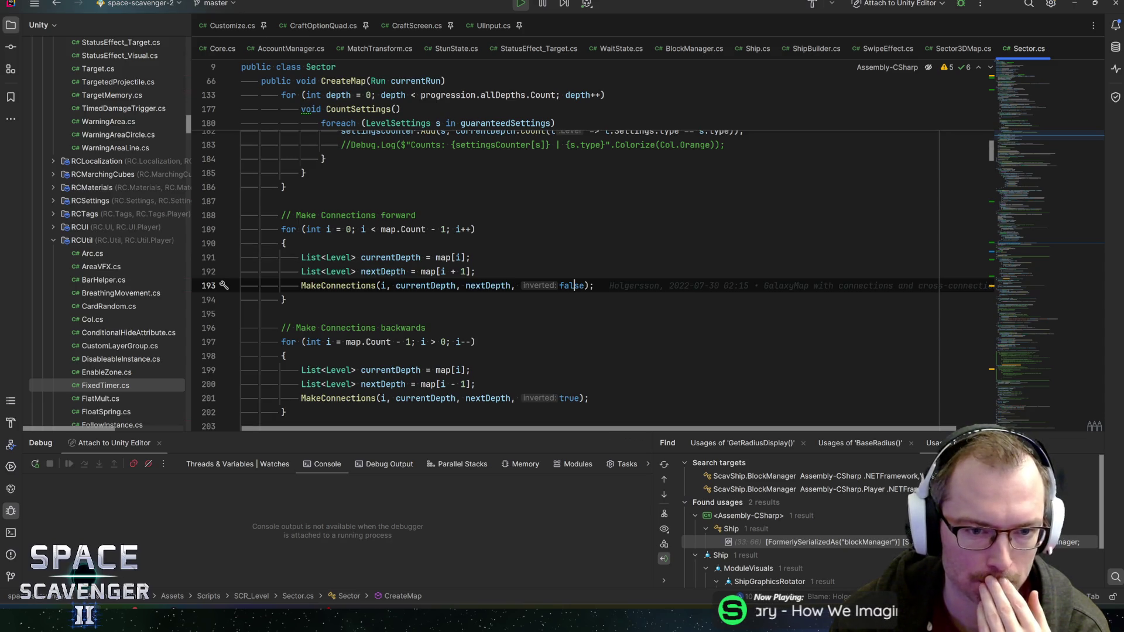
{"action": "scroll", "coordinate": [594, 280], "scroll_direction": "down", "scroll_amount": 1}
{"action": "key", "text": "Home"}
{"action": "key", "text": "F12"}
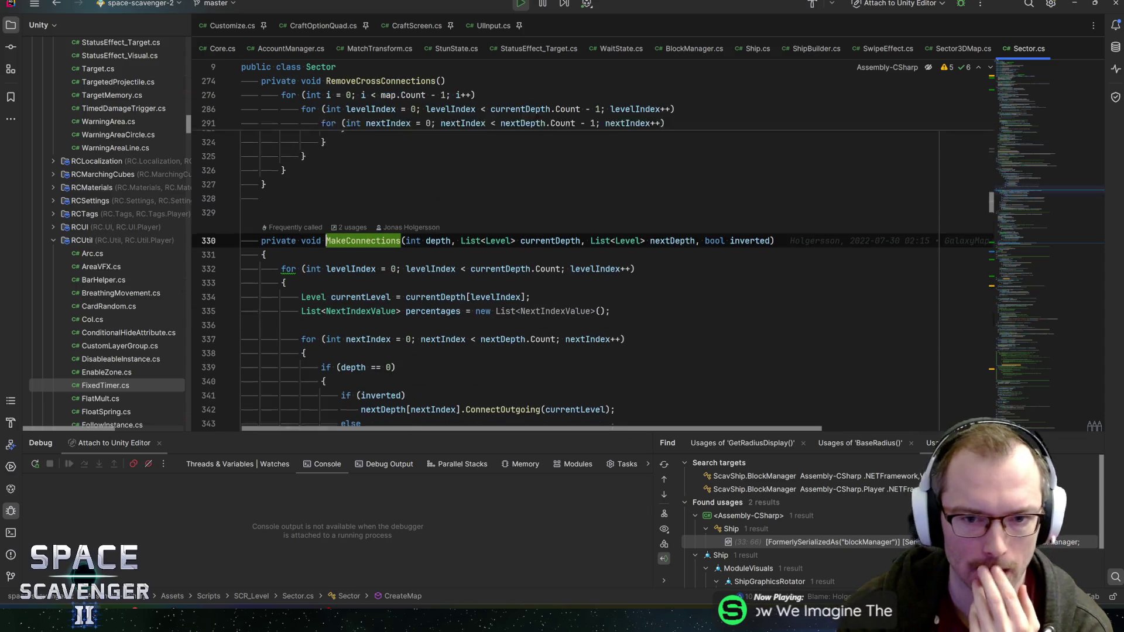
{"action": "left_click", "coordinate": [743, 228]}
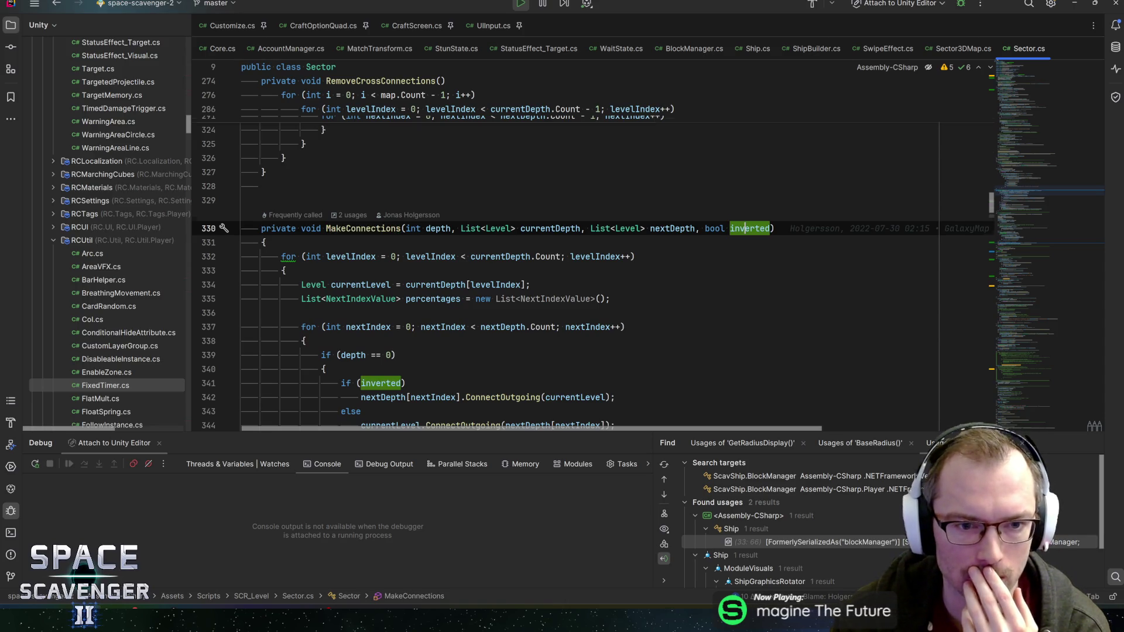
{"action": "scroll", "coordinate": [592, 267], "scroll_direction": "down", "scroll_amount": 1}
{"action": "left_click", "coordinate": [352, 215]}
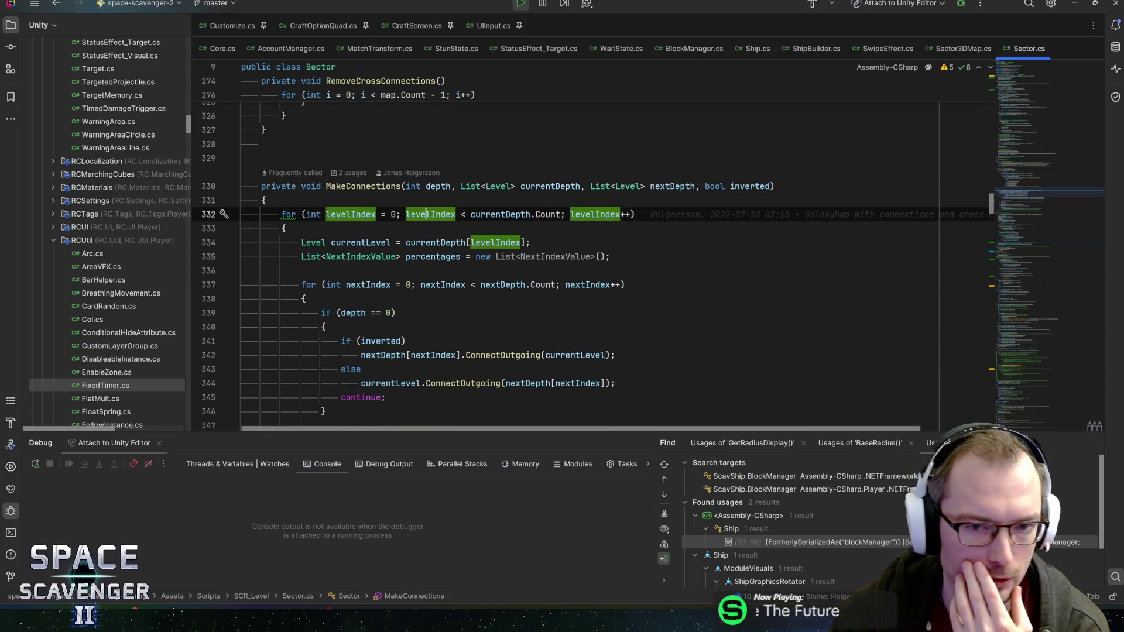
{"action": "left_click", "coordinate": [501, 214]}
{"action": "left_click", "coordinate": [360, 242]}
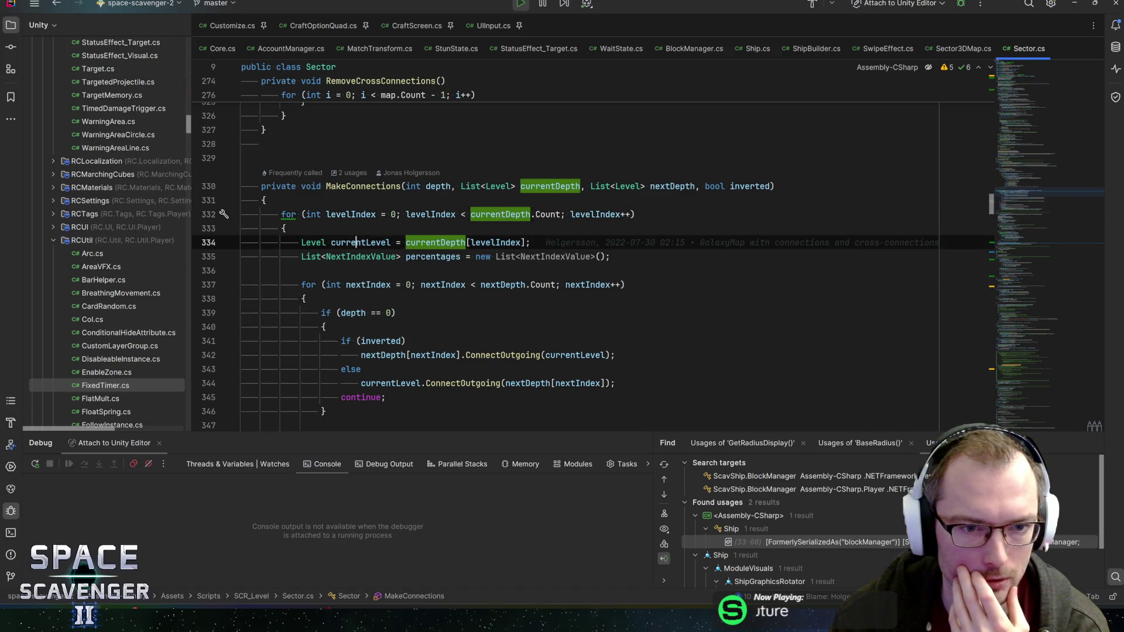
{"action": "scroll", "coordinate": [361, 243], "scroll_direction": "down", "scroll_amount": 1}
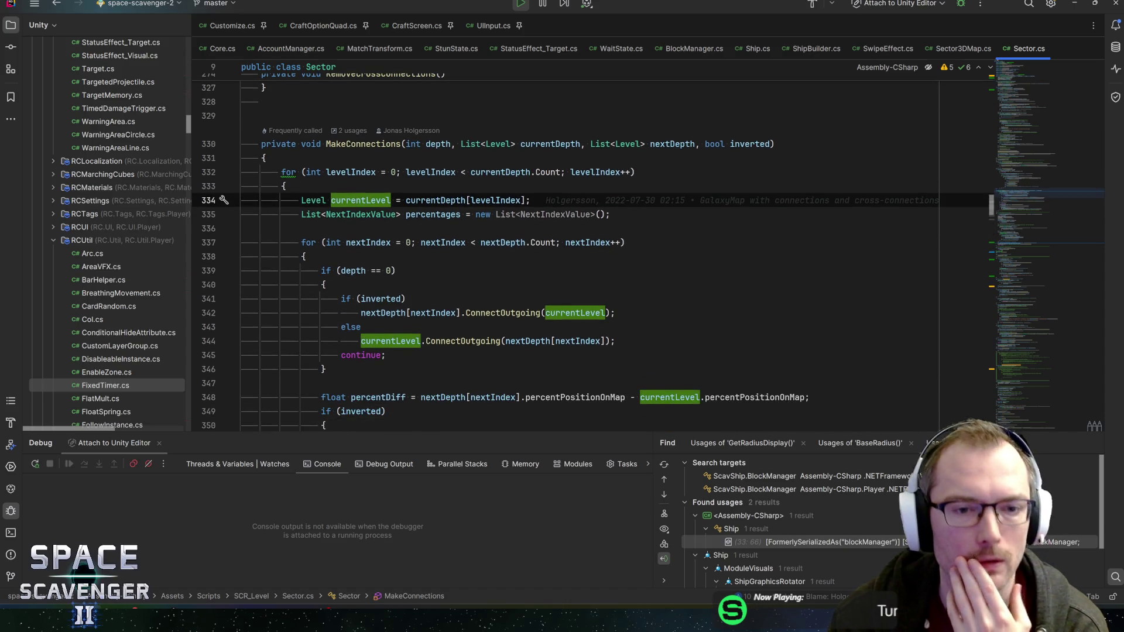
{"action": "left_click", "coordinate": [302, 215]}
{"action": "left_click", "coordinate": [442, 215]}
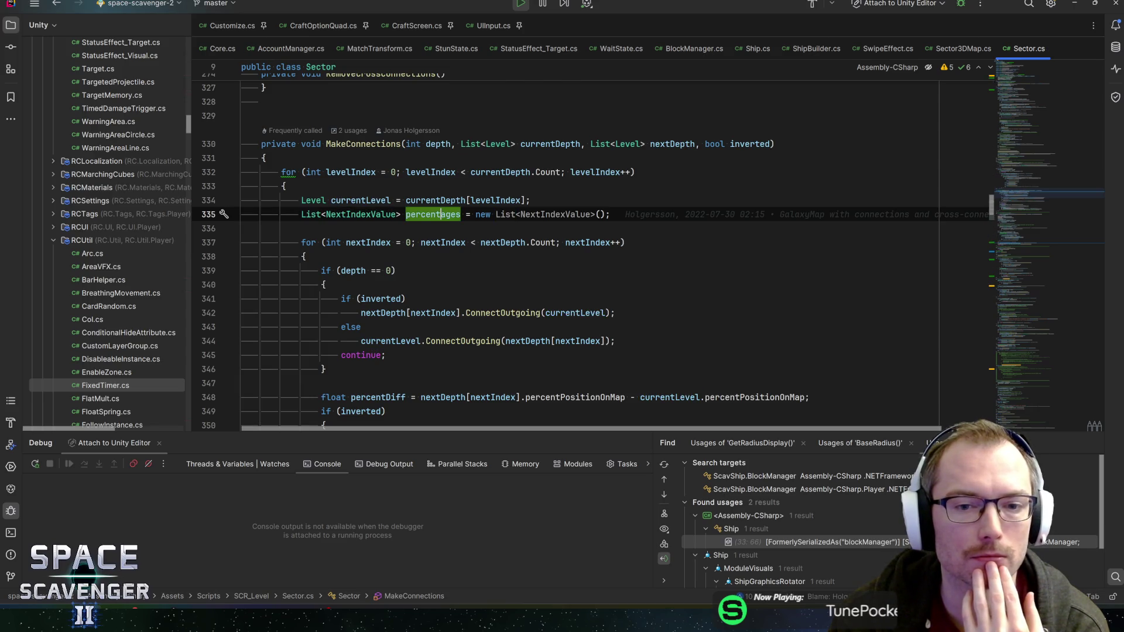
{"action": "left_click", "coordinate": [361, 215]}
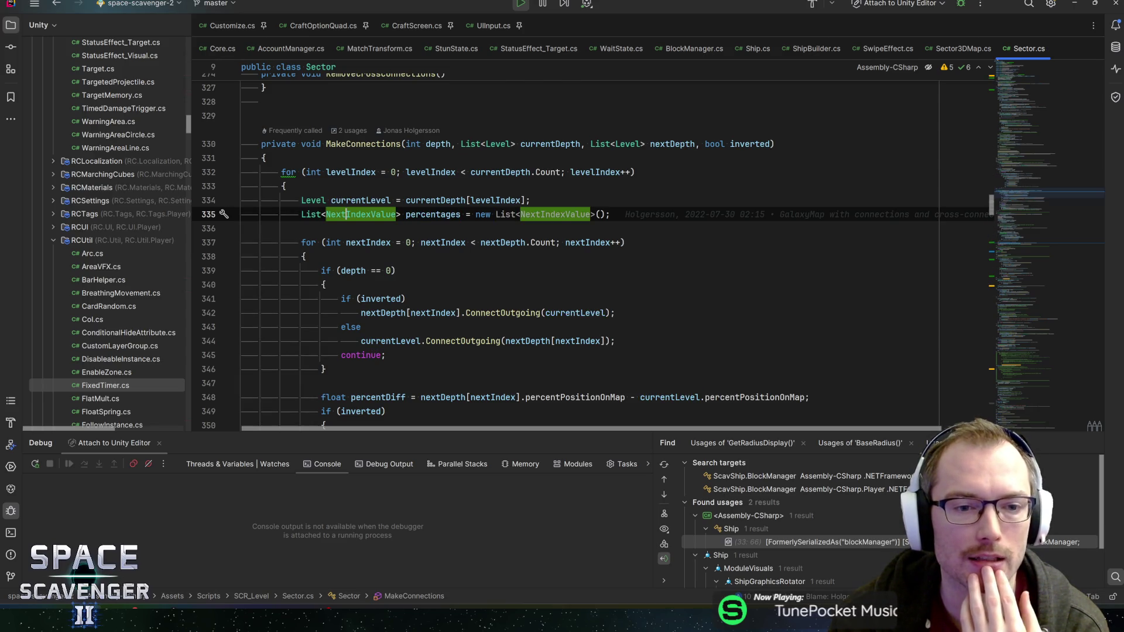
{"action": "left_click", "coordinate": [418, 214]}
{"action": "scroll", "coordinate": [419, 214], "scroll_direction": "down", "scroll_amount": 1}
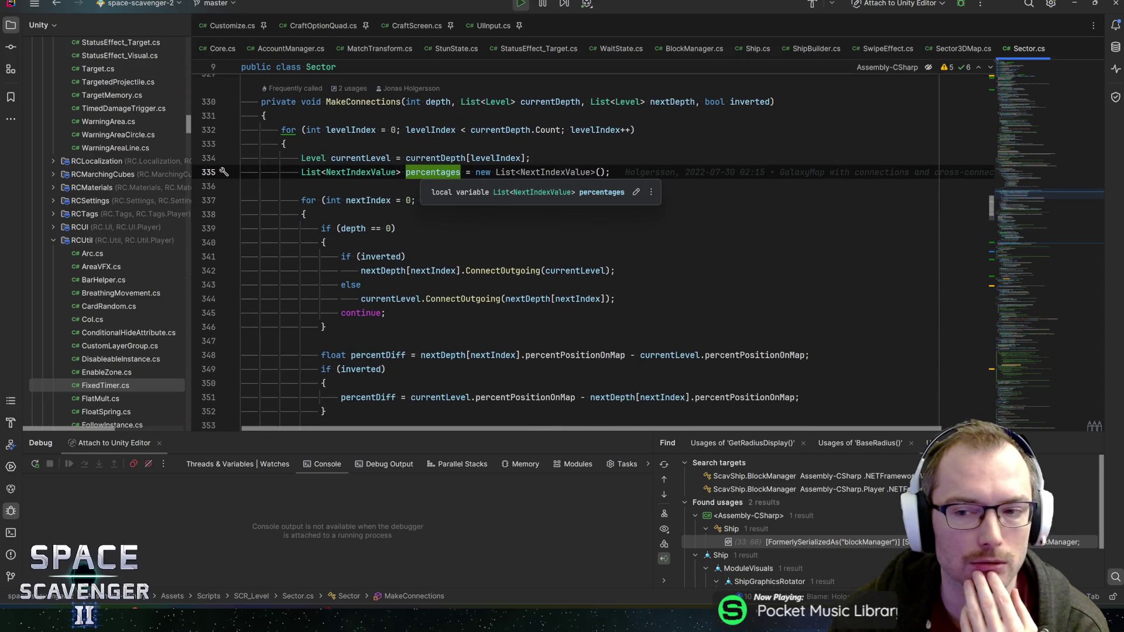
{"action": "scroll", "coordinate": [418, 172], "scroll_direction": "down", "scroll_amount": 1}
{"action": "left_click", "coordinate": [367, 158]}
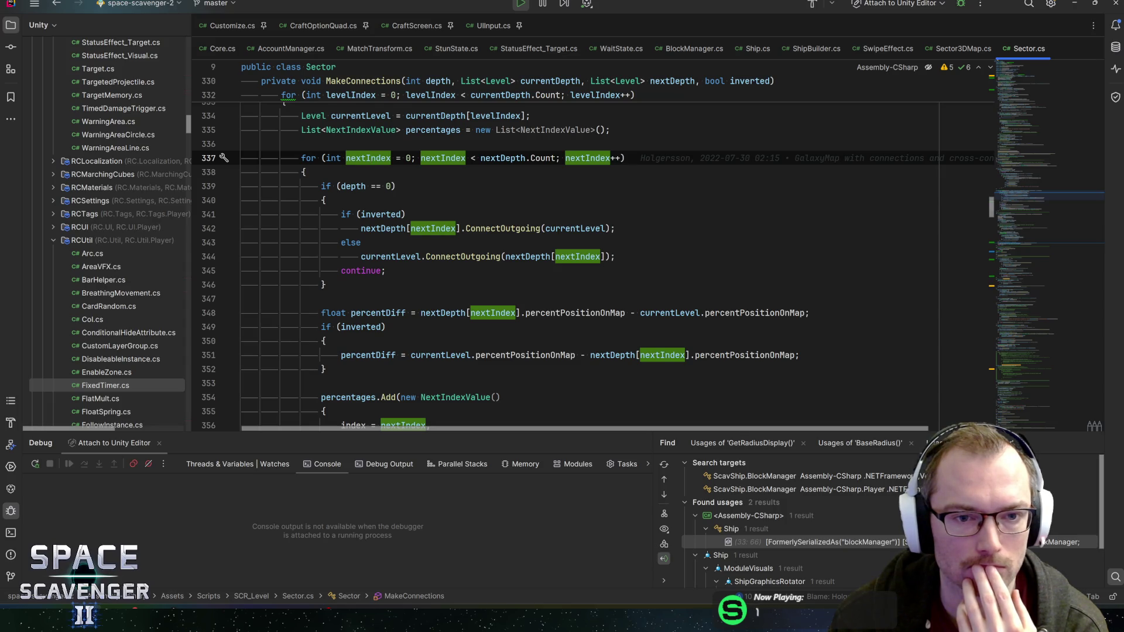
{"action": "scroll", "coordinate": [368, 158], "scroll_direction": "up", "scroll_amount": 1}
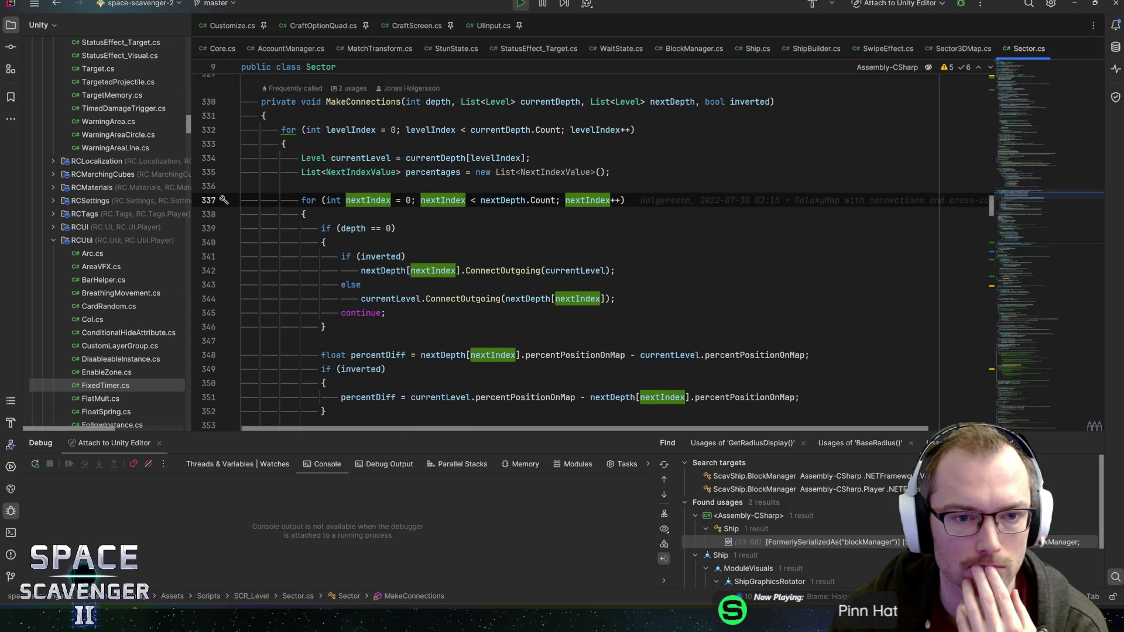
{"action": "left_click", "coordinate": [421, 172]}
{"action": "scroll", "coordinate": [421, 151], "scroll_direction": "down", "scroll_amount": 1}
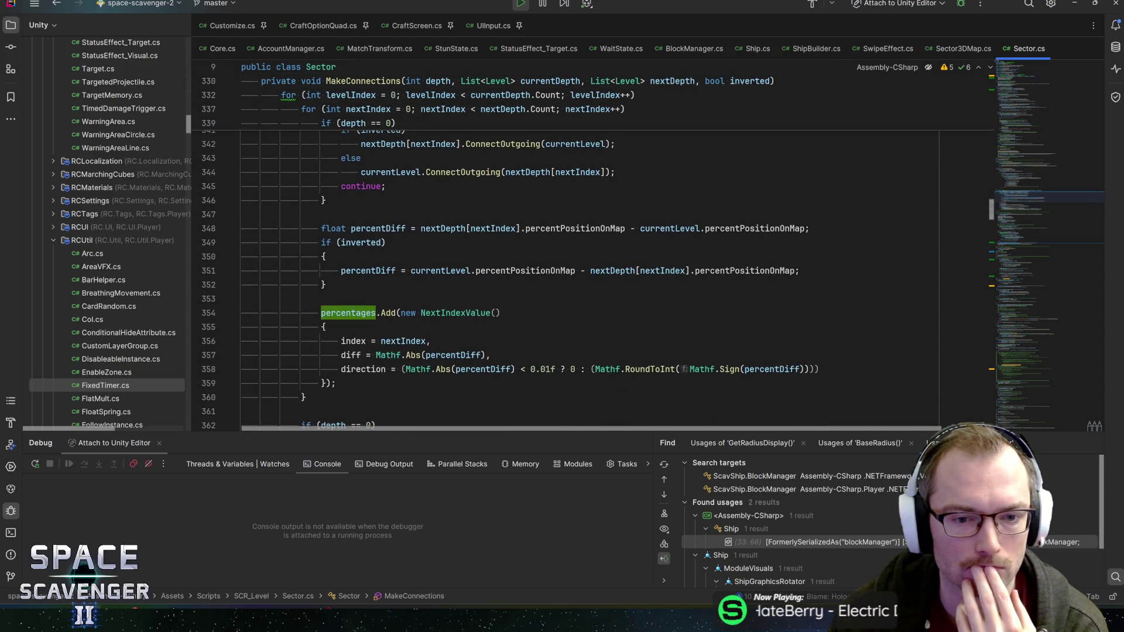
{"action": "scroll", "coordinate": [593, 255], "scroll_direction": "up", "scroll_amount": 3}
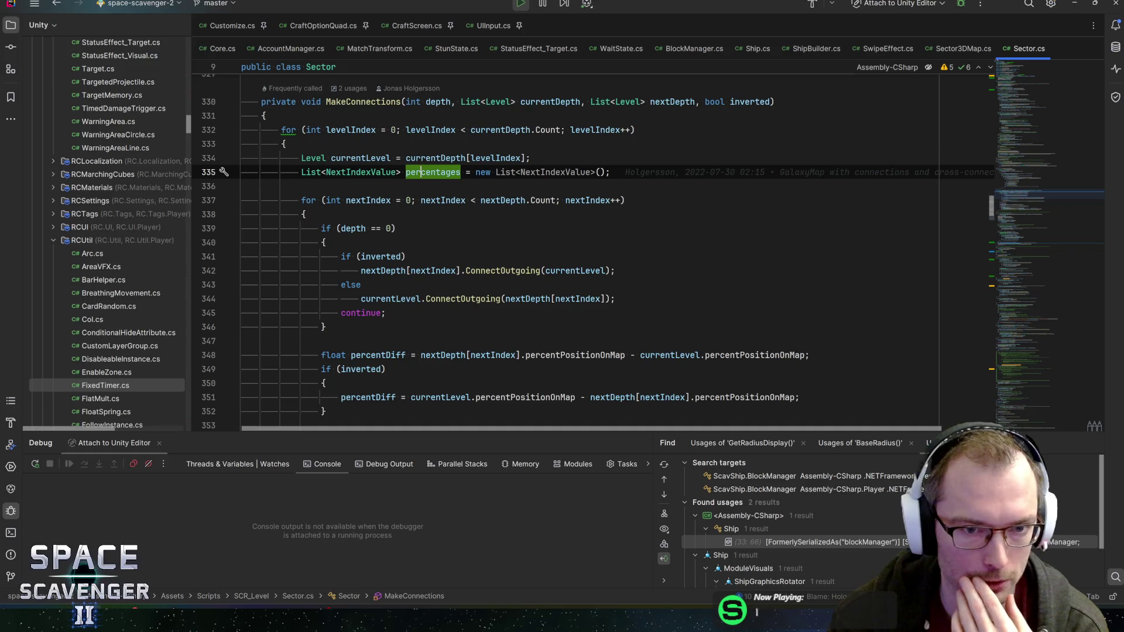
{"action": "left_click", "coordinate": [358, 228]}
{"action": "scroll", "coordinate": [357, 228], "scroll_direction": "down", "scroll_amount": 2}
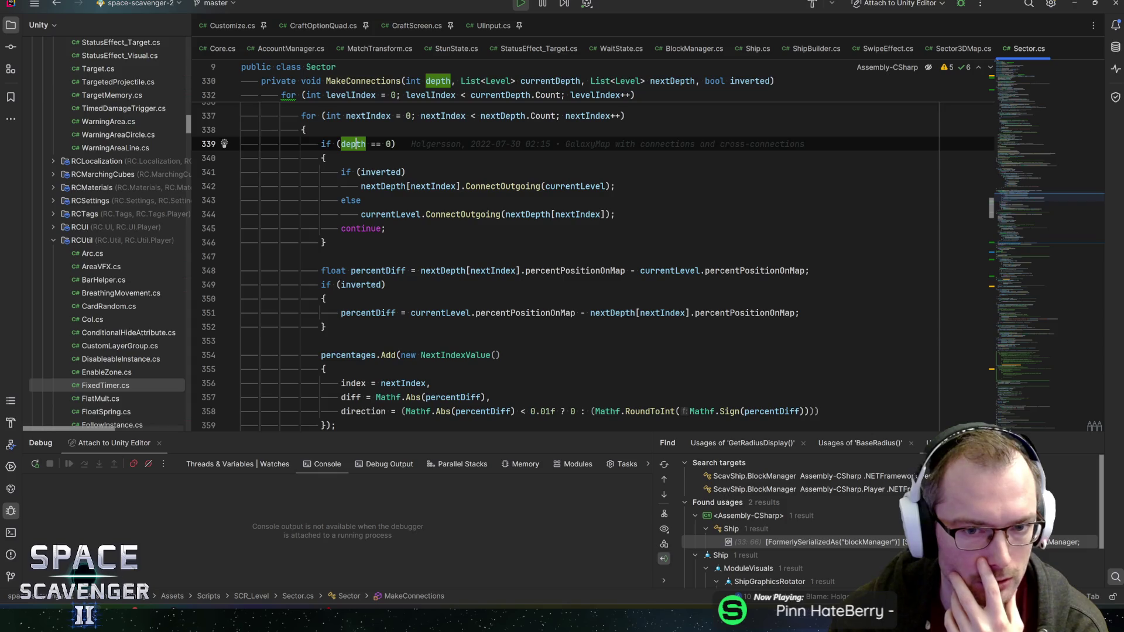
{"action": "left_click", "coordinate": [496, 186]}
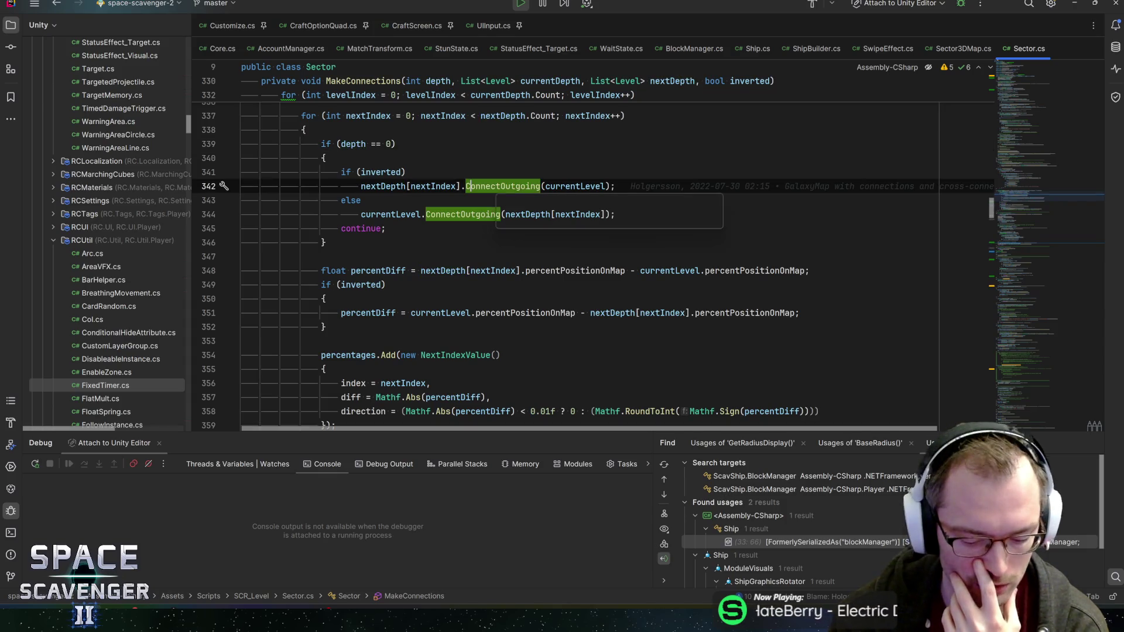
{"action": "left_click", "coordinate": [496, 186], "text": "ctrl"}
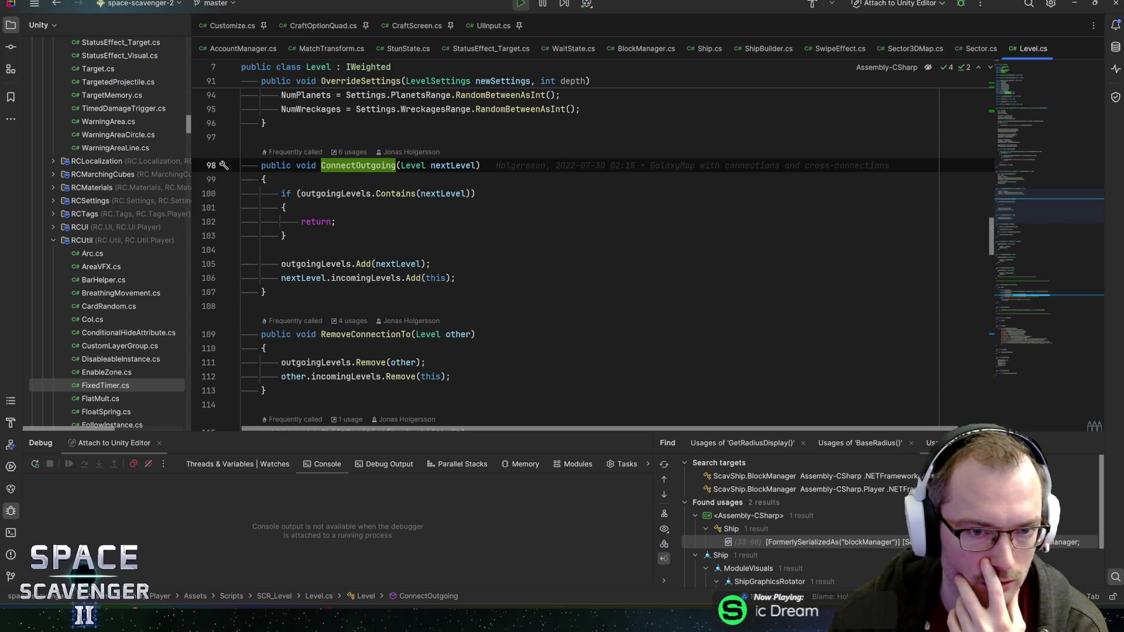
Step: Navigate back to Sector.cs and examine both ConnectOutgoing calls with nextDepth on line 344
{"action": "key", "text": "ctrl+alt+Left"}
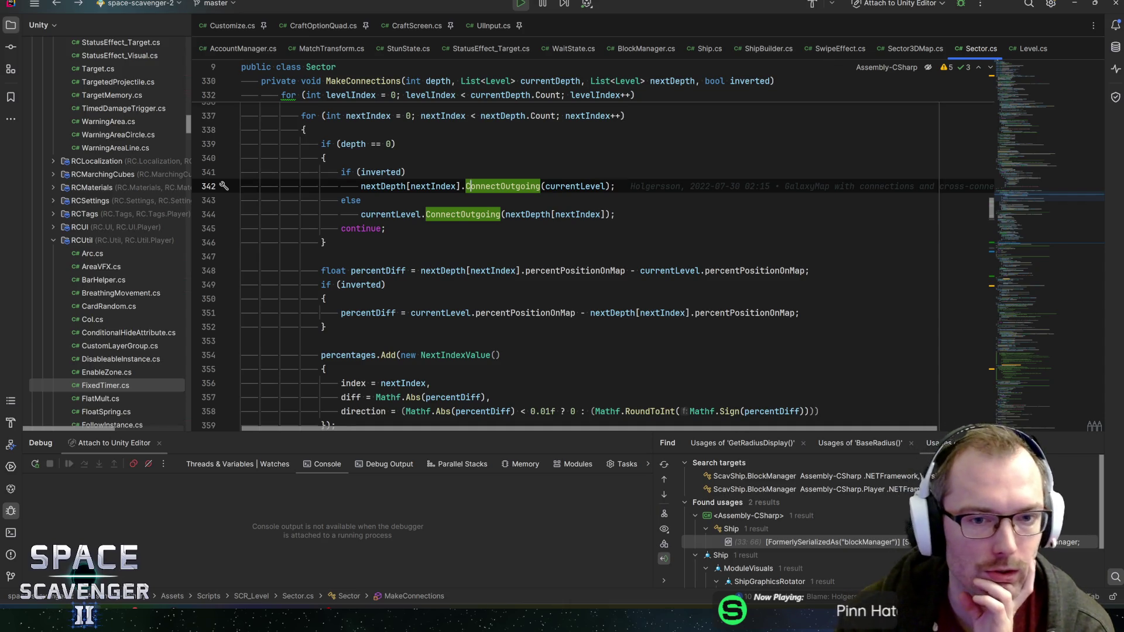
{"action": "key", "text": "ctrl+alt+Left"}
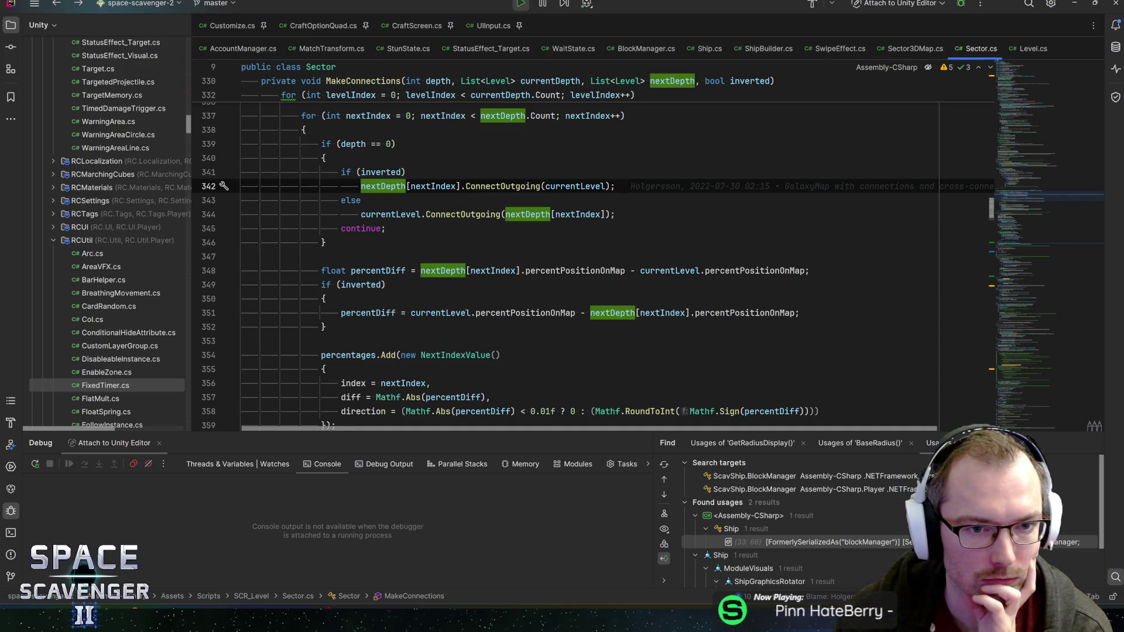
{"action": "left_click_drag", "start_coordinate": [361, 215], "coordinate": [447, 215]}
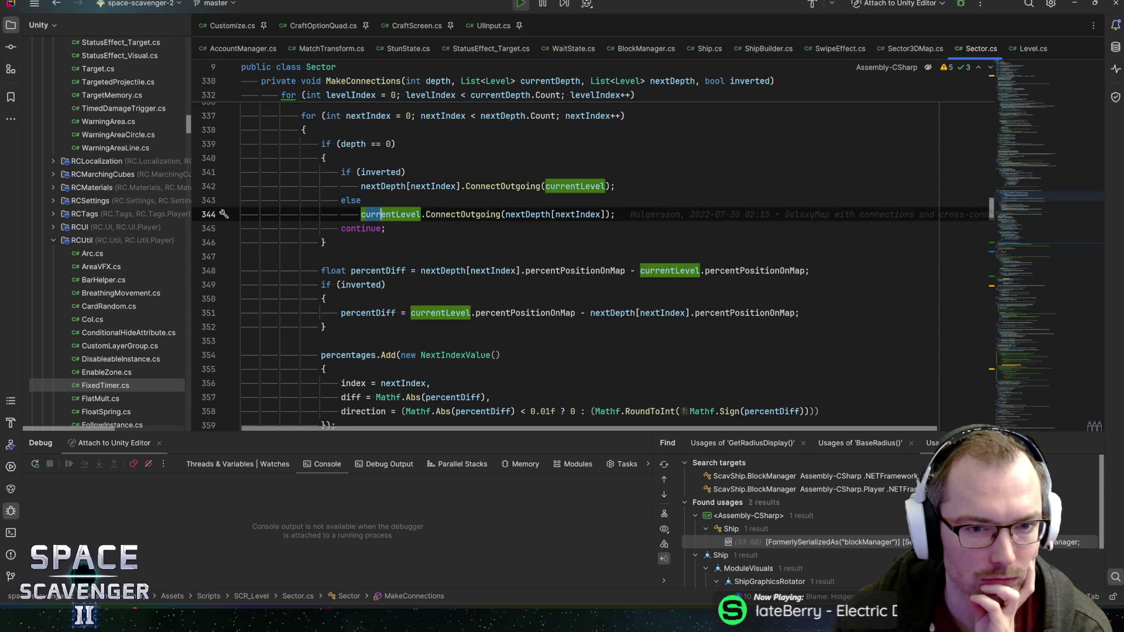
{"action": "left_click", "coordinate": [381, 215]}
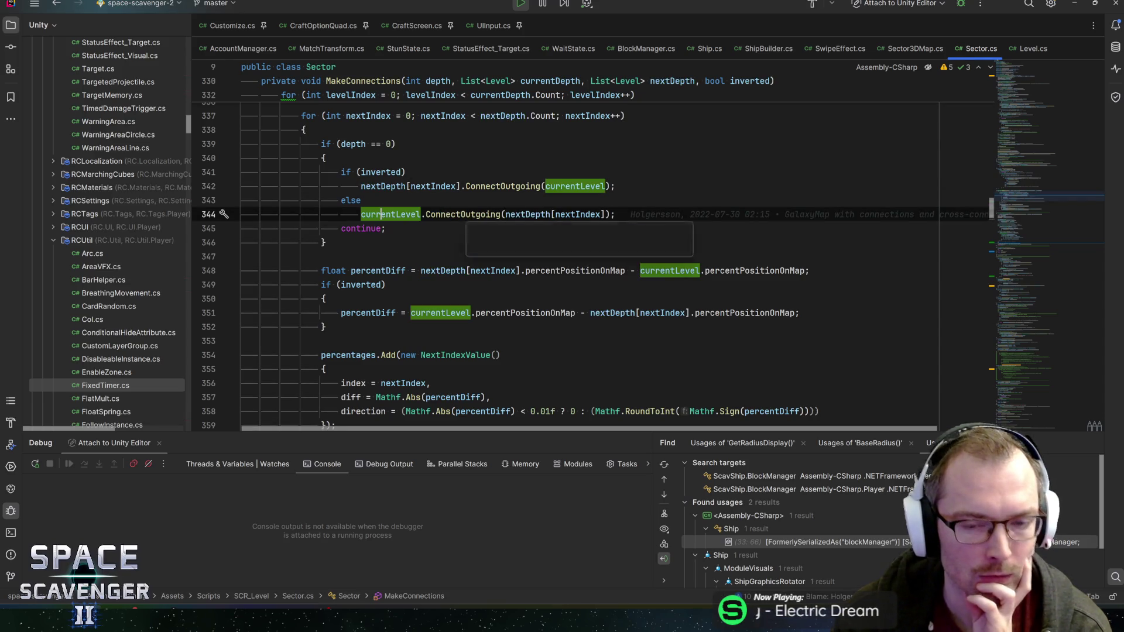
{"action": "left_click", "coordinate": [466, 215]}
{"action": "left_click", "coordinate": [518, 215]}
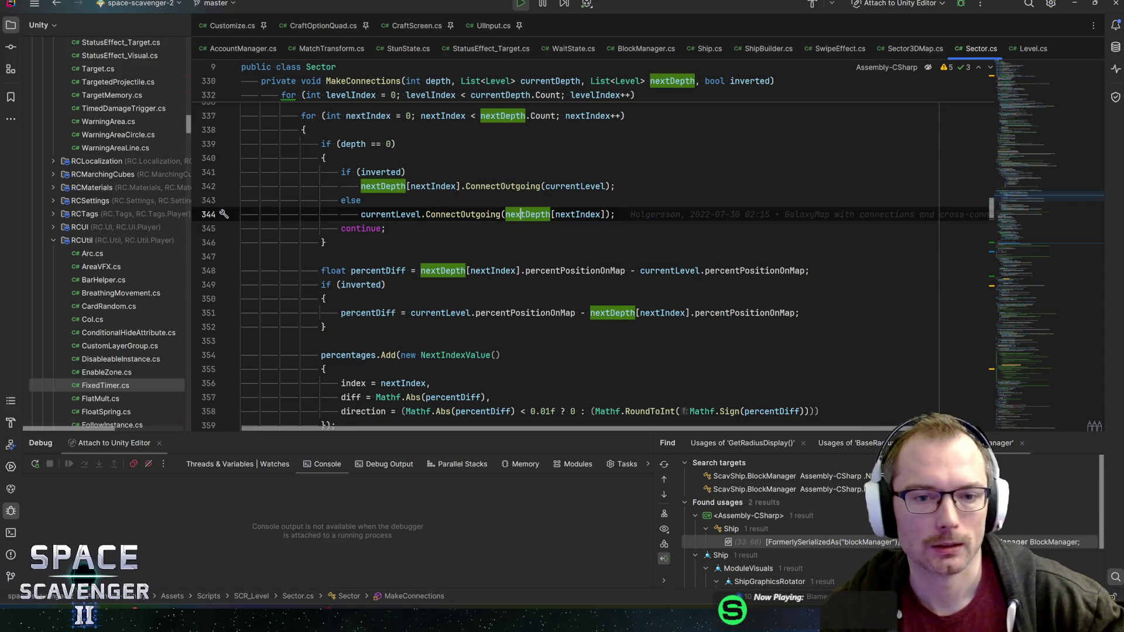
Step: Move down past the continue statement to the percentDiff calculation on line 348
{"action": "key", "text": "Down"}
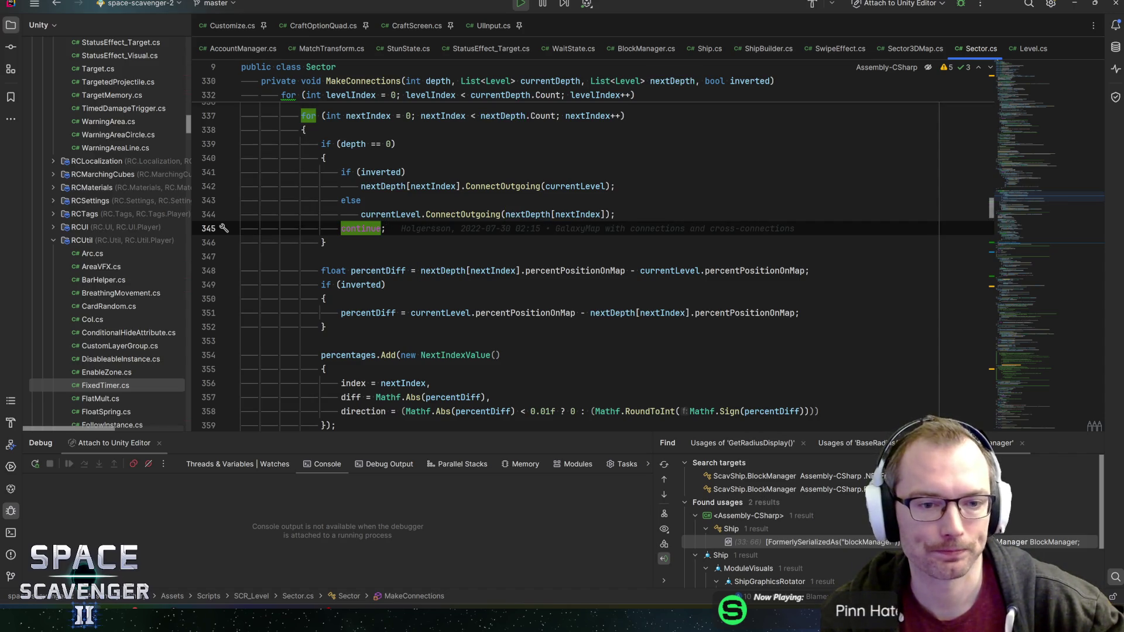
{"action": "key", "text": "Down"}
{"action": "scroll", "coordinate": [593, 264], "scroll_direction": "down", "scroll_amount": 1}
{"action": "key", "text": "Down"}
{"action": "key", "text": "Down"}
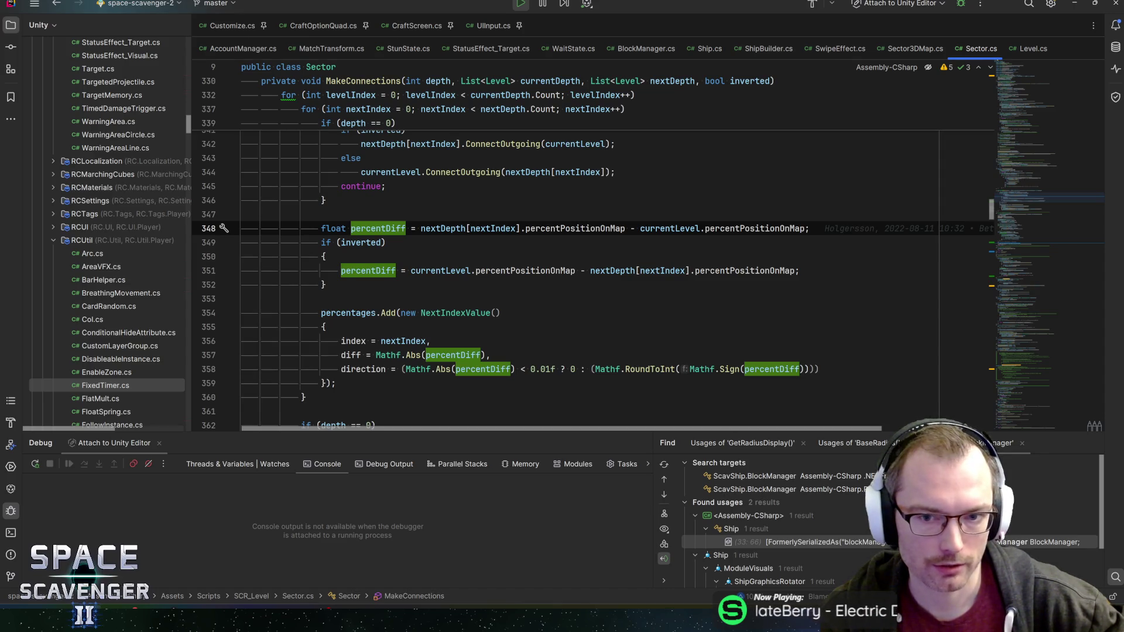
{"action": "key", "text": "Down"}
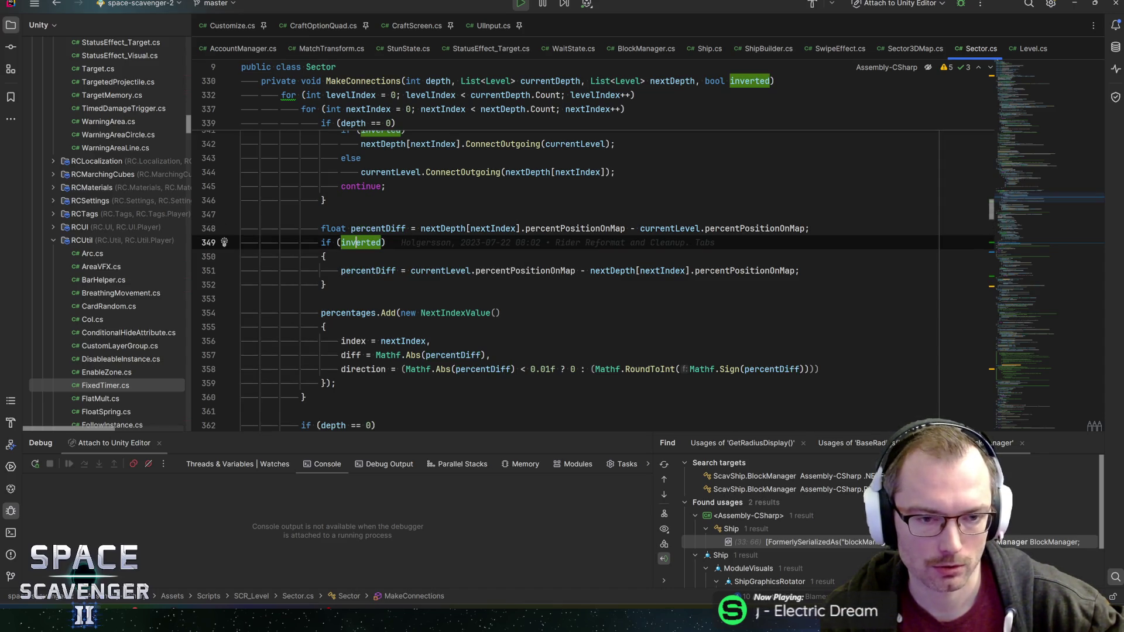
{"action": "key", "text": "Down"}
{"action": "key", "text": "Down"}
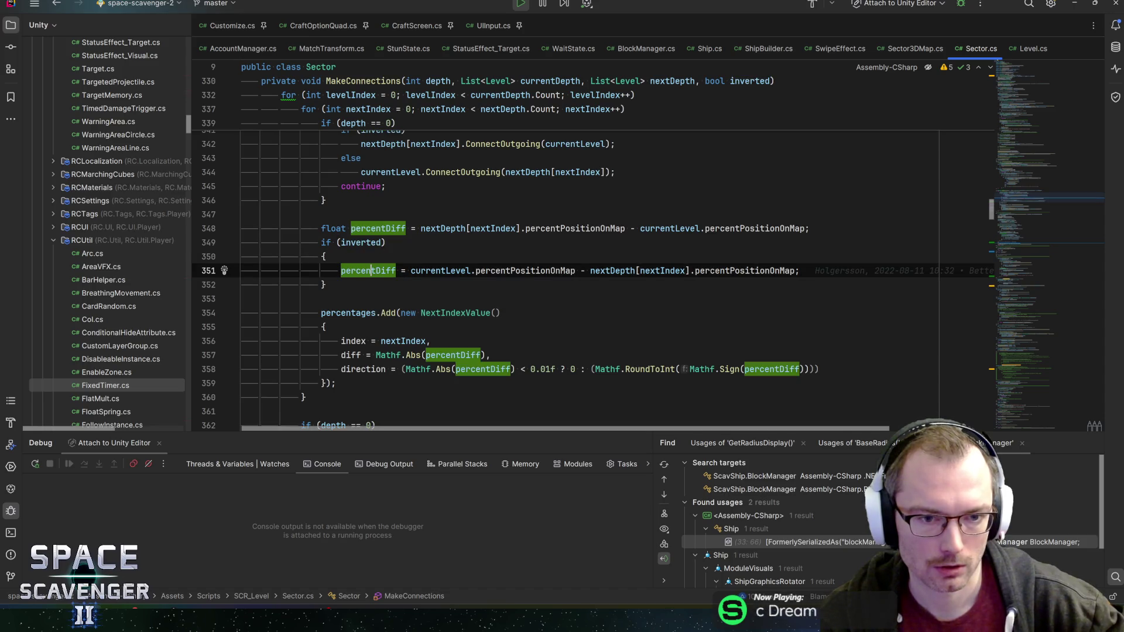
{"action": "key", "text": "ctrl+Right"}
{"action": "key", "text": "ctrl+Right"}
{"action": "key", "text": "ctrl+Right"}
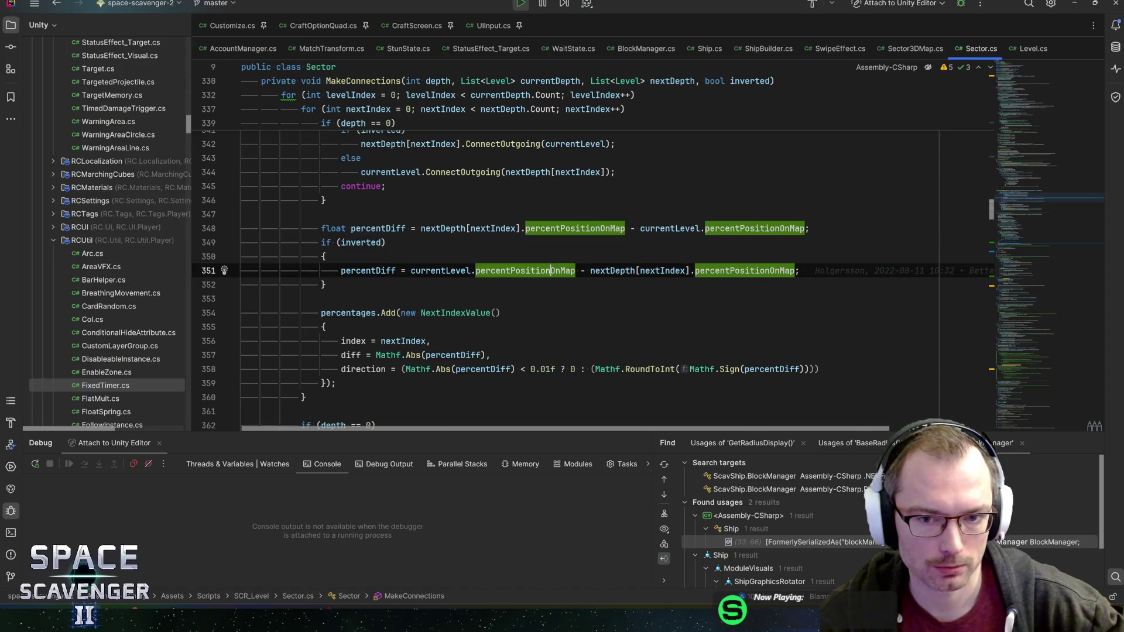
{"action": "key", "text": "ctrl+Right"}
{"action": "key", "text": "ctrl+Right"}
{"action": "key", "text": "ctrl+Right"}
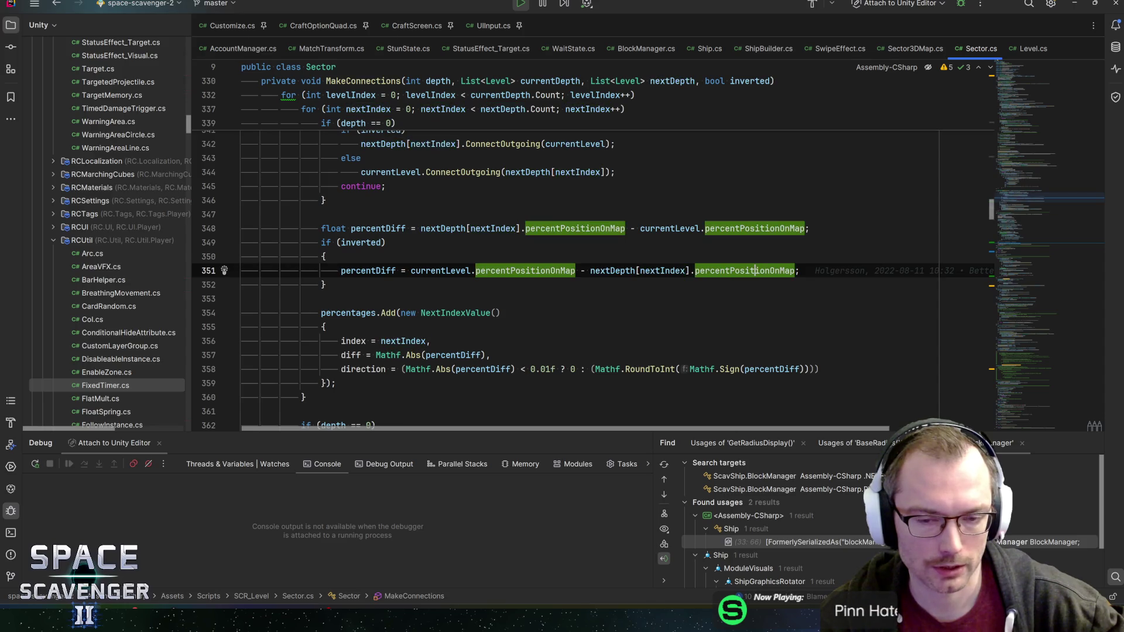
{"action": "left_click", "coordinate": [430, 270]}
{"action": "left_click", "coordinate": [360, 243]}
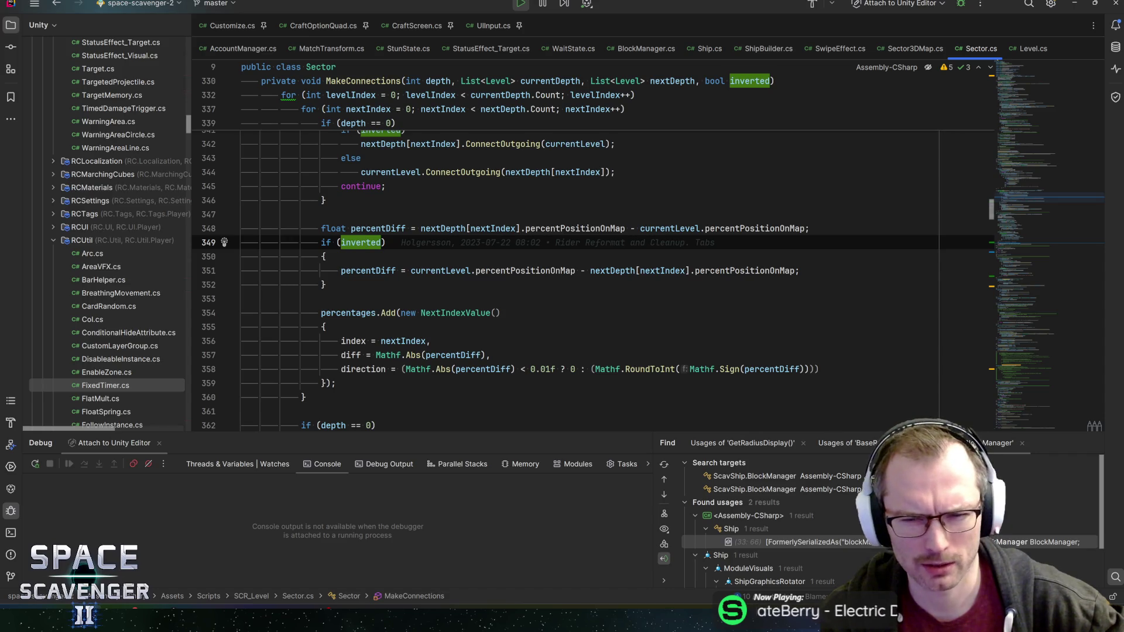
{"action": "left_click", "coordinate": [745, 270]}
{"action": "left_click", "coordinate": [371, 271]}
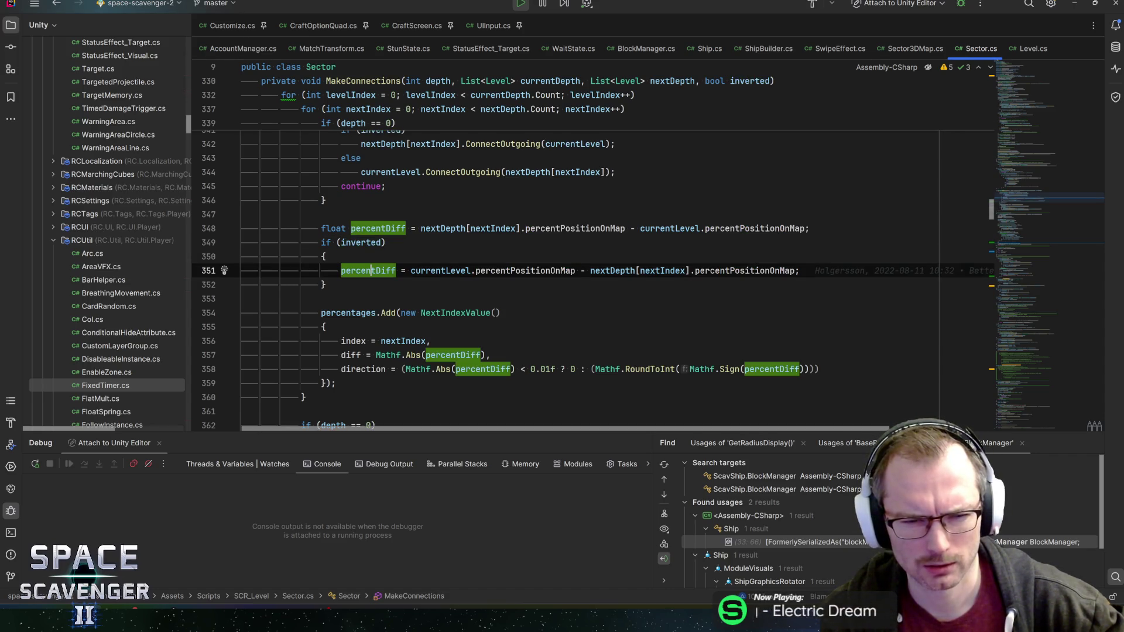
{"action": "key", "text": "Up"}
{"action": "key", "text": "Up"}
{"action": "key", "text": "Down"}
{"action": "key", "text": "Down"}
{"action": "key", "text": "Down"}
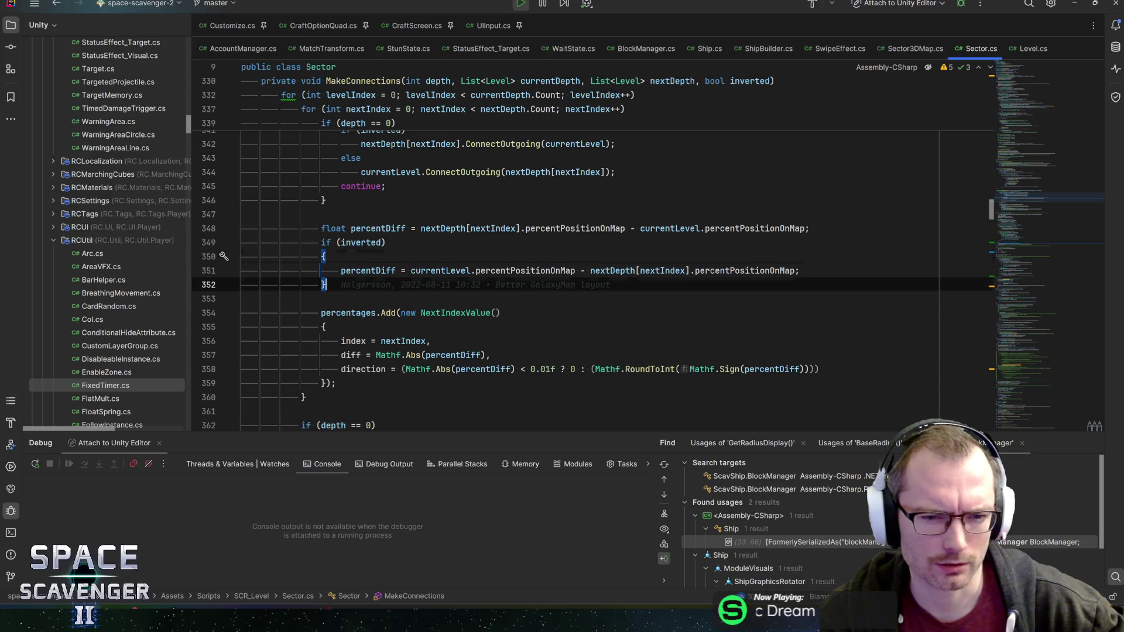
{"action": "key", "text": "Down"}
{"action": "key", "text": "Down"}
{"action": "scroll", "coordinate": [592, 280], "scroll_direction": "down", "scroll_amount": 1}
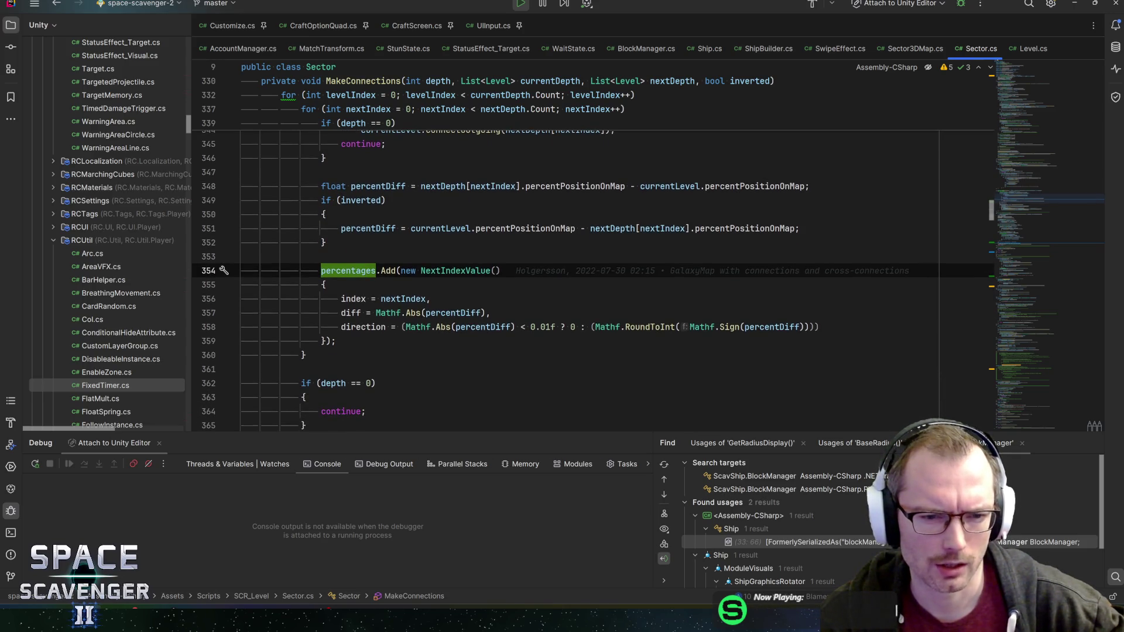
{"action": "scroll", "coordinate": [592, 280], "scroll_direction": "down", "scroll_amount": 1}
{"action": "key", "text": "Down"}
{"action": "key", "text": "Down"}
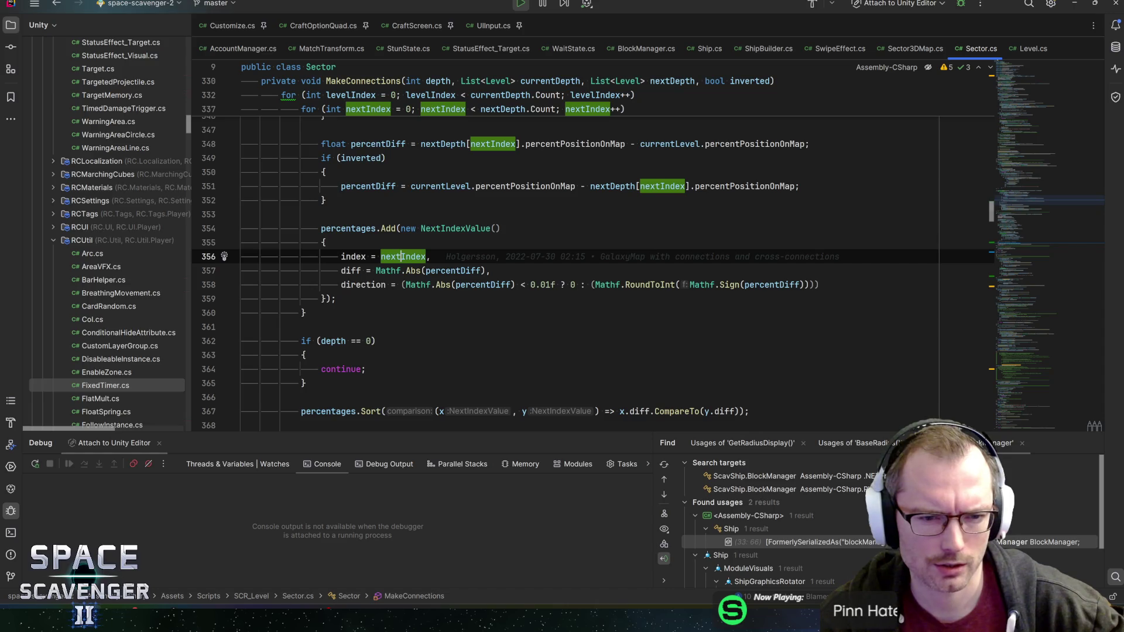
{"action": "scroll", "coordinate": [593, 281], "scroll_direction": "up", "scroll_amount": 1}
{"action": "scroll", "coordinate": [593, 280], "scroll_direction": "up", "scroll_amount": 2}
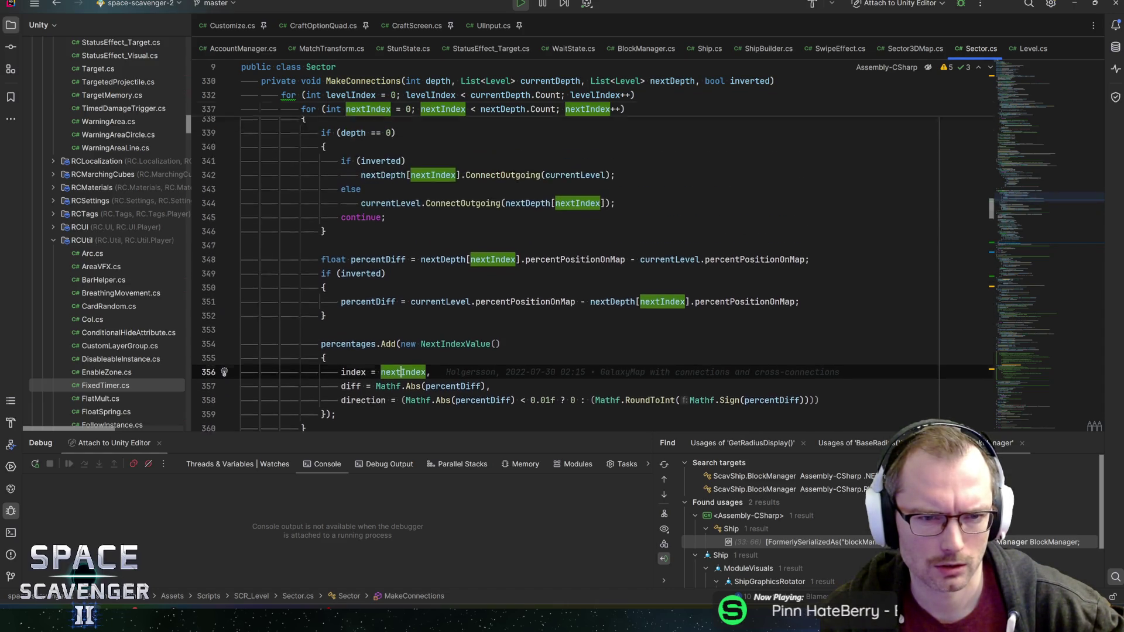
{"action": "scroll", "coordinate": [593, 280], "scroll_direction": "up", "scroll_amount": 1}
{"action": "scroll", "coordinate": [594, 280], "scroll_direction": "down", "scroll_amount": 1}
{"action": "scroll", "coordinate": [593, 280], "scroll_direction": "down", "scroll_amount": 2}
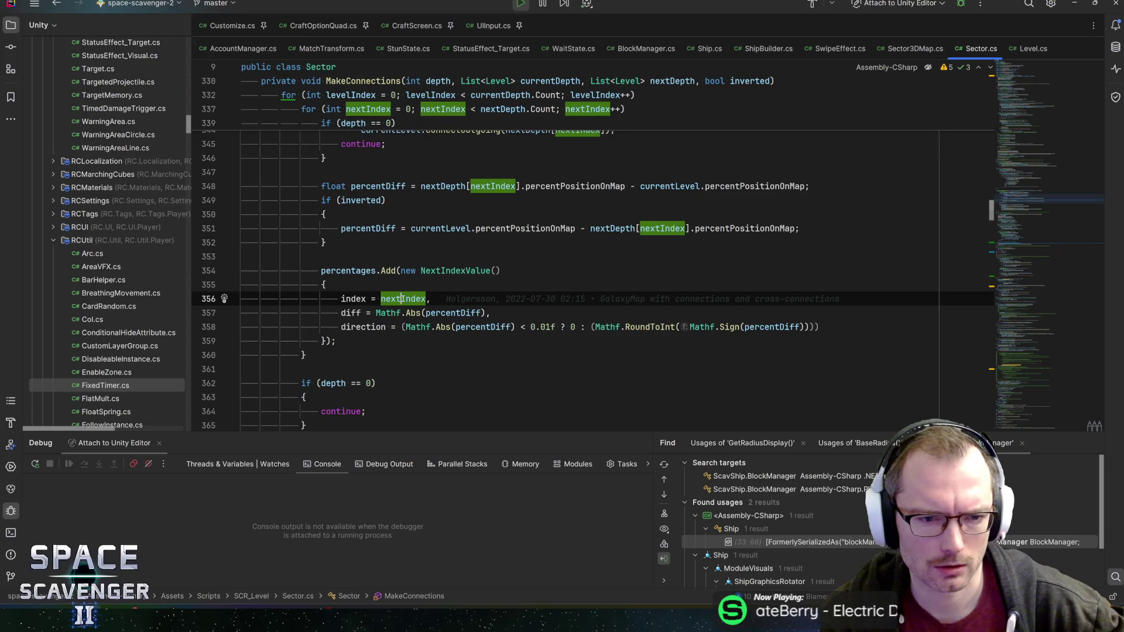
{"action": "scroll", "coordinate": [562, 281], "scroll_direction": "up", "scroll_amount": 1}
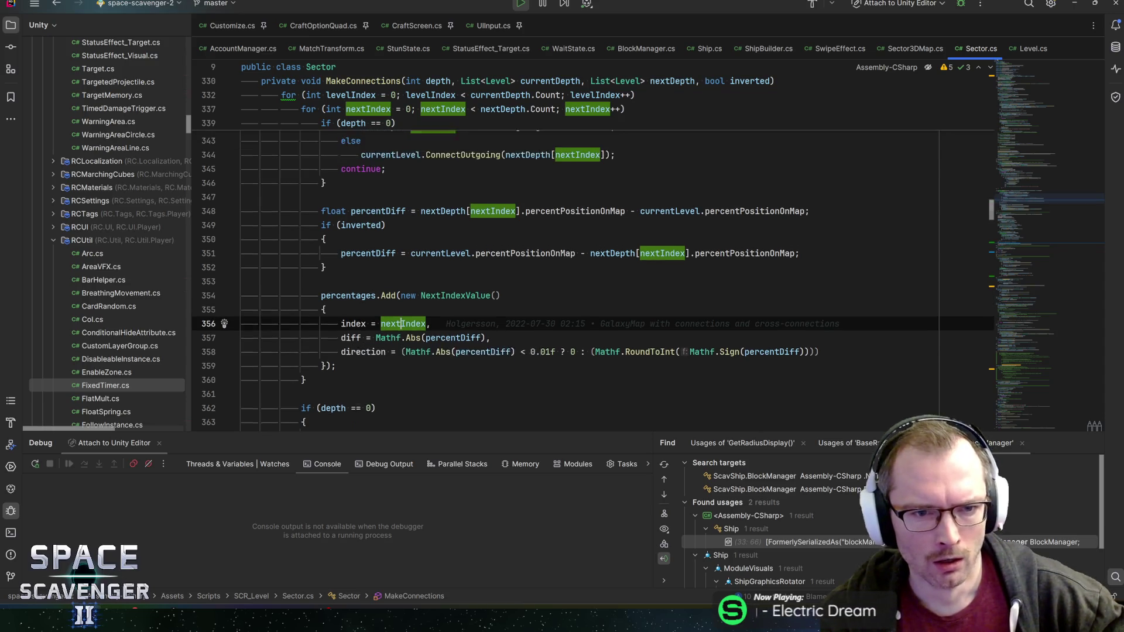
{"action": "scroll", "coordinate": [593, 280], "scroll_direction": "up", "scroll_amount": 1}
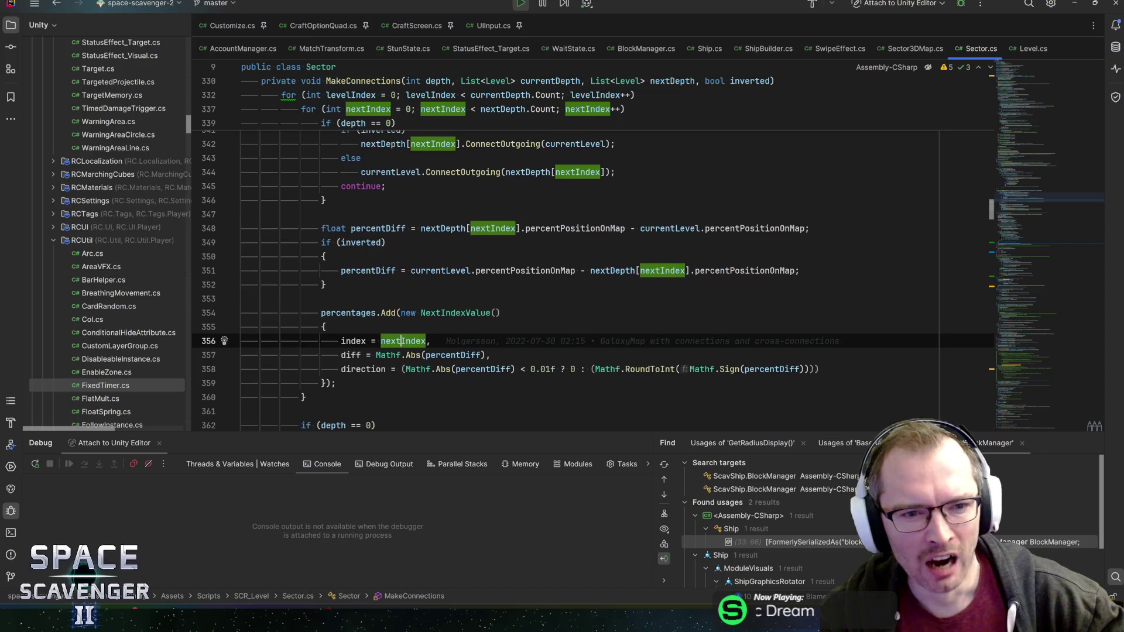
{"action": "scroll", "coordinate": [378, 311], "scroll_direction": "up", "scroll_amount": 1}
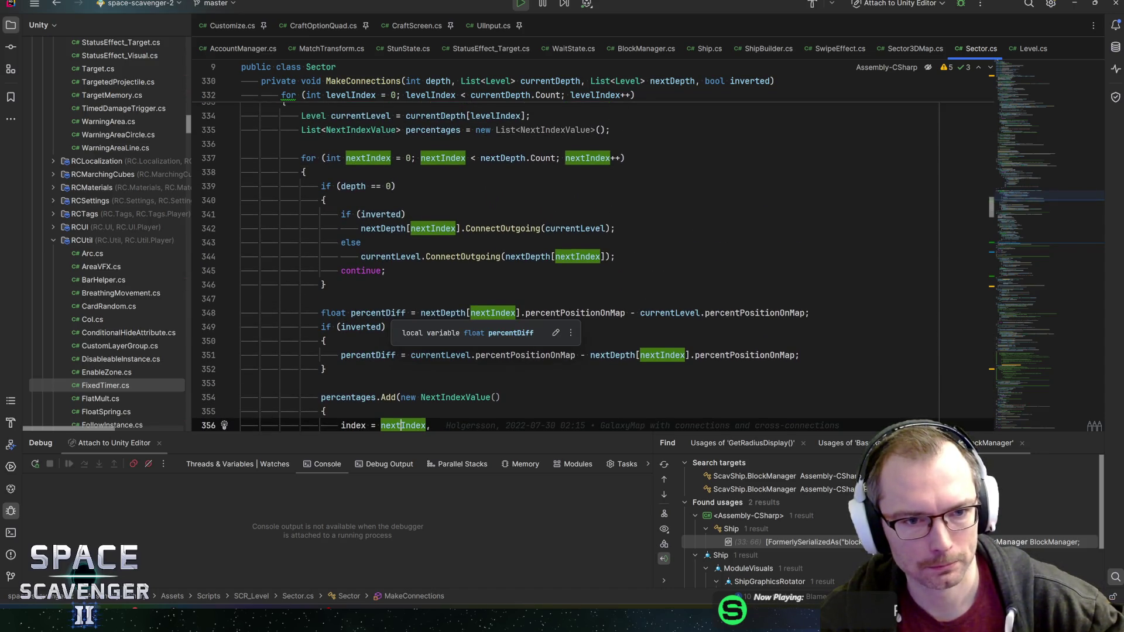
{"action": "scroll", "coordinate": [562, 272], "scroll_direction": "down", "scroll_amount": 3}
{"action": "key", "text": "Down"}
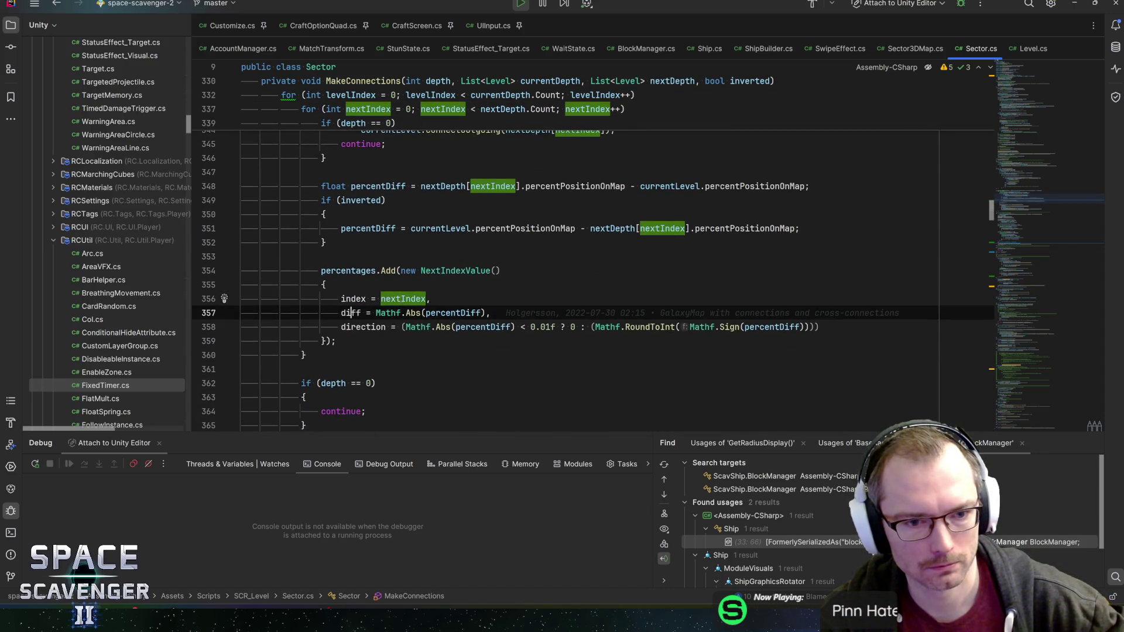
{"action": "key", "text": "Down"}
{"action": "scroll", "coordinate": [562, 282], "scroll_direction": "up", "scroll_amount": 2}
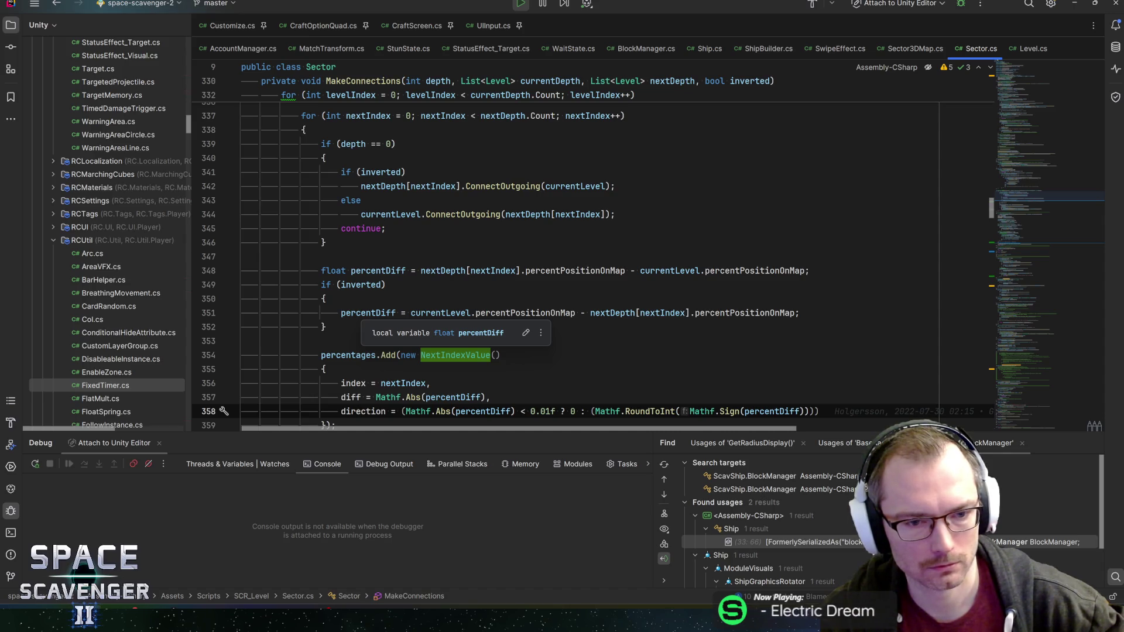
{"action": "left_click_drag", "start_coordinate": [337, 144], "coordinate": [386, 145]}
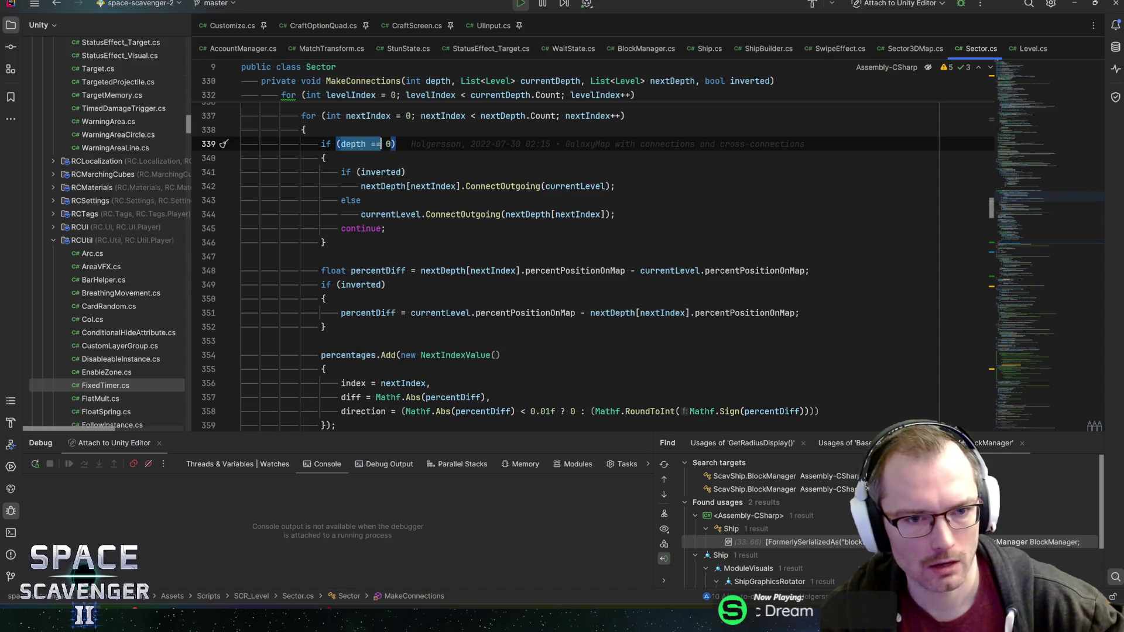
{"action": "left_click_drag", "start_coordinate": [340, 229], "coordinate": [385, 229]}
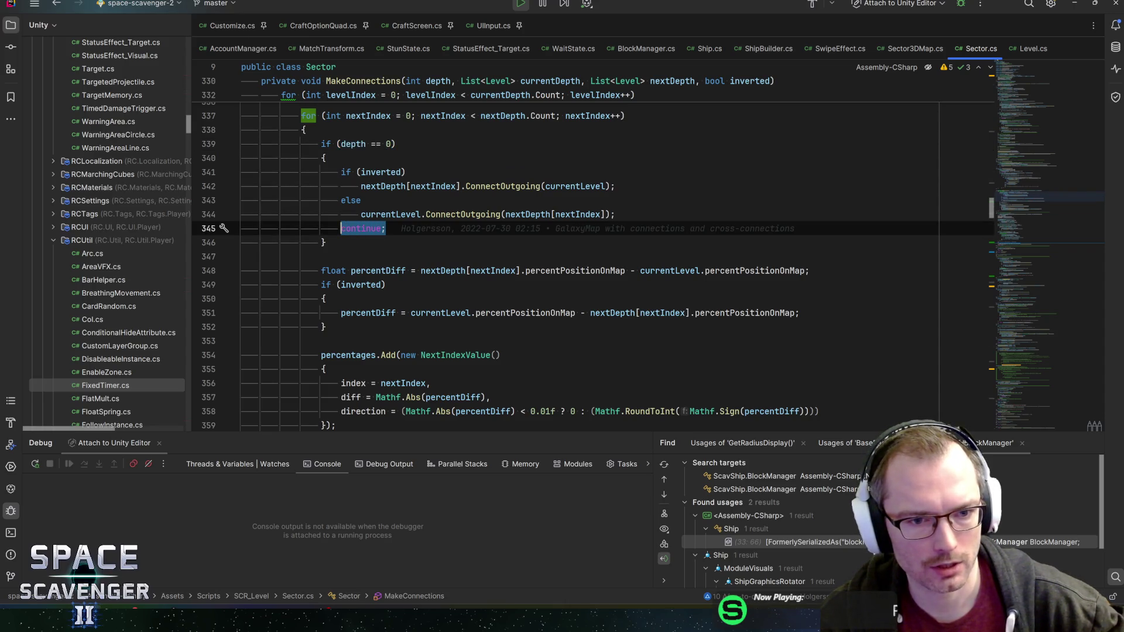
{"action": "key", "text": "Left"}
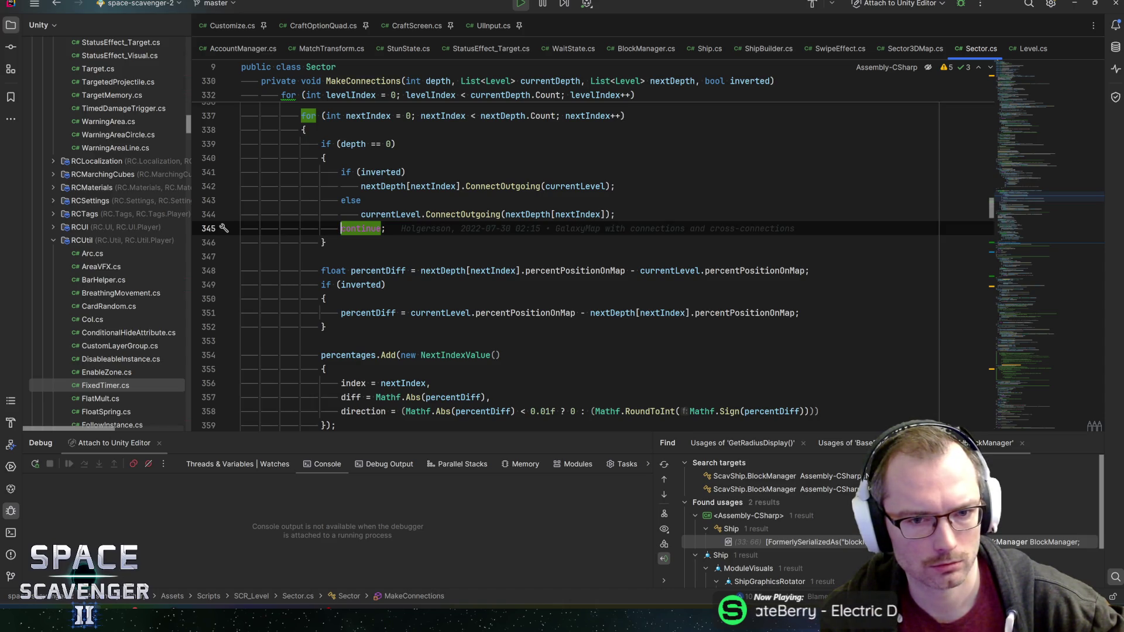
{"action": "scroll", "coordinate": [562, 263], "scroll_direction": "down", "scroll_amount": 3}
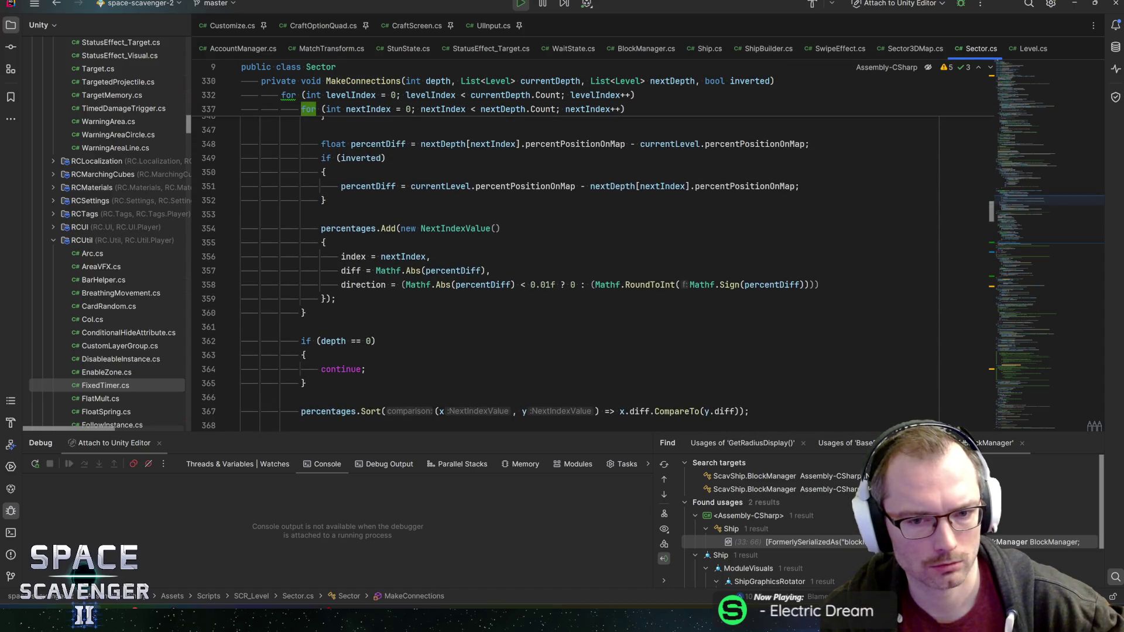
{"action": "left_click", "coordinate": [344, 284]}
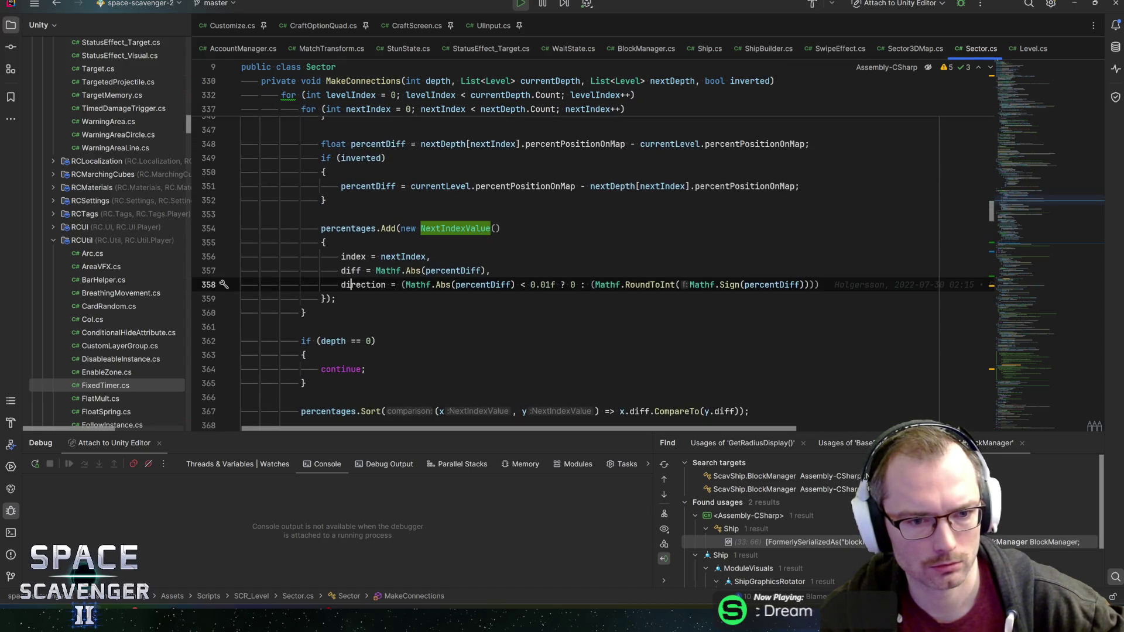
{"action": "left_click", "coordinate": [402, 285]}
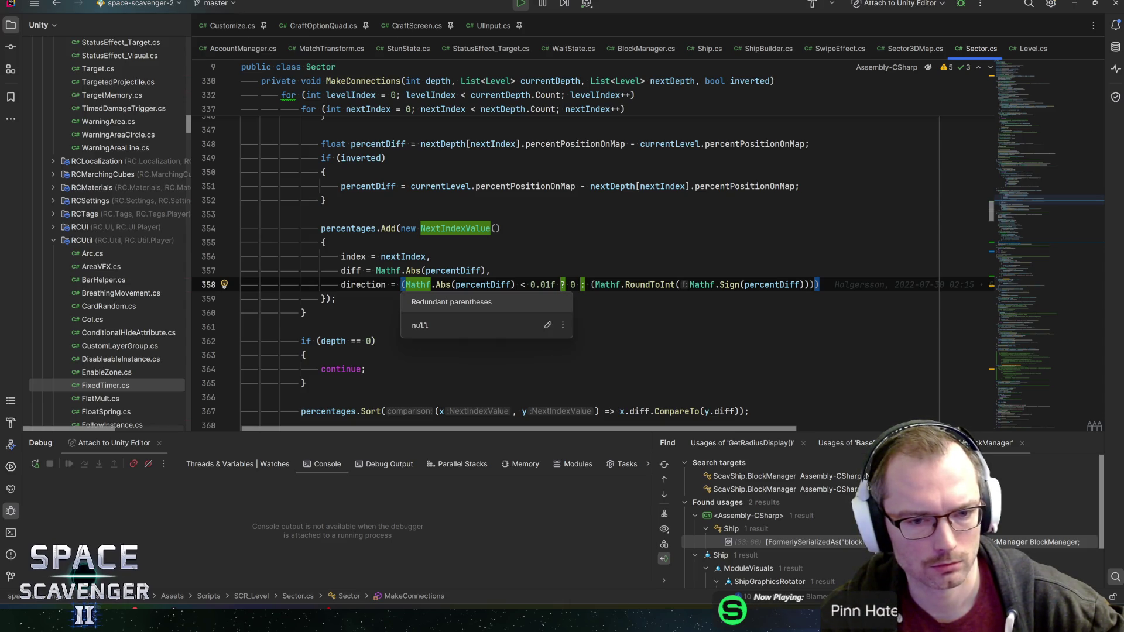
{"action": "left_click", "coordinate": [356, 285]}
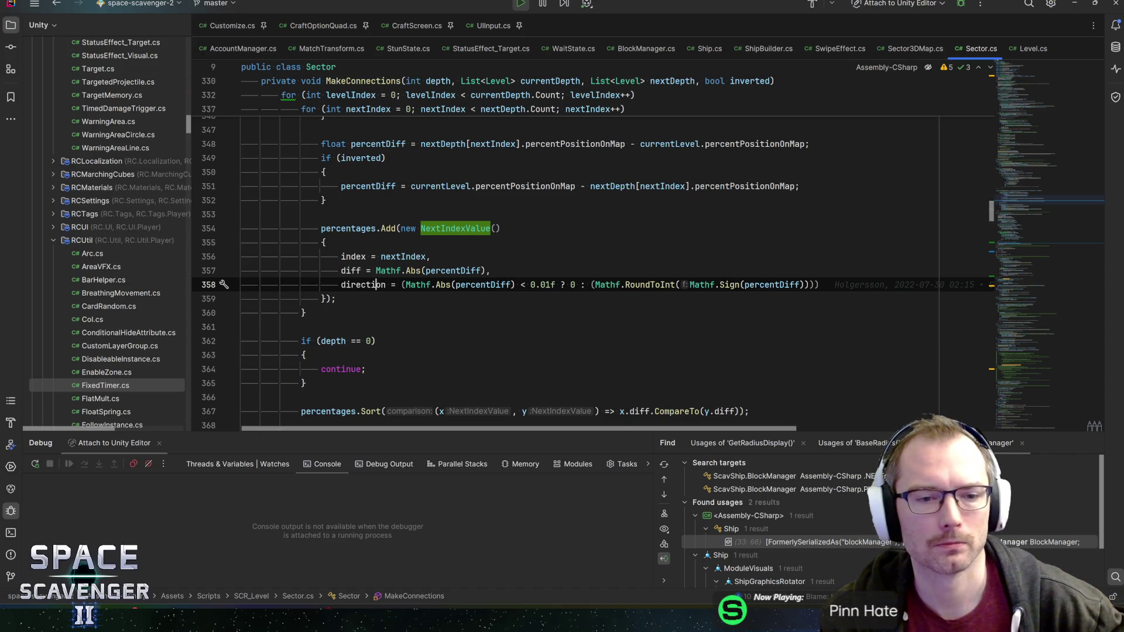
{"action": "double_click", "coordinate": [479, 286]}
{"action": "double_click", "coordinate": [542, 285]}
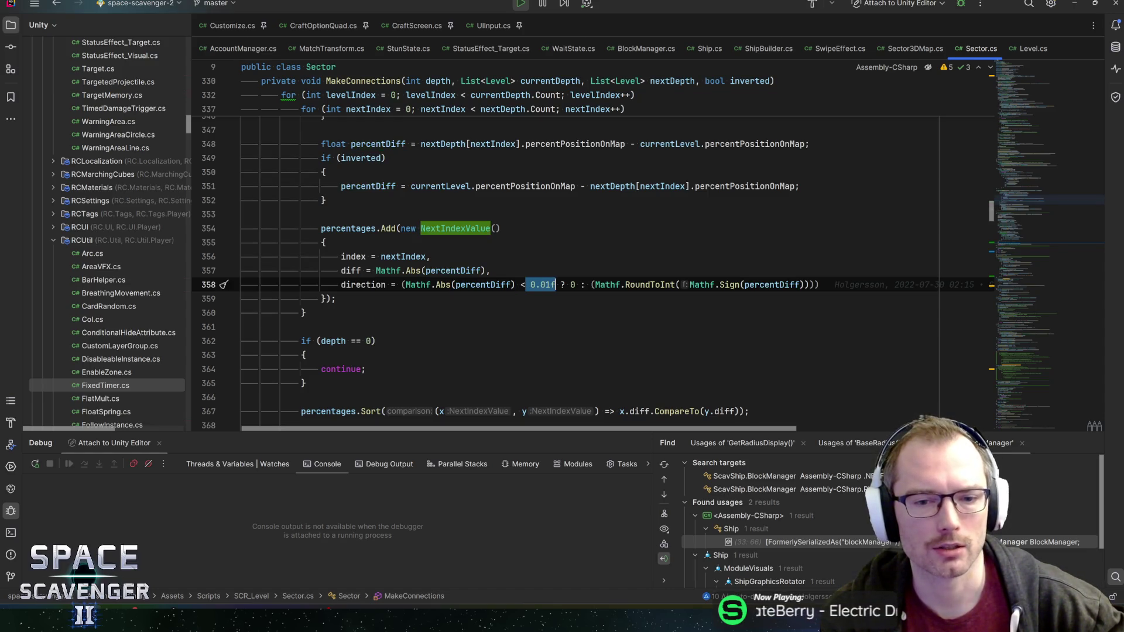
{"action": "left_click", "coordinate": [571, 285]}
{"action": "double_click", "coordinate": [572, 285]}
{"action": "left_click", "coordinate": [571, 285]}
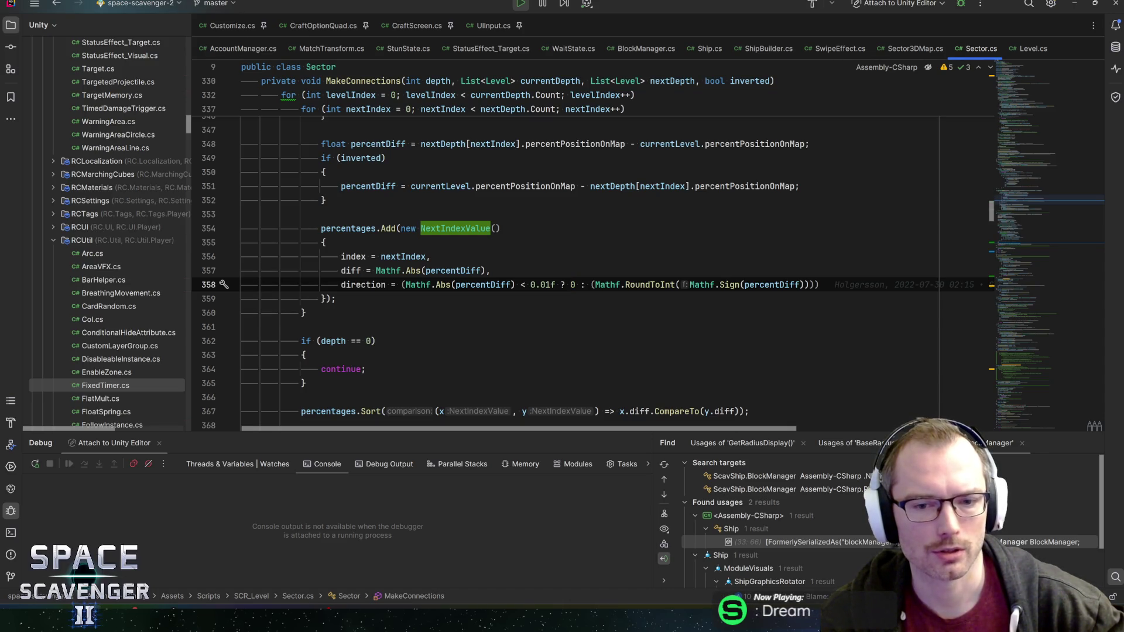
{"action": "left_click", "coordinate": [628, 285]}
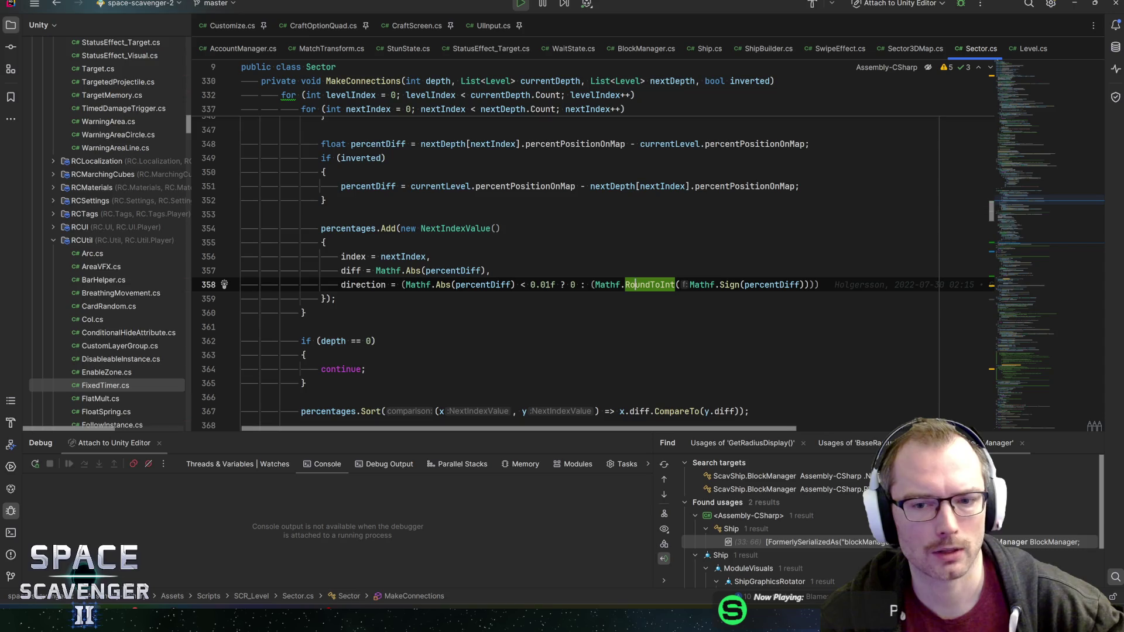
{"action": "left_click", "coordinate": [704, 284]}
{"action": "left_click", "coordinate": [764, 285]}
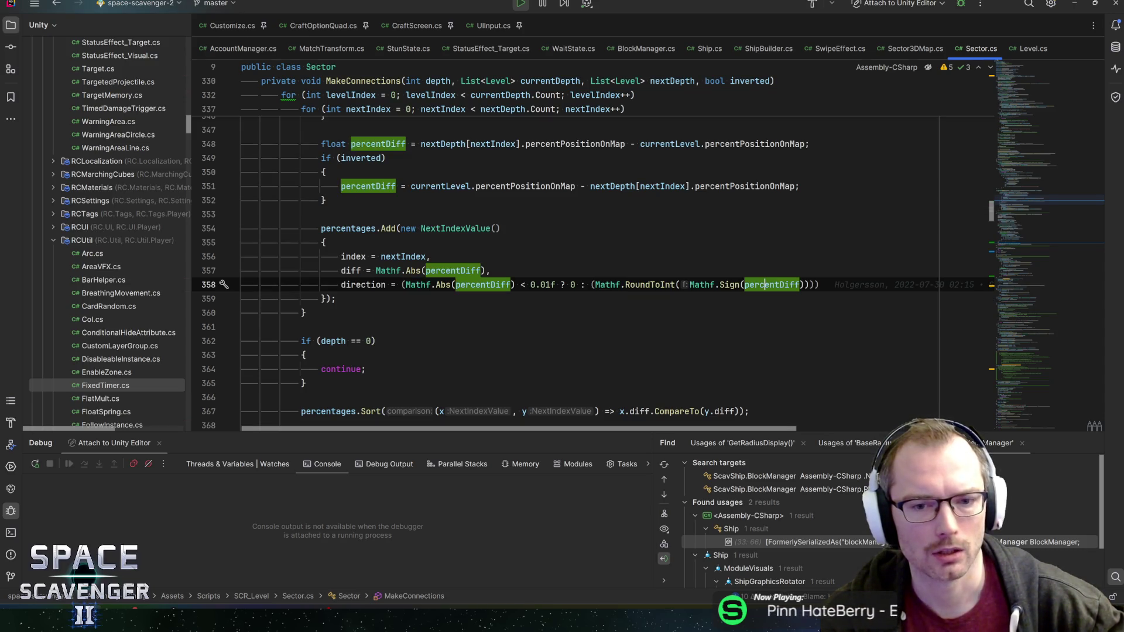
{"action": "left_click", "coordinate": [542, 285]}
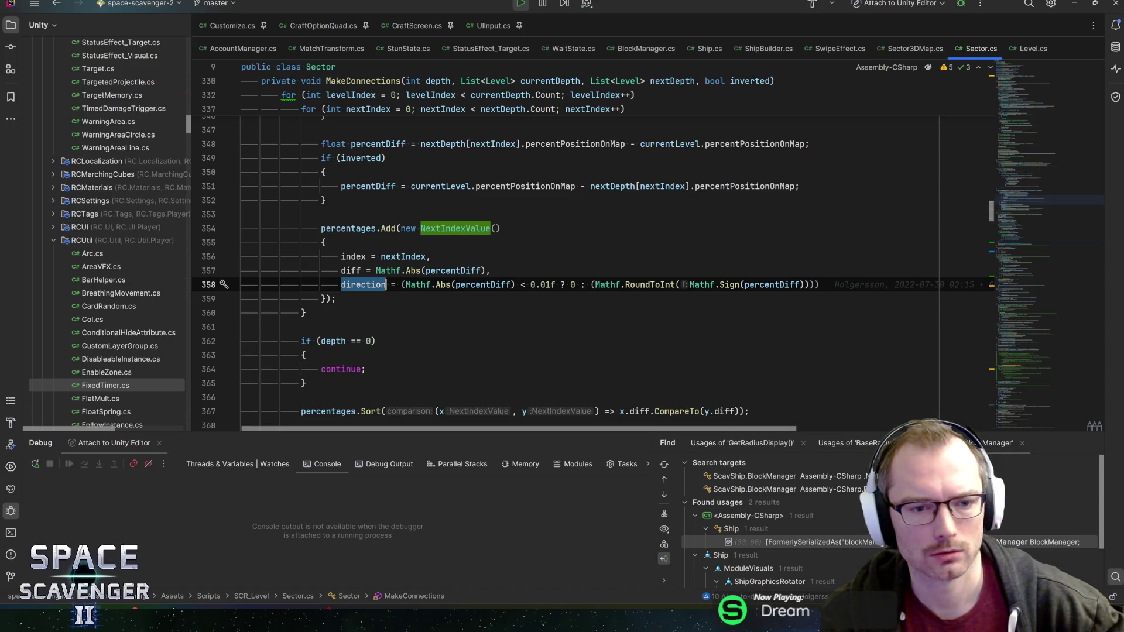
{"action": "scroll", "coordinate": [562, 263], "scroll_direction": "down", "scroll_amount": 1}
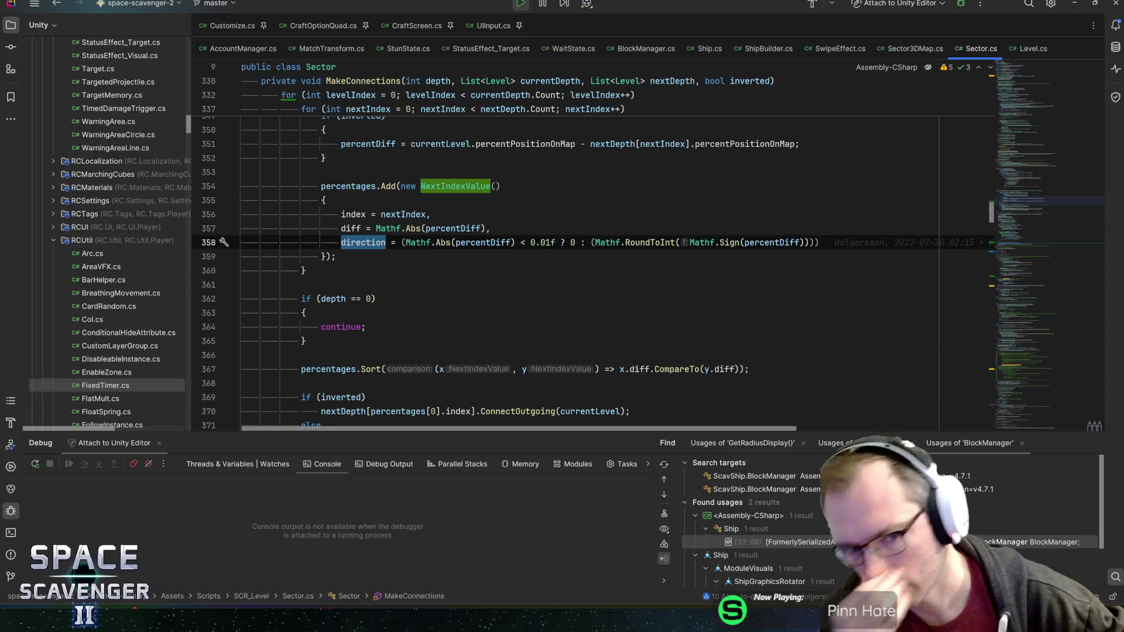
{"action": "scroll", "coordinate": [563, 264], "scroll_direction": "down", "scroll_amount": 1}
{"action": "scroll", "coordinate": [563, 264], "scroll_direction": "down", "scroll_amount": 1}
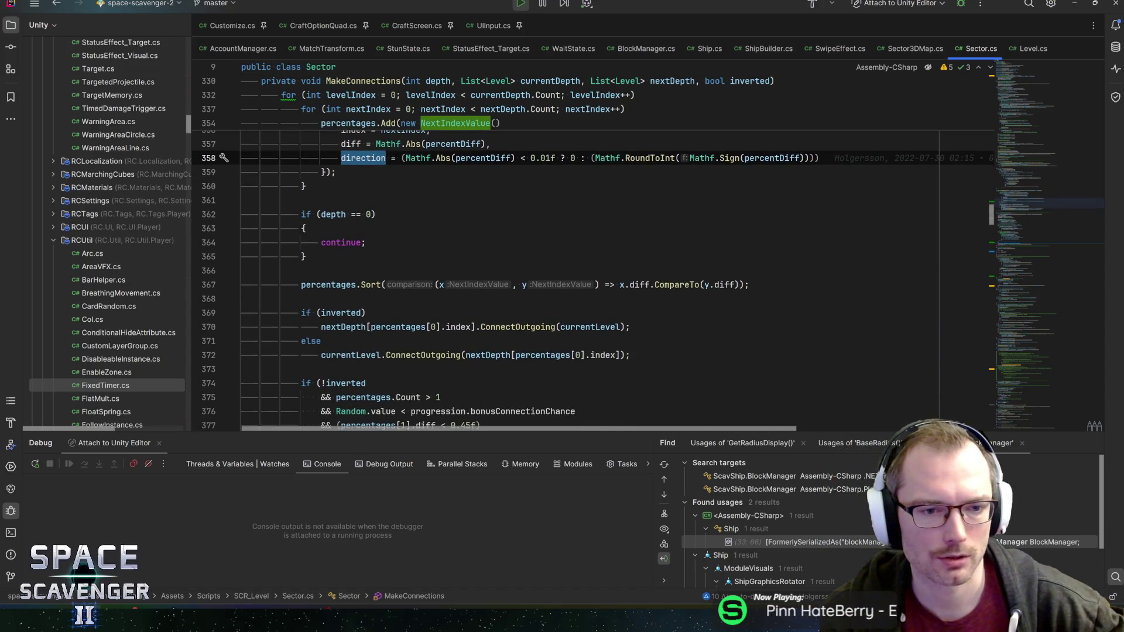
{"action": "left_click", "coordinate": [331, 285]}
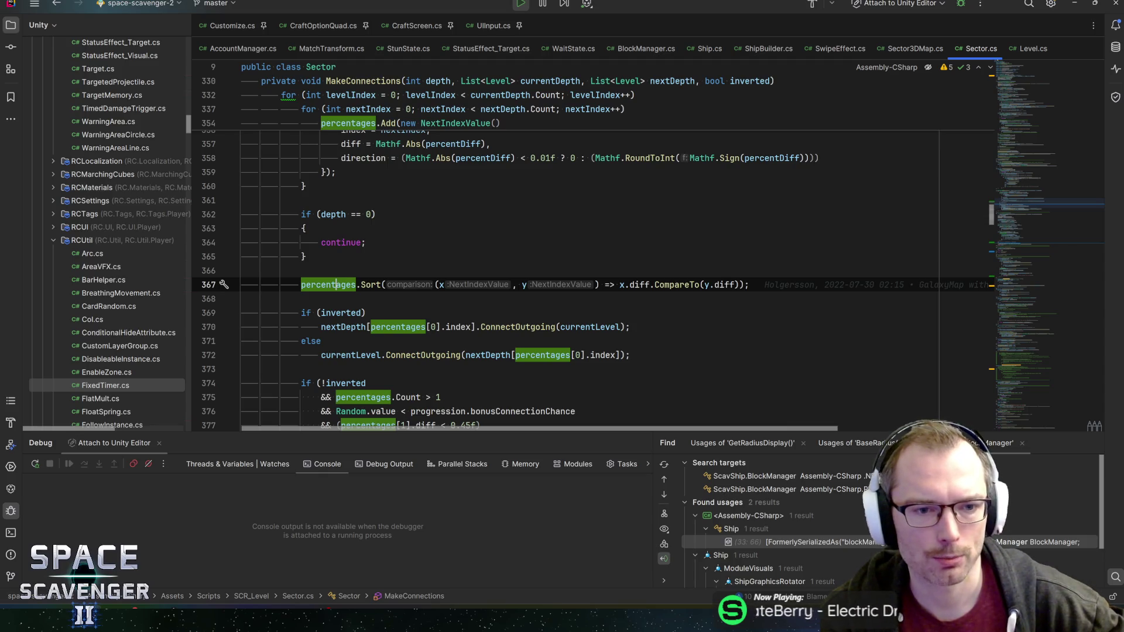
{"action": "scroll", "coordinate": [562, 264], "scroll_direction": "up", "scroll_amount": 1}
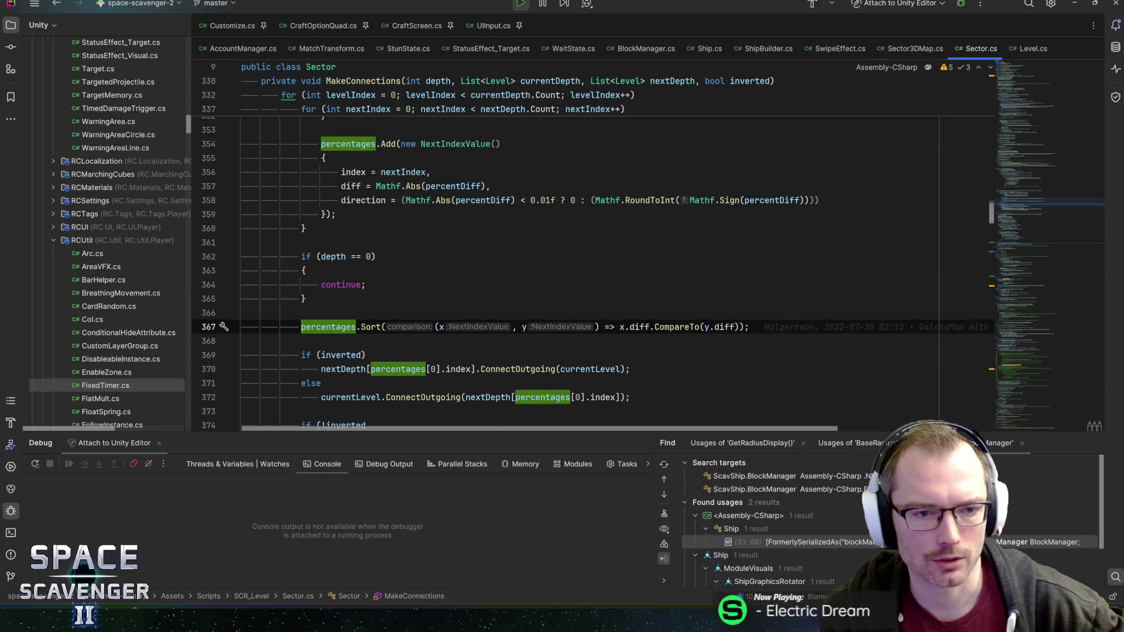
{"action": "scroll", "coordinate": [563, 264], "scroll_direction": "up", "scroll_amount": 5}
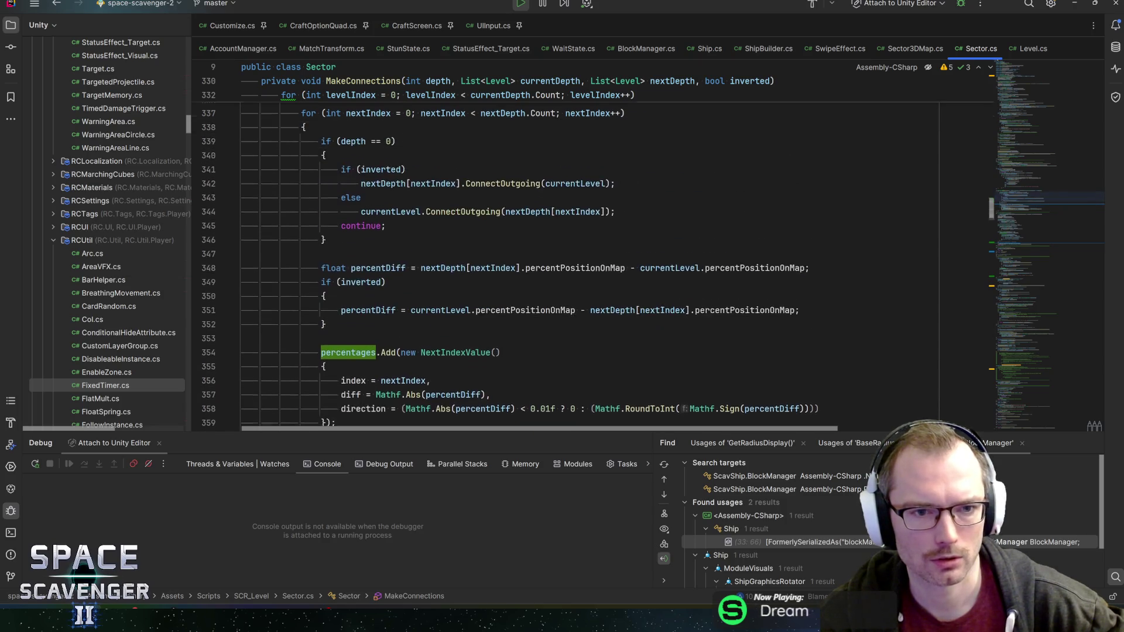
{"action": "scroll", "coordinate": [563, 264], "scroll_direction": "down", "scroll_amount": 6}
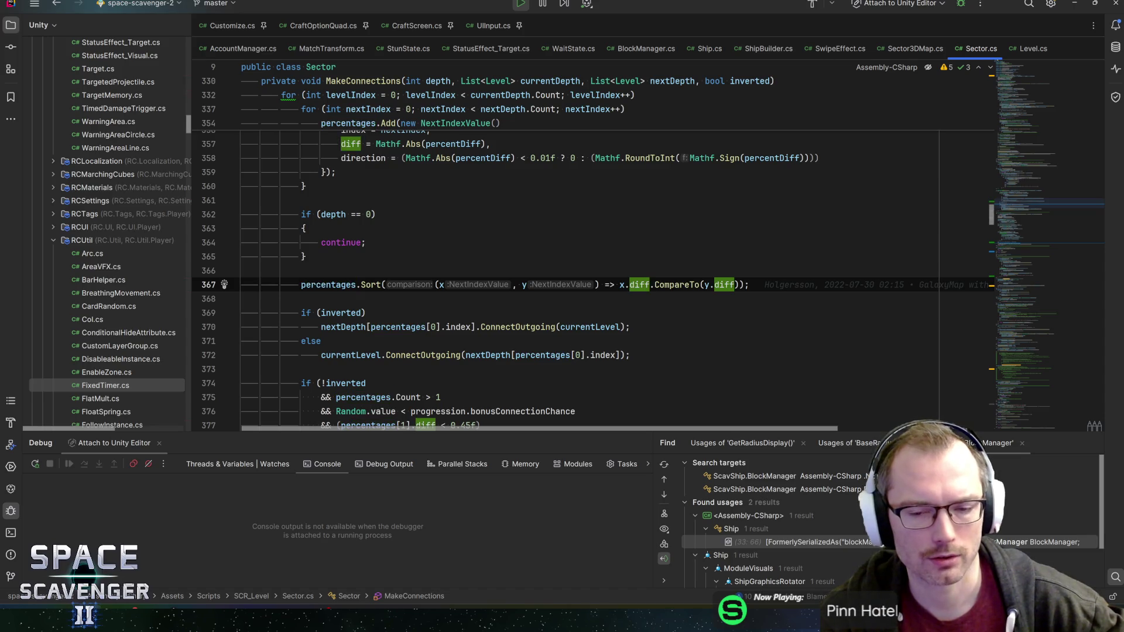
{"action": "left_click", "coordinate": [328, 285]}
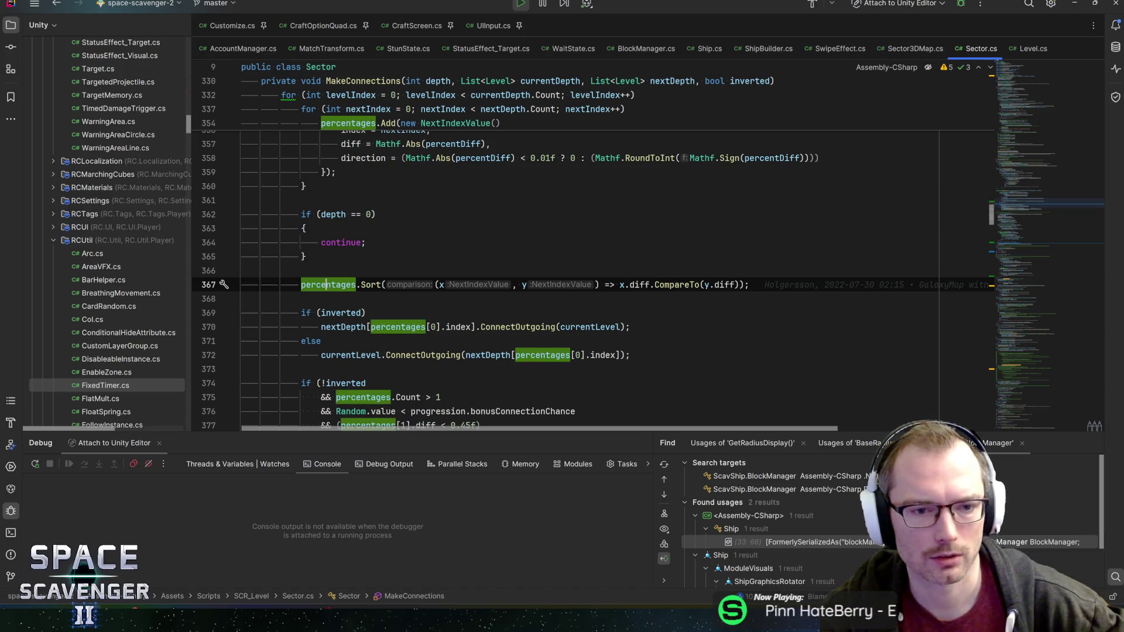
{"action": "scroll", "coordinate": [378, 274], "scroll_direction": "down", "scroll_amount": 3}
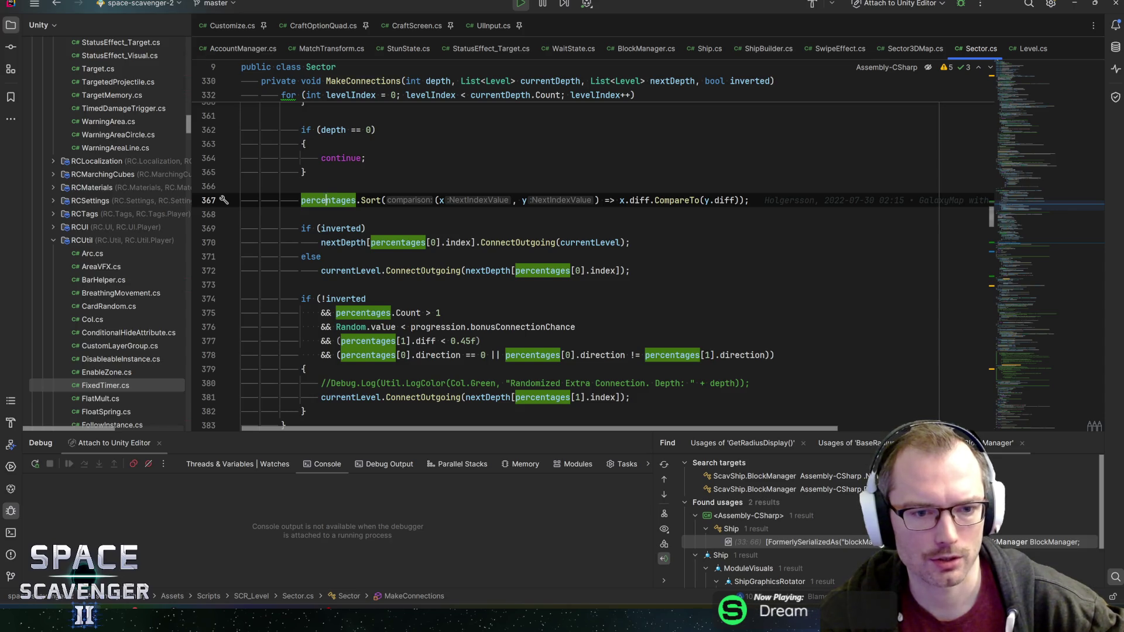
Step: Examine the inverted check and select the percentages.Count condition on line 375
{"action": "left_click", "coordinate": [345, 299]}
{"action": "type", "text": "!"}
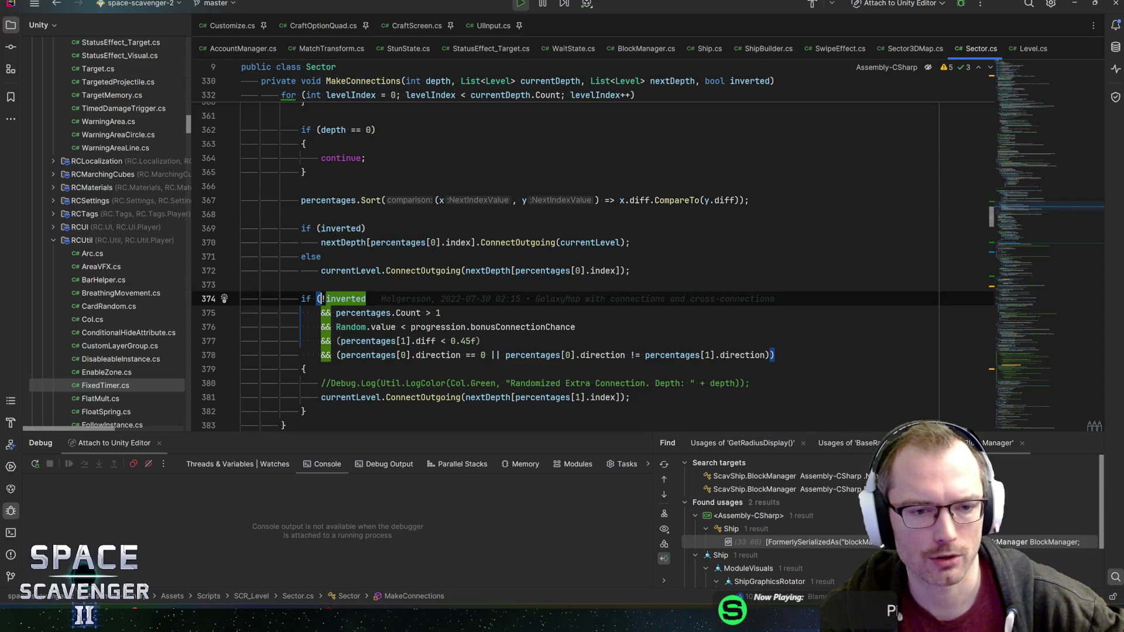
{"action": "key", "text": "Escape"}
{"action": "key", "text": "Down"}
{"action": "key", "text": "ctrl+w"}
{"action": "key", "text": "ctrl+w"}
{"action": "key", "text": "ctrl+shift+w"}
{"action": "left_click_drag", "start_coordinate": [440, 314], "coordinate": [374, 313]}
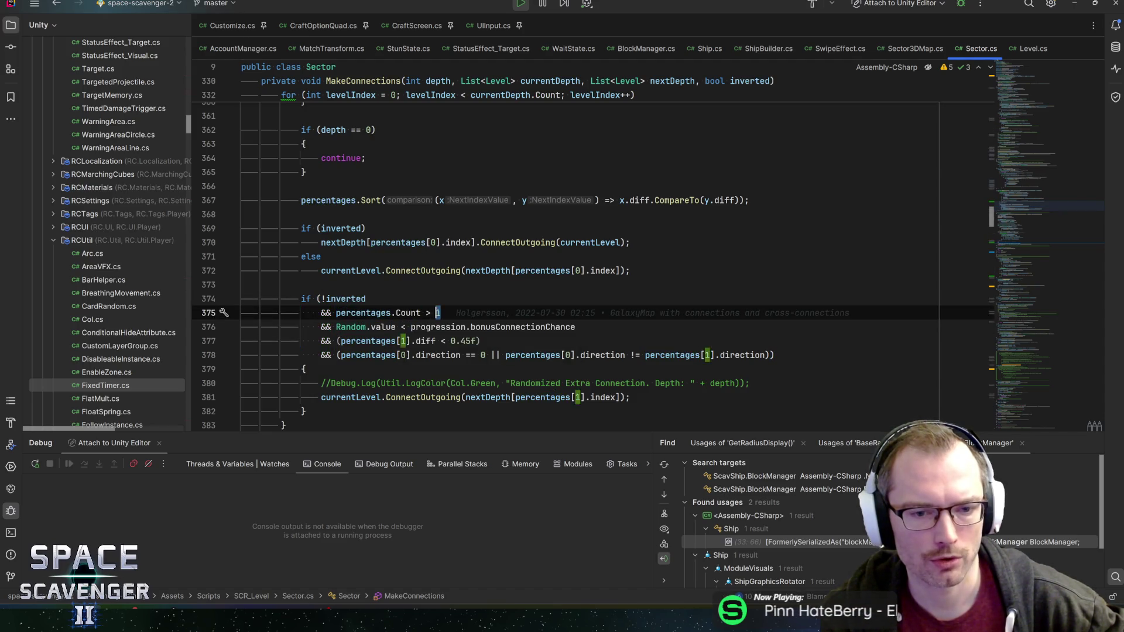
Step: Step through the bonusConnectionChance condition on line 376, then switch to Unity
{"action": "double_click", "coordinate": [476, 327]}
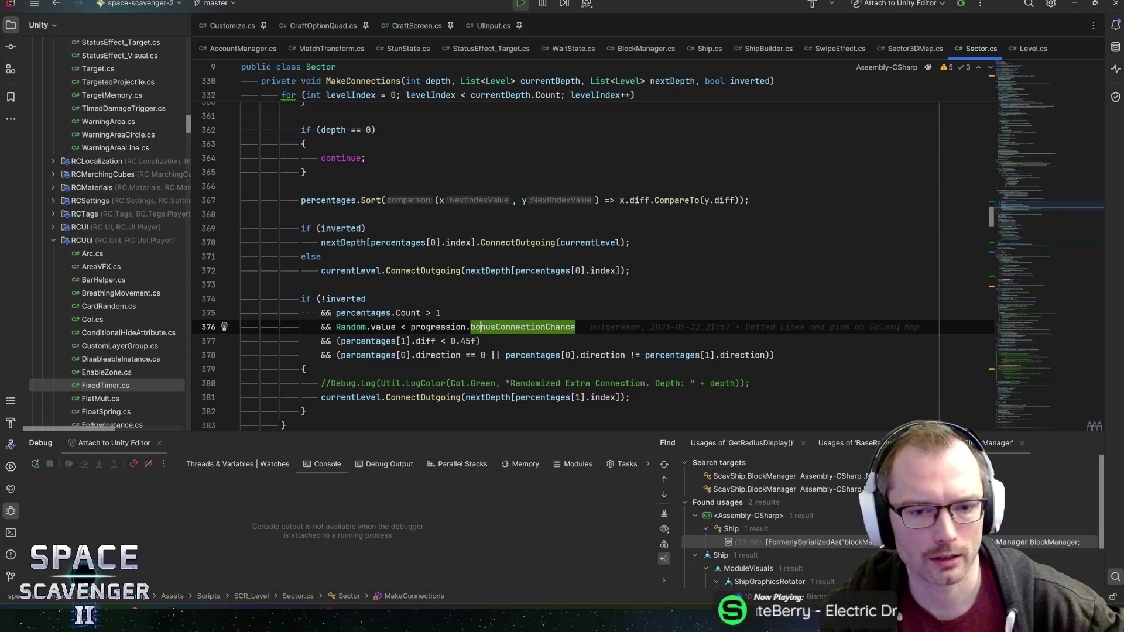
{"action": "left_click", "coordinate": [518, 327]}
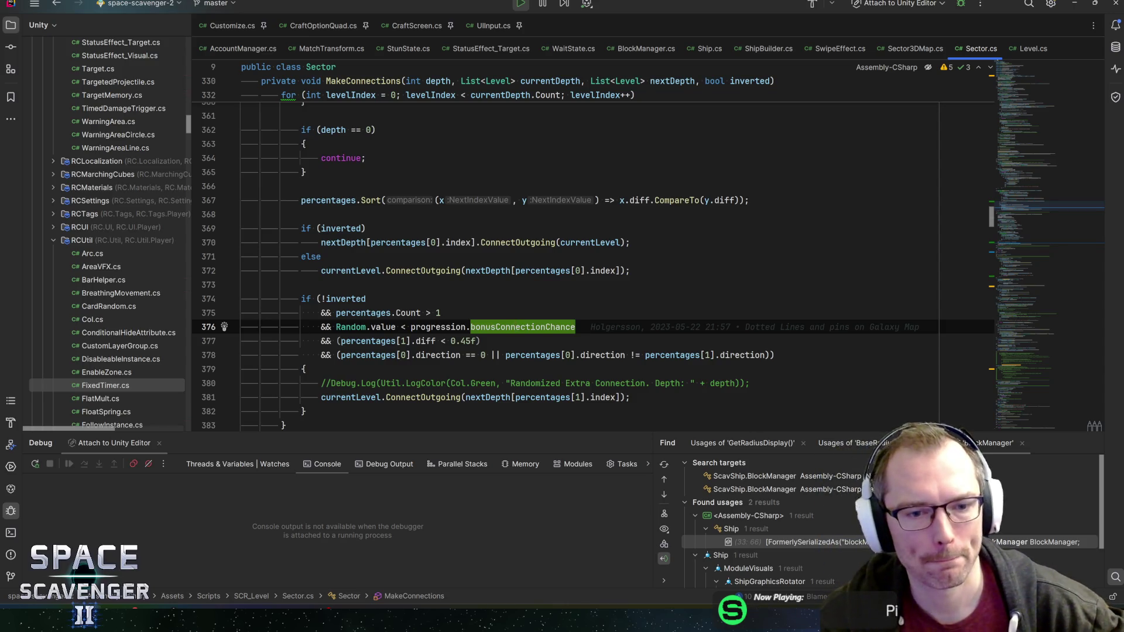
{"action": "key", "text": "Home"}
{"action": "key", "text": "Right"}
{"action": "key", "text": "Right"}
{"action": "key", "text": "Right"}
{"action": "key", "text": "Right"}
{"action": "key", "text": "Right"}
{"action": "key", "text": "Right"}
{"action": "key", "text": "Right"}
{"action": "key", "text": "Right"}
{"action": "key", "text": "Right"}
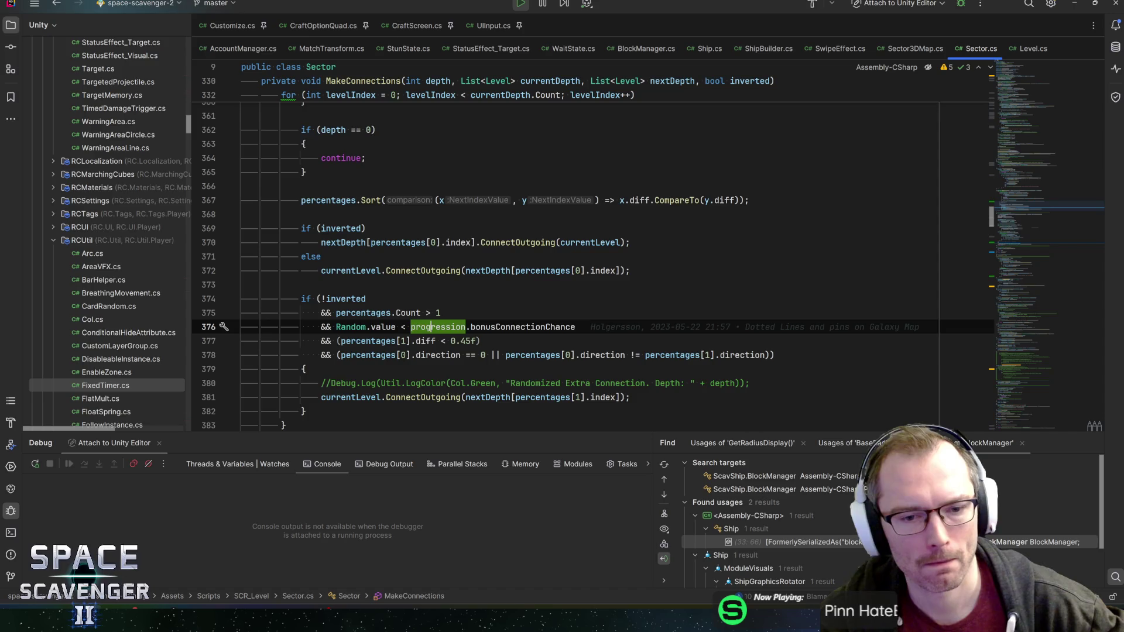
{"action": "key", "text": "Right"}
{"action": "key", "text": "Right"}
{"action": "key", "text": "Right"}
{"action": "key", "text": "Right"}
{"action": "key", "text": "Right"}
{"action": "key", "text": "Right"}
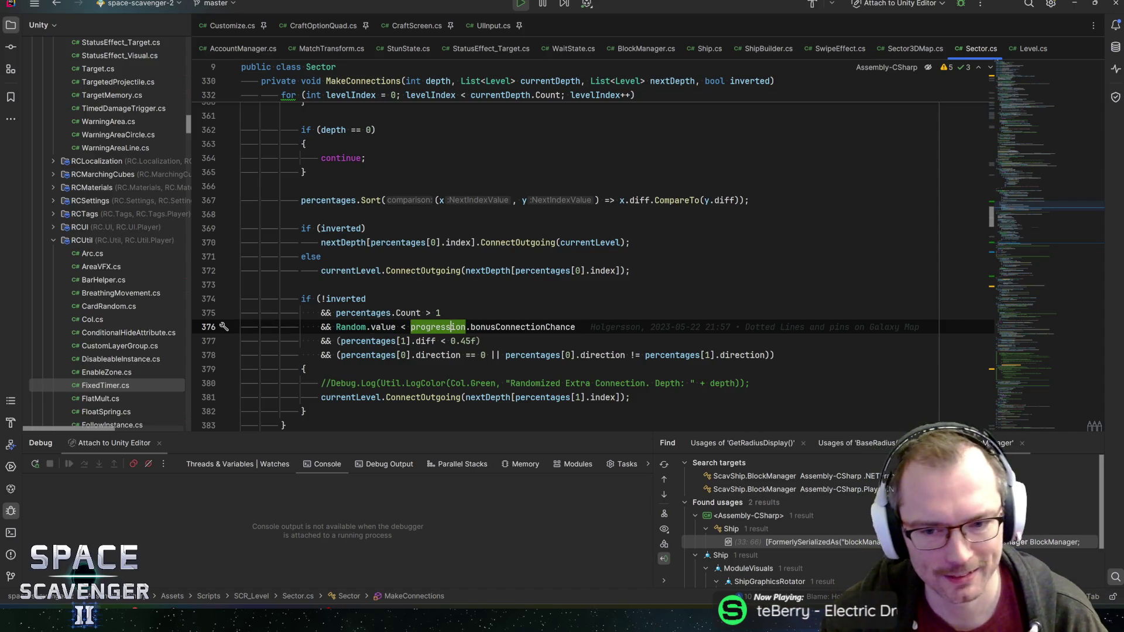
{"action": "scroll", "coordinate": [547, 256], "scroll_direction": "down", "scroll_amount": 1}
{"action": "key", "text": "alt+Tab"}
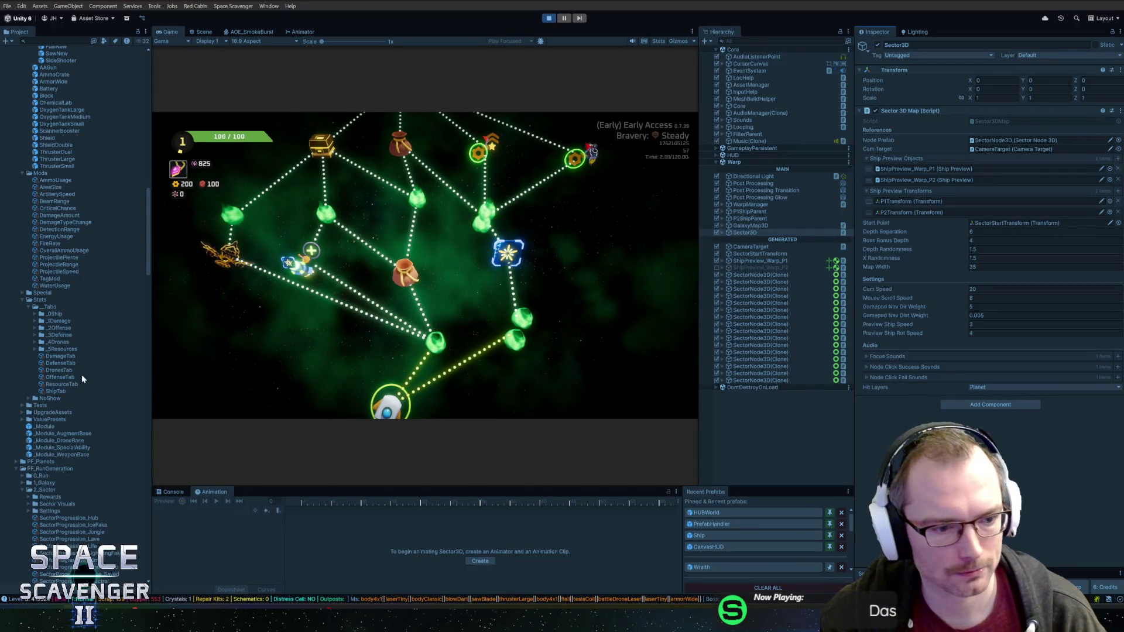
{"action": "scroll", "coordinate": [82, 376], "scroll_direction": "down", "scroll_amount": 3}
Step: Set SectorProgression_Spectral's Bonus Connection Chance to 0 and regenerate the sector map
{"action": "left_click", "coordinate": [70, 447]}
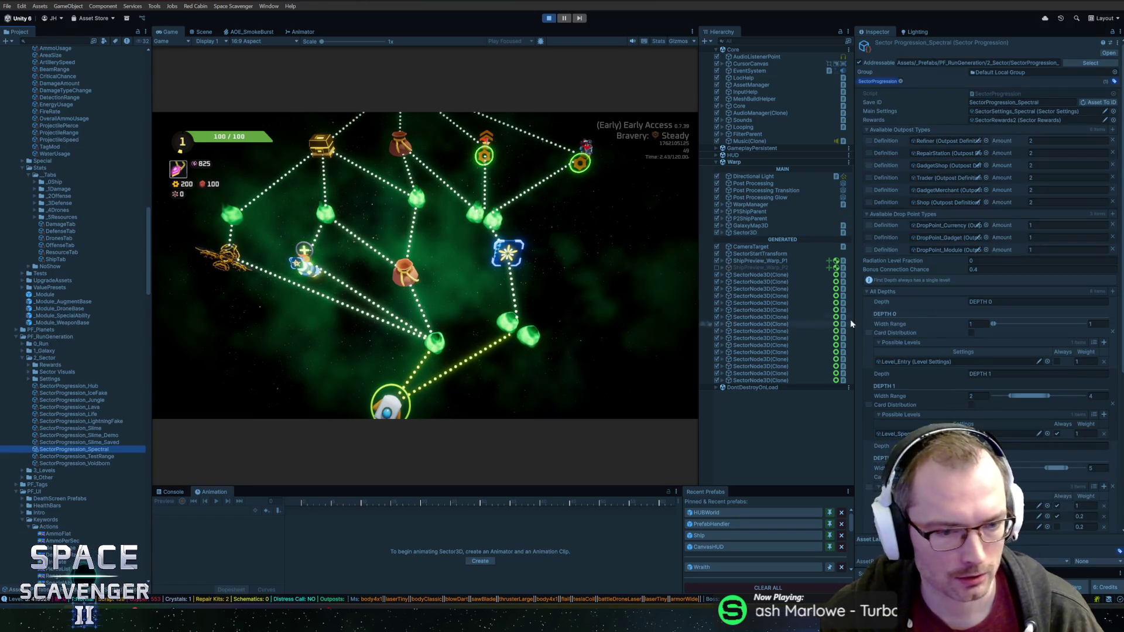
{"action": "scroll", "coordinate": [936, 369], "scroll_direction": "down", "scroll_amount": 3}
{"action": "scroll", "coordinate": [937, 376], "scroll_direction": "down", "scroll_amount": 3}
{"action": "scroll", "coordinate": [936, 369], "scroll_direction": "up", "scroll_amount": 2}
{"action": "scroll", "coordinate": [949, 308], "scroll_direction": "up", "scroll_amount": 2}
{"action": "left_click", "coordinate": [975, 205]}
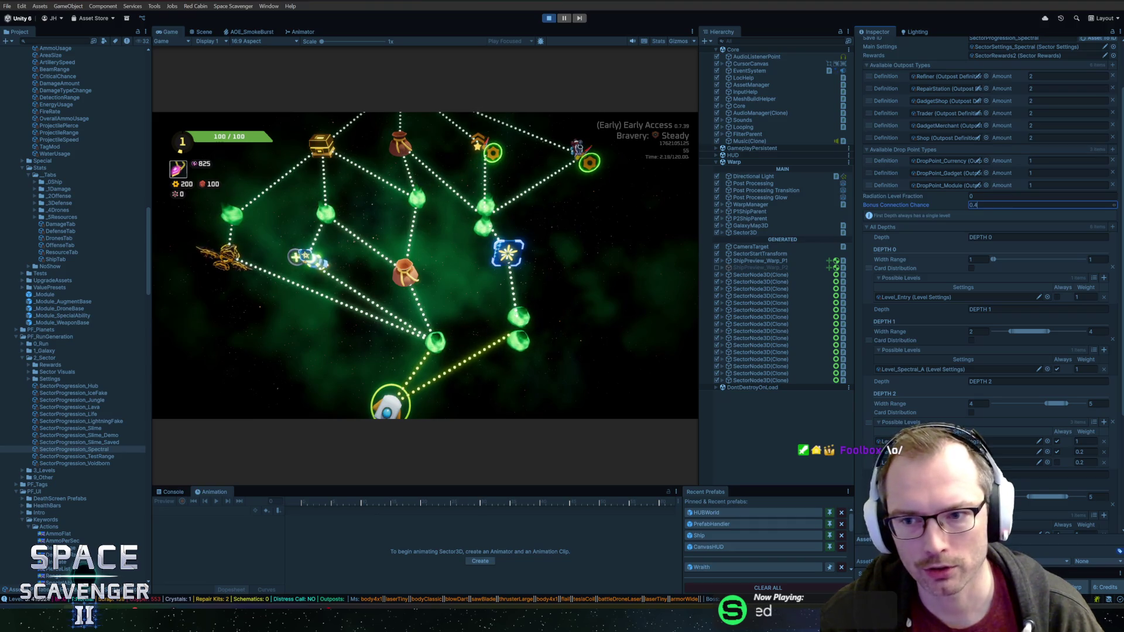
{"action": "type", "text": "0.0"}
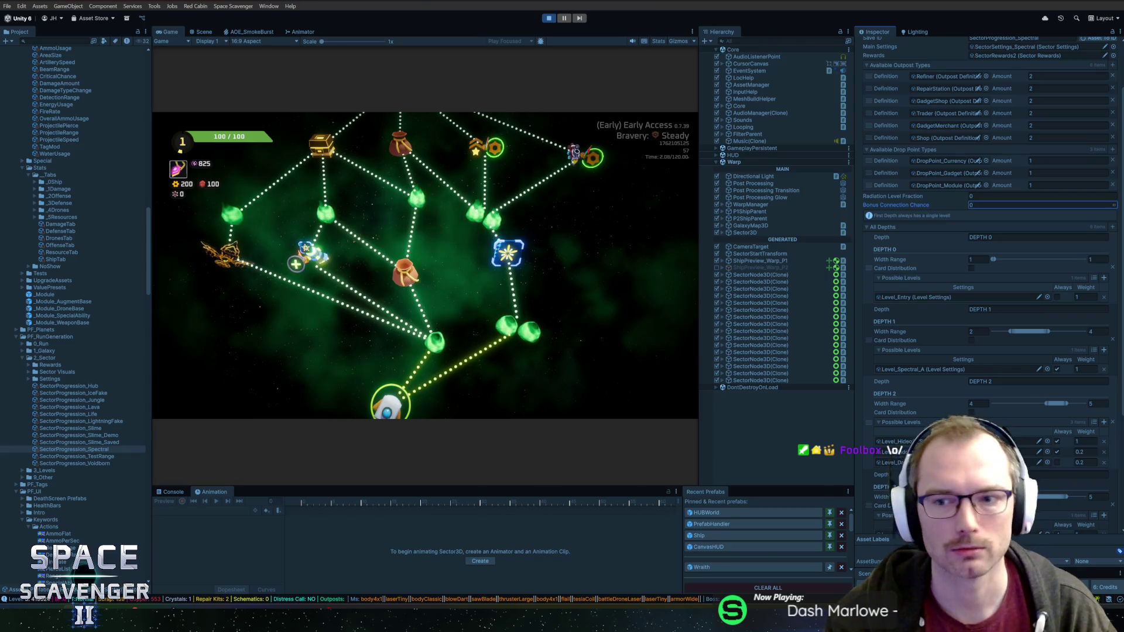
{"action": "left_click", "coordinate": [651, 247]}
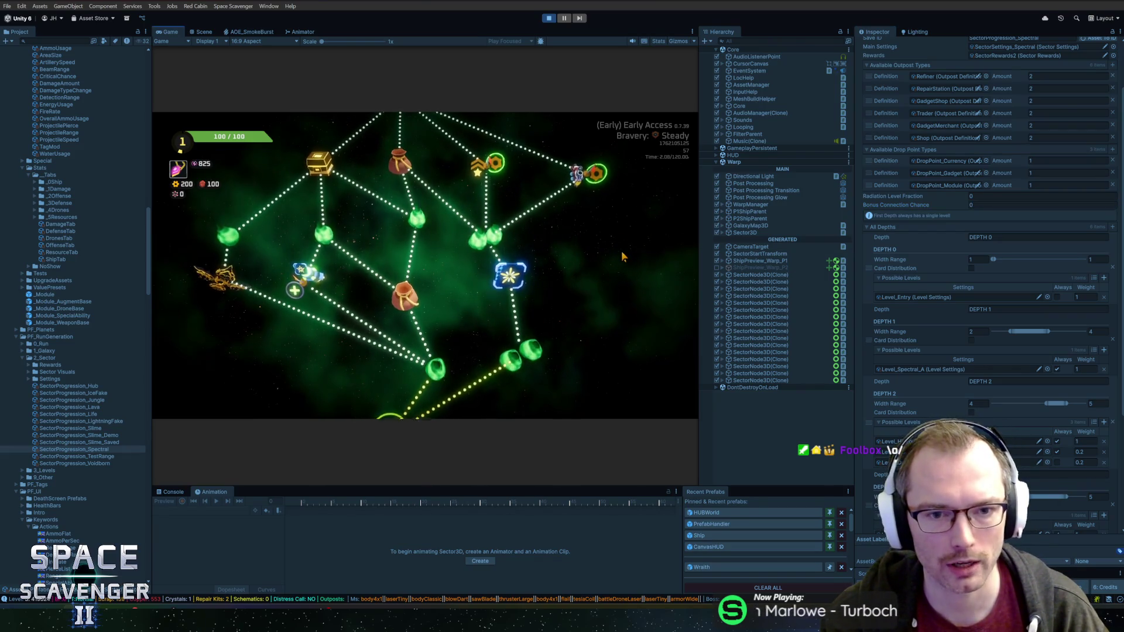
{"action": "key", "text": "r"}
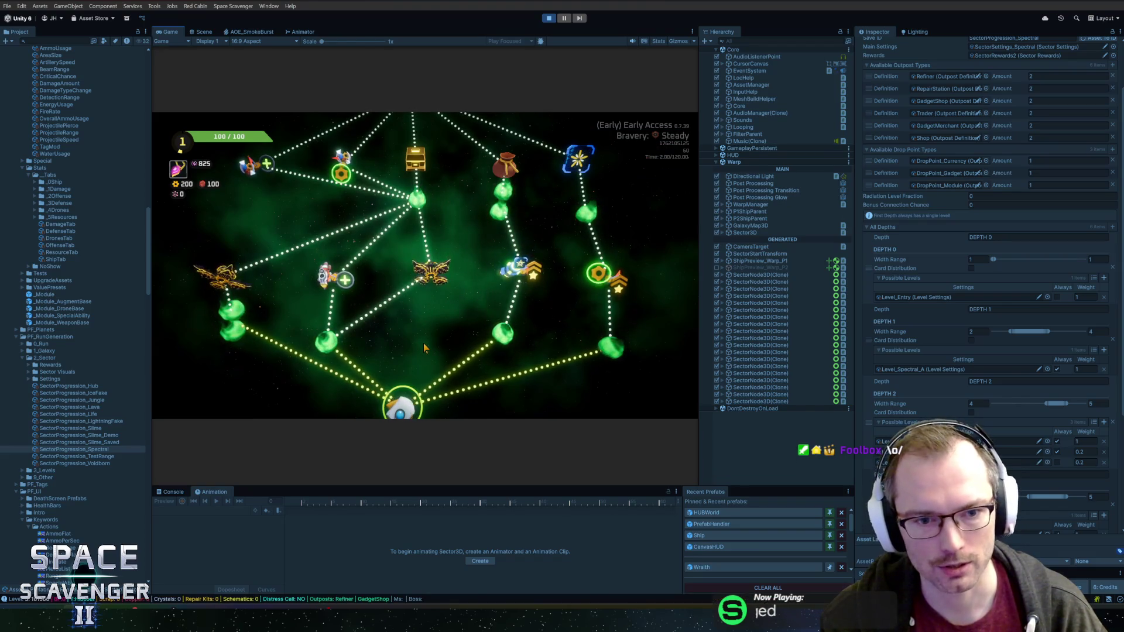
Step: Regenerate the sector map three times to inspect layouts without bonus cross-connections
{"action": "key", "text": "r"}
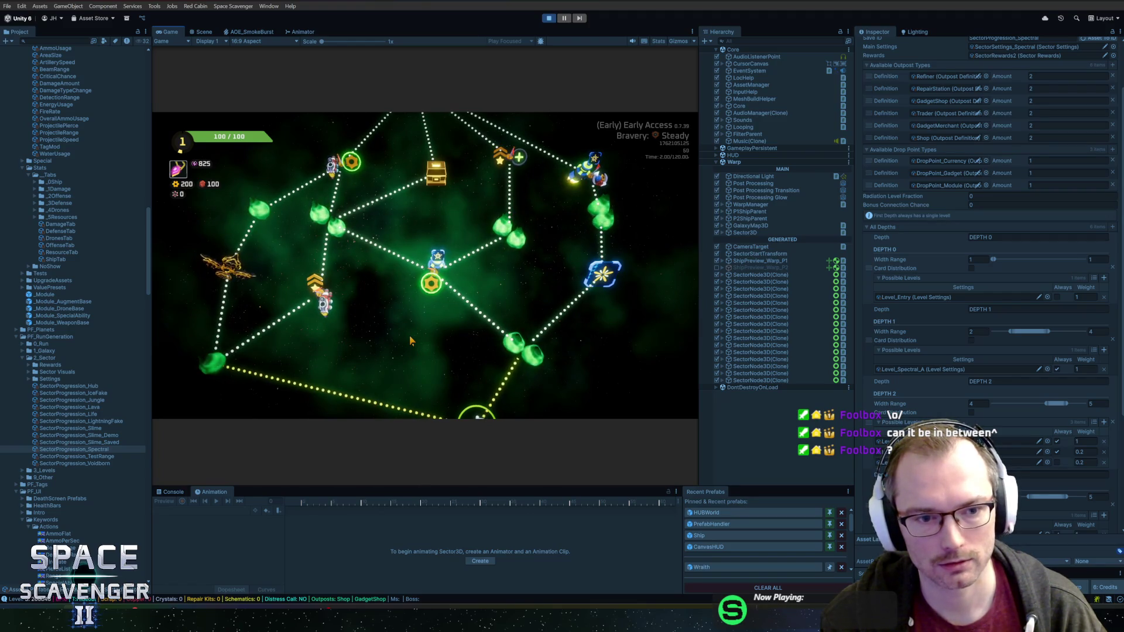
{"action": "key", "text": "r"}
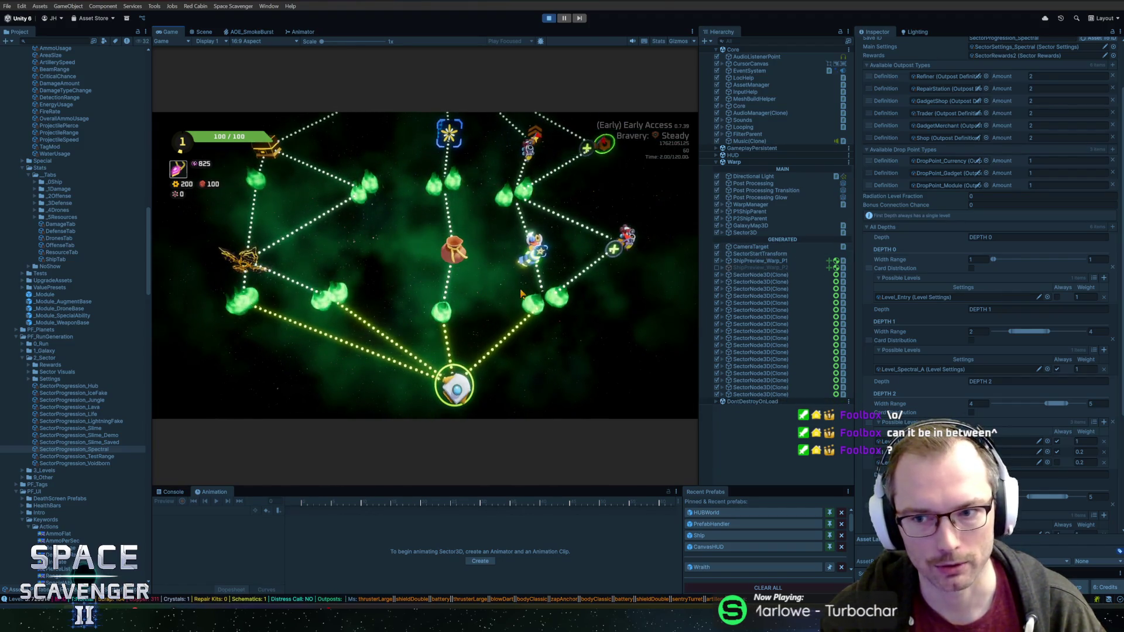
{"action": "key", "text": "r"}
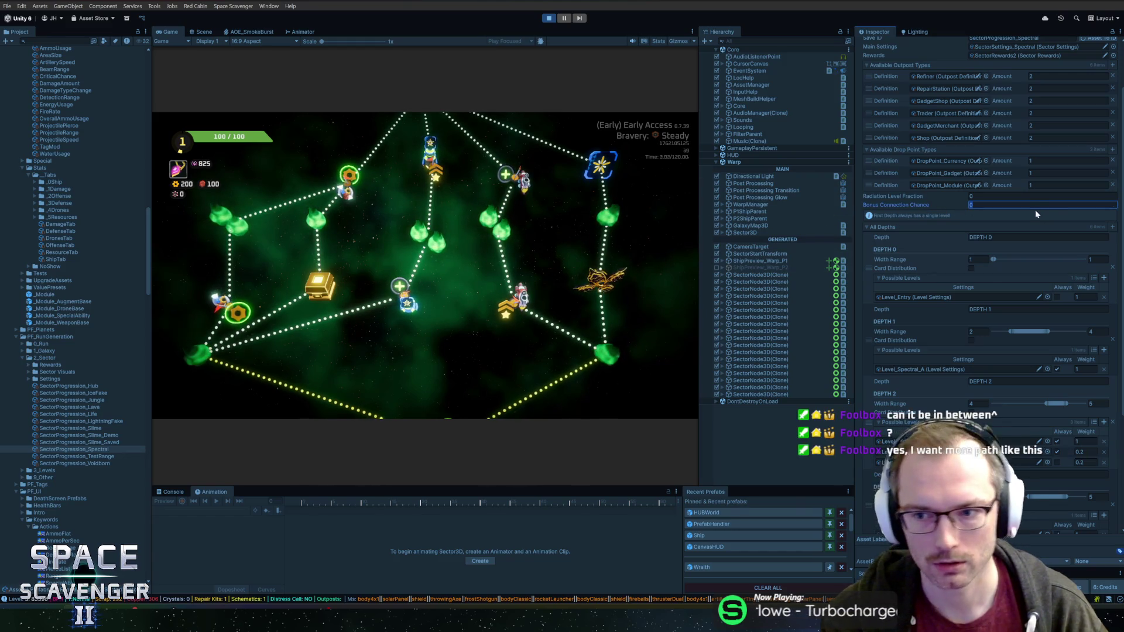
{"action": "type", "text": "0.2"}
Step: Apply Bonus Connection Chance 0.2, widen the Game view and regenerate several sector maps
{"action": "key", "text": "Return"}
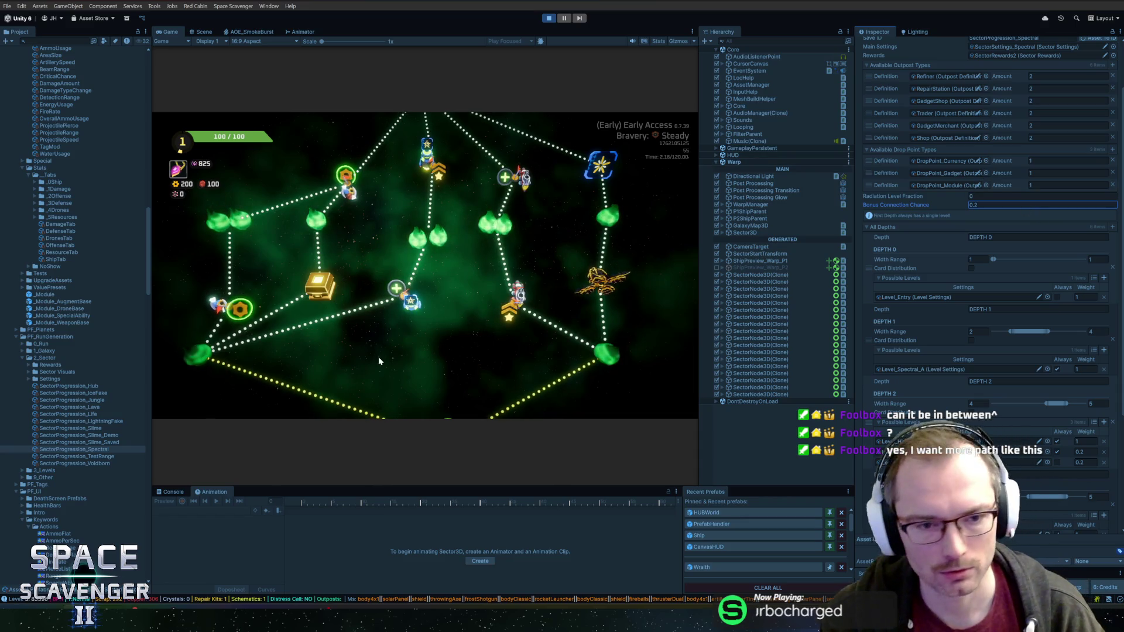
{"action": "key", "text": "r"}
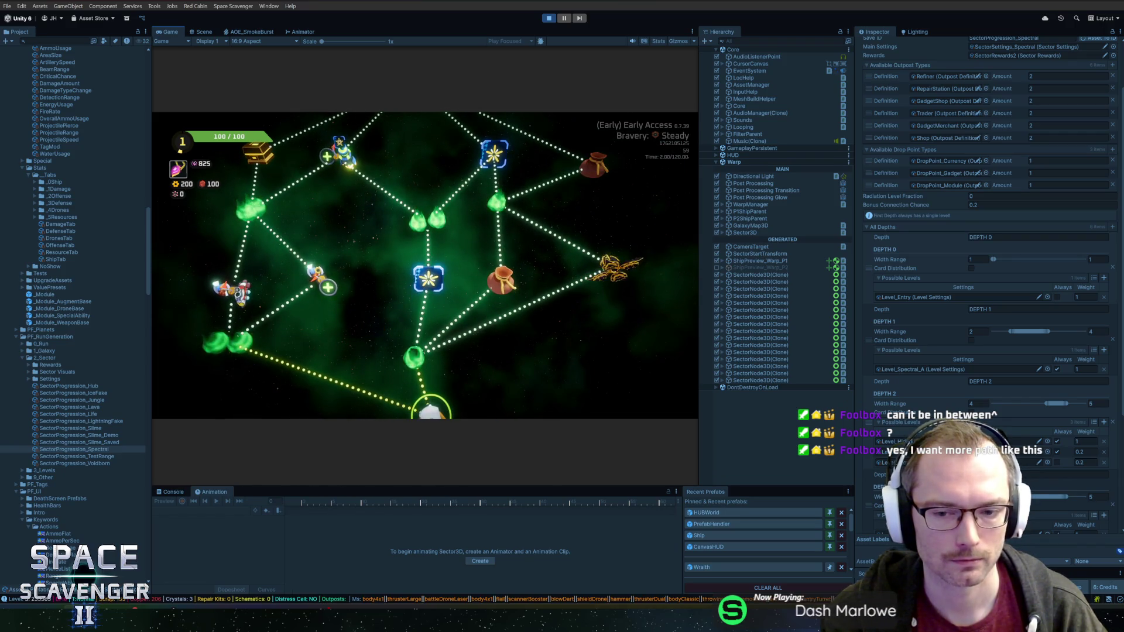
{"action": "left_click_drag", "start_coordinate": [701, 348], "coordinate": [755, 348]}
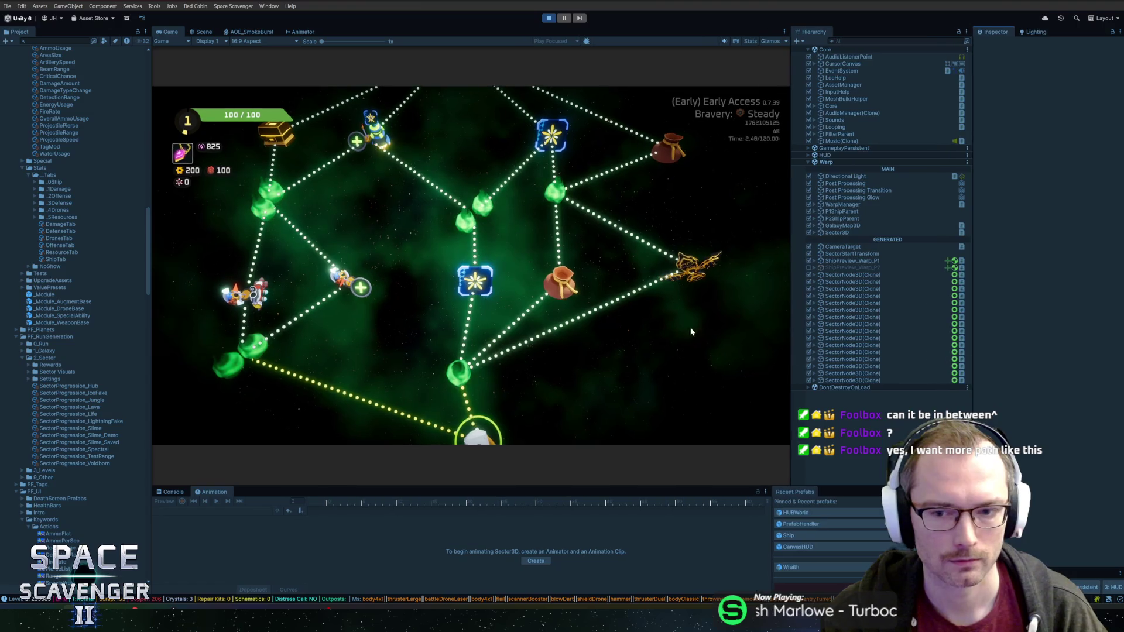
{"action": "left_click", "coordinate": [78, 450]}
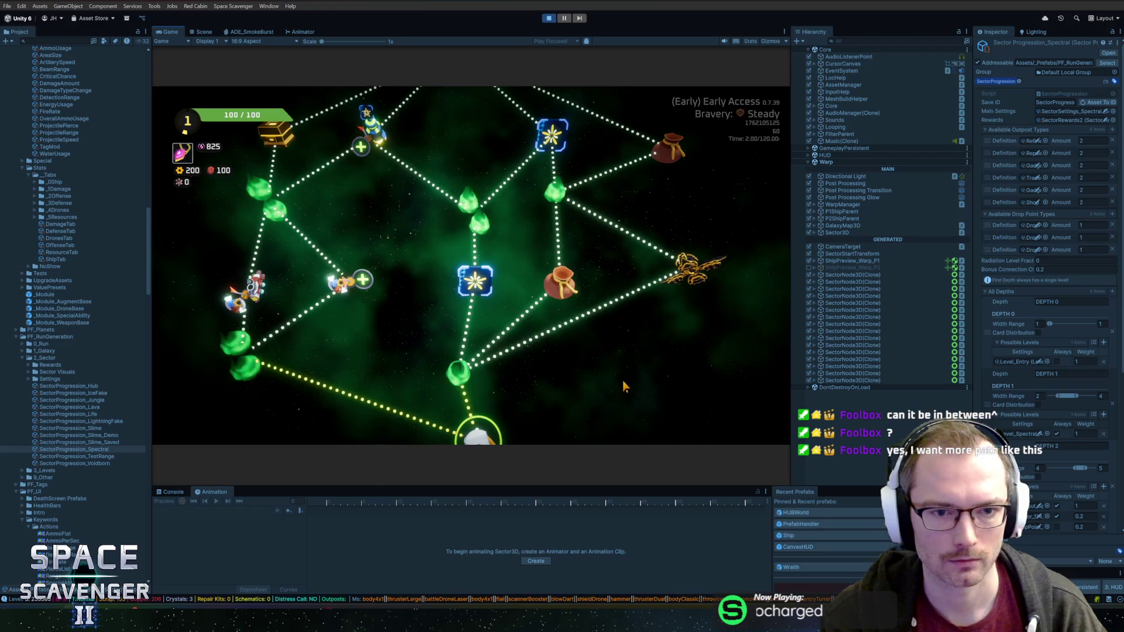
{"action": "key", "text": "r"}
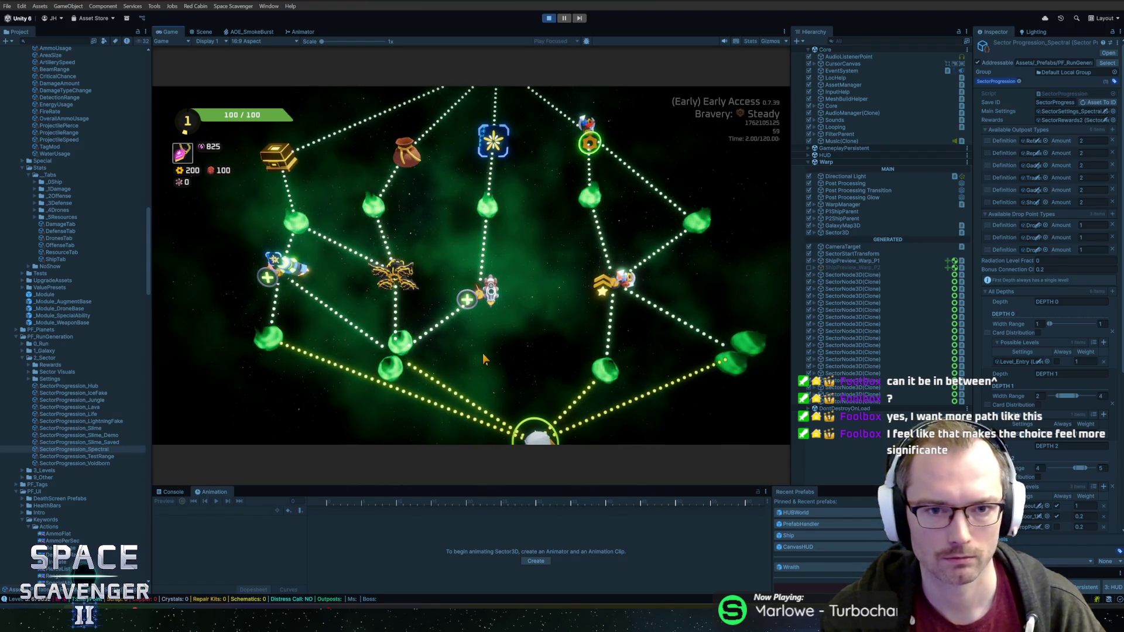
{"action": "key", "text": "r"}
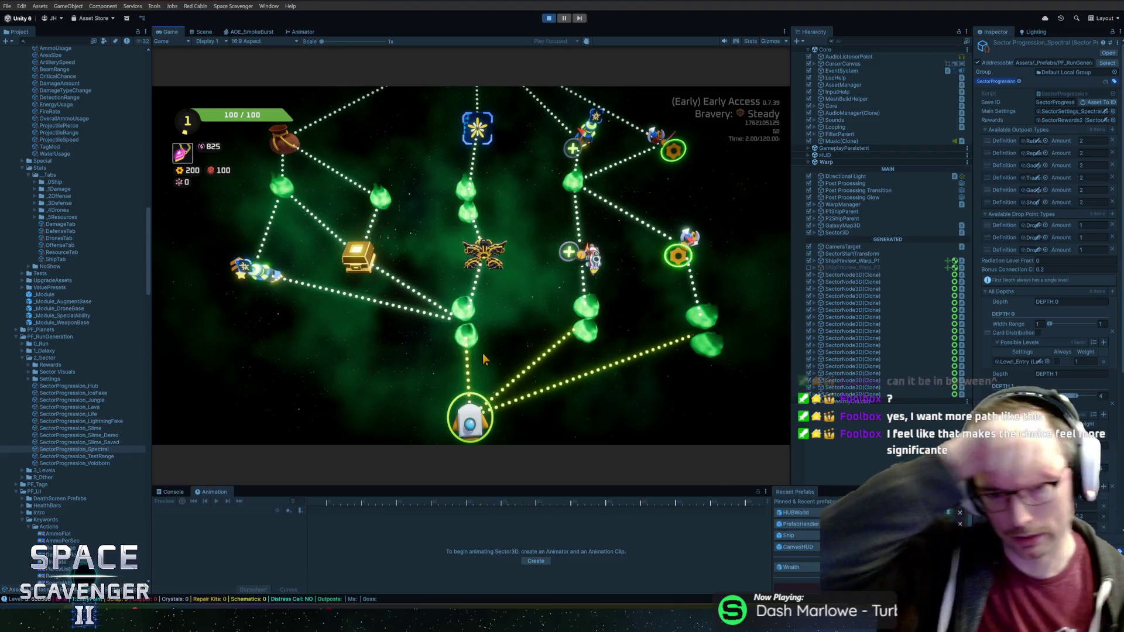
Step: Recheck the bonusConnectionChance condition on line 376 in Rider and return to Unity
{"action": "key", "text": "alt+Tab"}
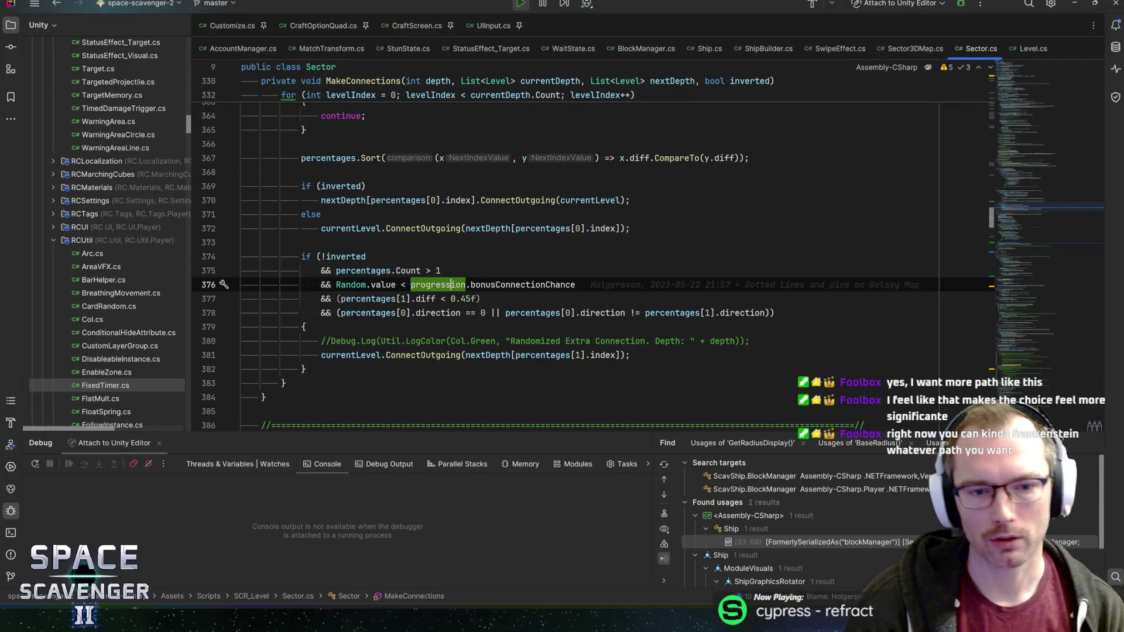
{"action": "key", "text": "End"}
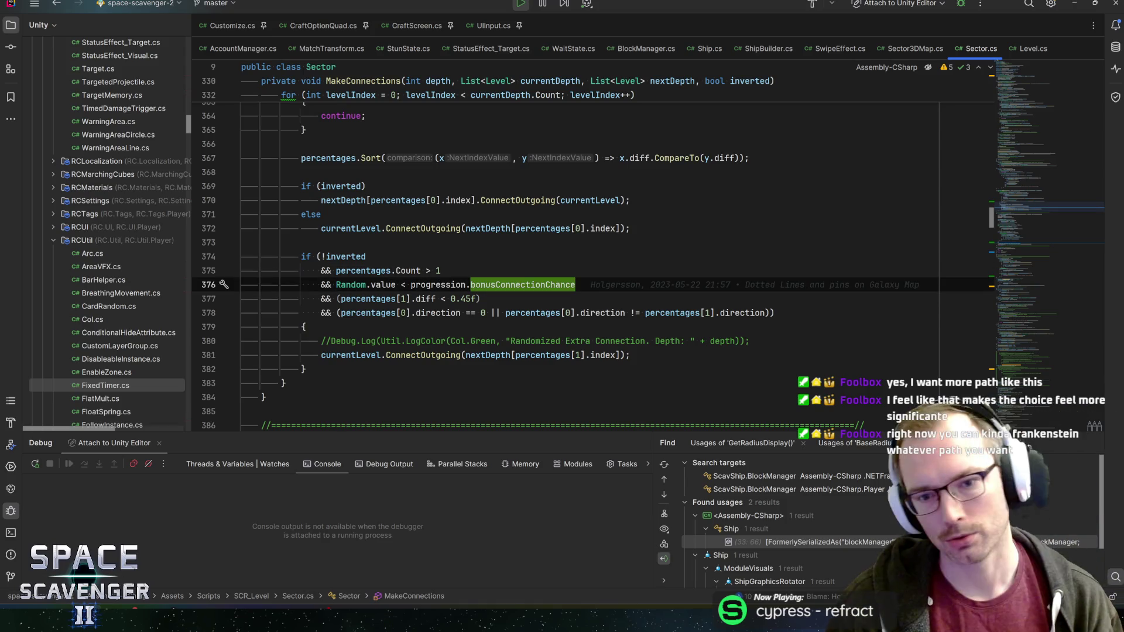
{"action": "key", "text": "alt+Tab"}
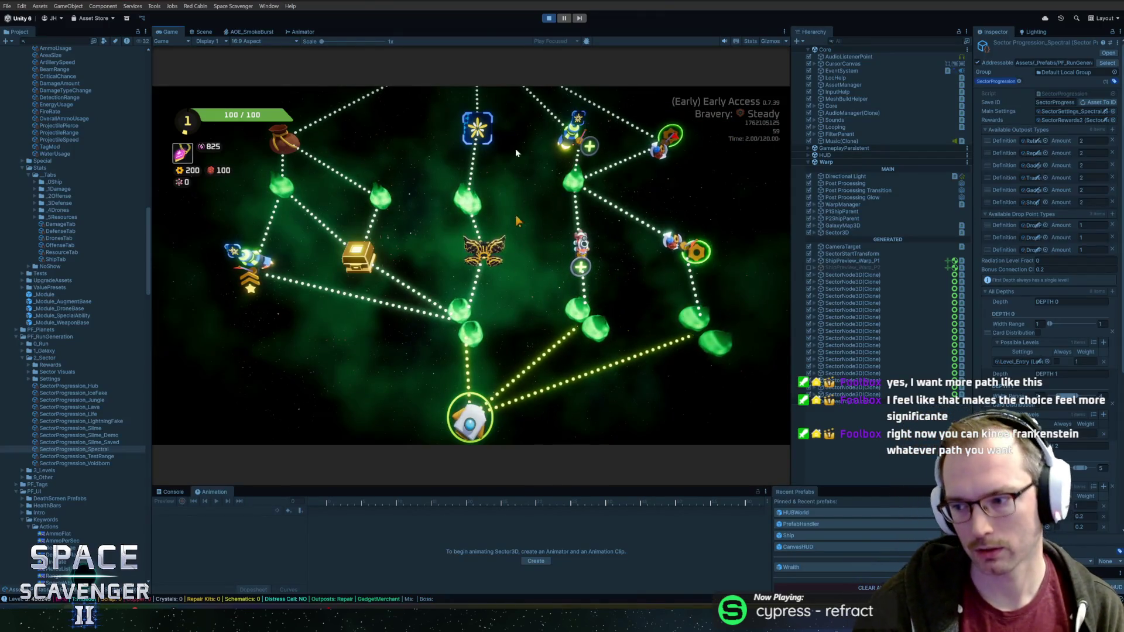
{"action": "scroll", "coordinate": [527, 259], "scroll_direction": "up", "scroll_amount": 3}
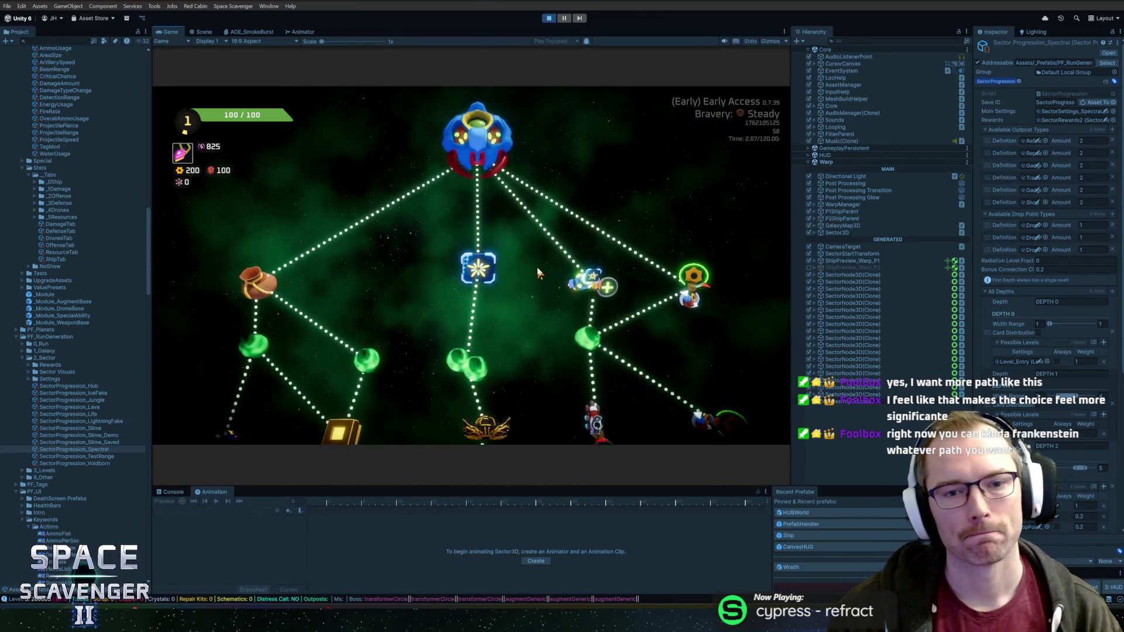
Step: Regenerate the sector map a few more times to playtest the 0.2 chance
{"action": "key", "text": "r"}
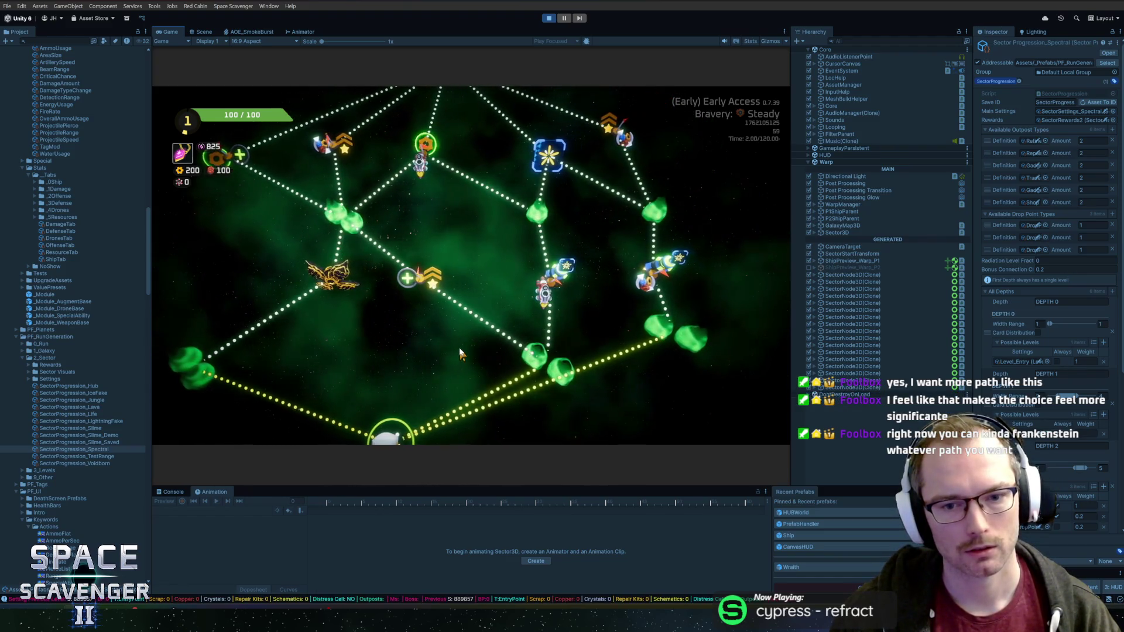
{"action": "key", "text": "r"}
{"action": "key", "text": "r"}
{"action": "key", "text": "r"}
{"action": "key", "text": "r"}
{"action": "key", "text": "r"}
{"action": "key", "text": "r"}
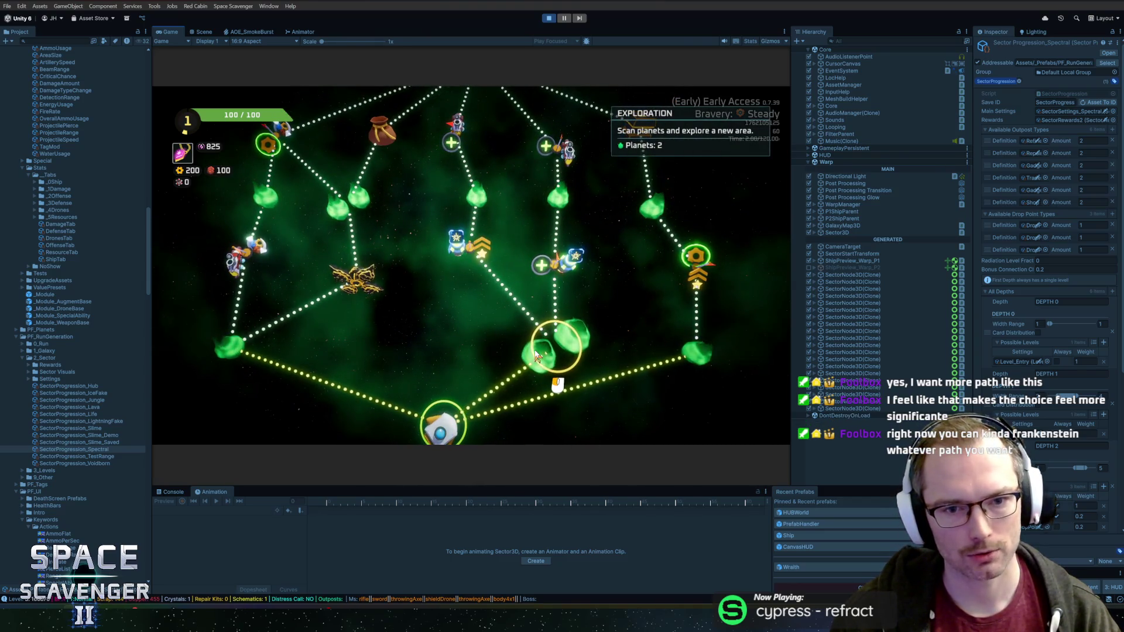
{"action": "scroll", "coordinate": [464, 339], "scroll_direction": "up", "scroll_amount": 1}
{"action": "scroll", "coordinate": [463, 340], "scroll_direction": "down", "scroll_amount": 1}
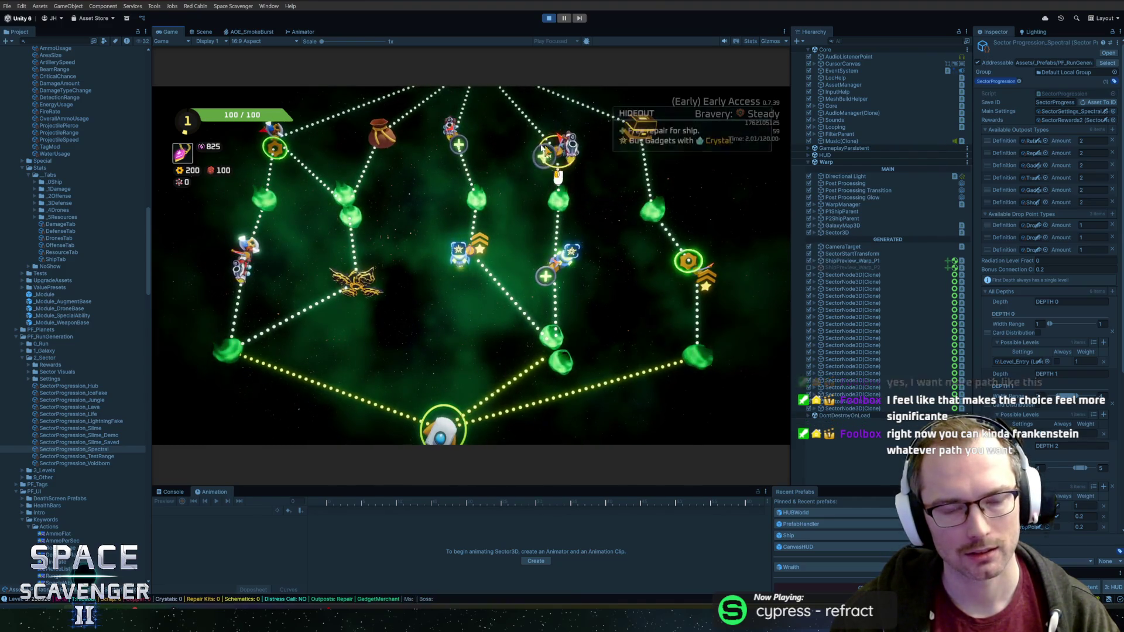
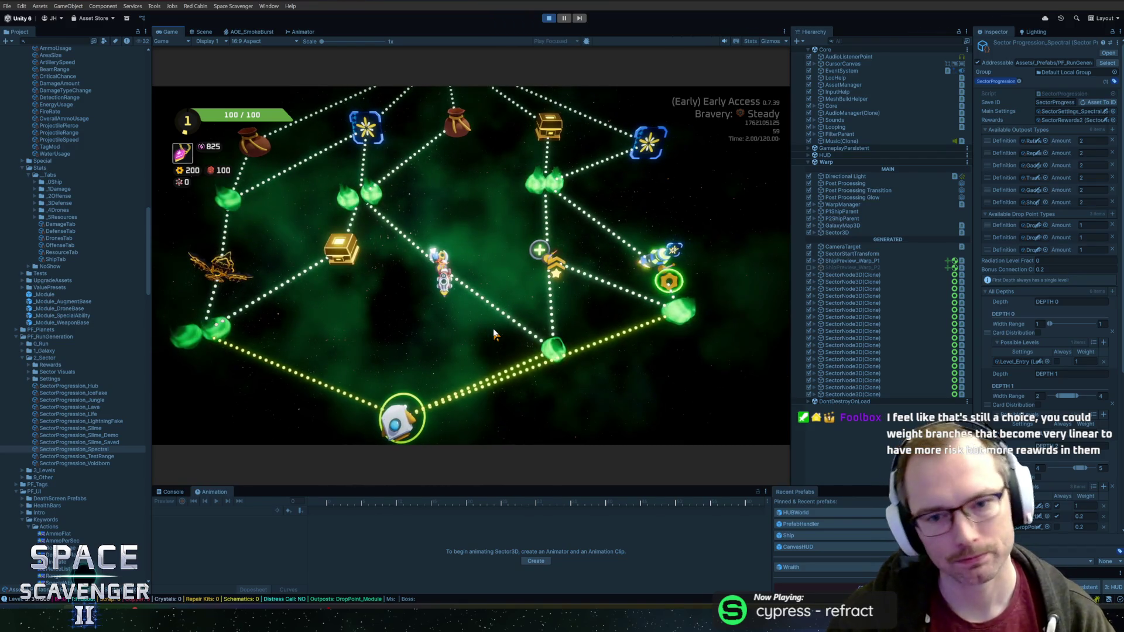
Step: Regenerate the Spectral sector map and widen the Inspector to read its sector settings
{"action": "key", "text": "r"}
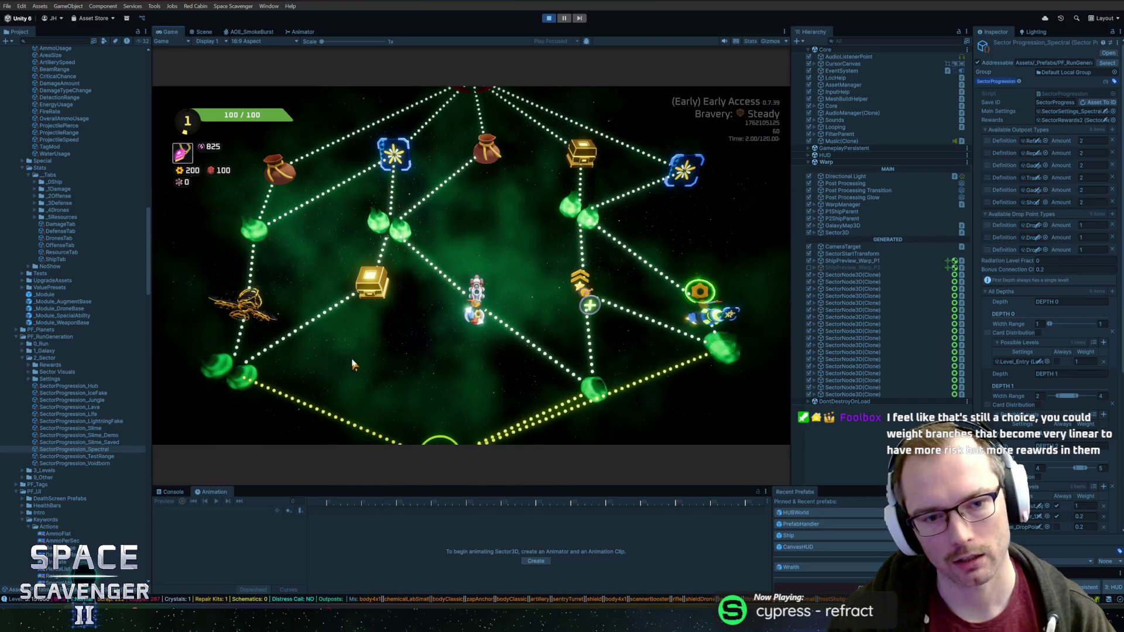
{"action": "scroll", "coordinate": [366, 352], "scroll_direction": "down", "scroll_amount": 2}
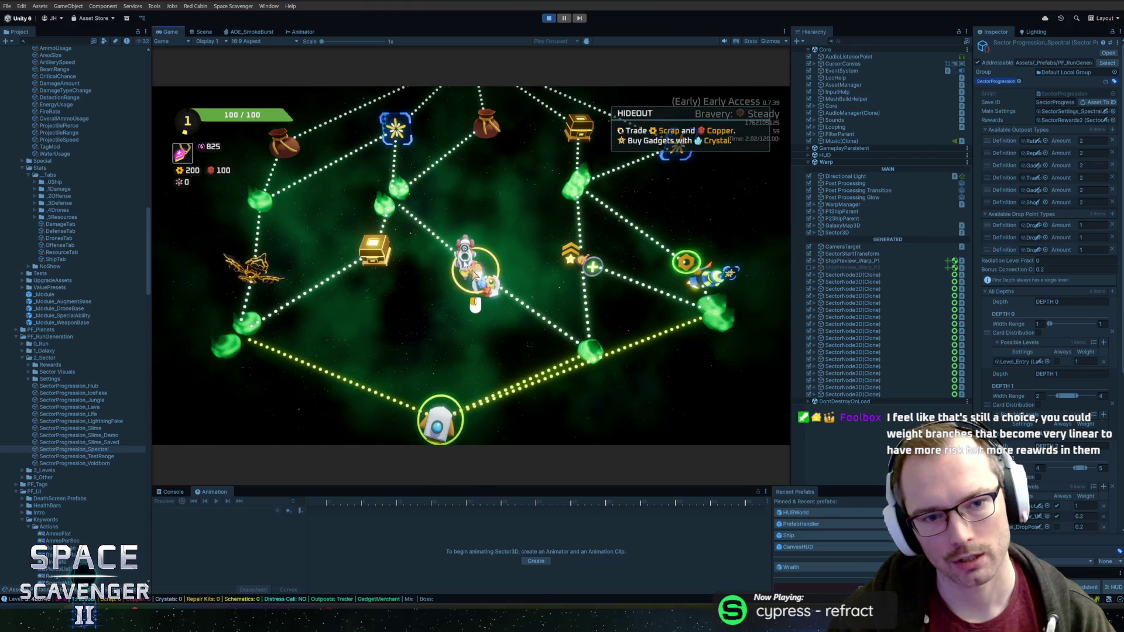
{"action": "scroll", "coordinate": [477, 203], "scroll_direction": "up", "scroll_amount": 2}
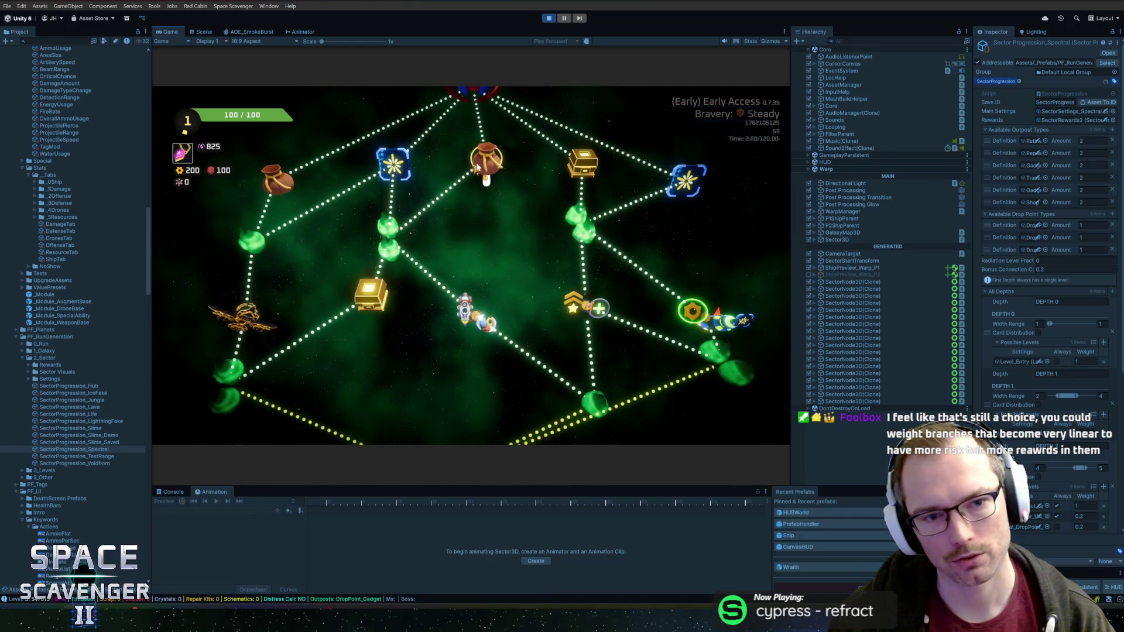
{"action": "scroll", "coordinate": [521, 229], "scroll_direction": "down", "scroll_amount": 1}
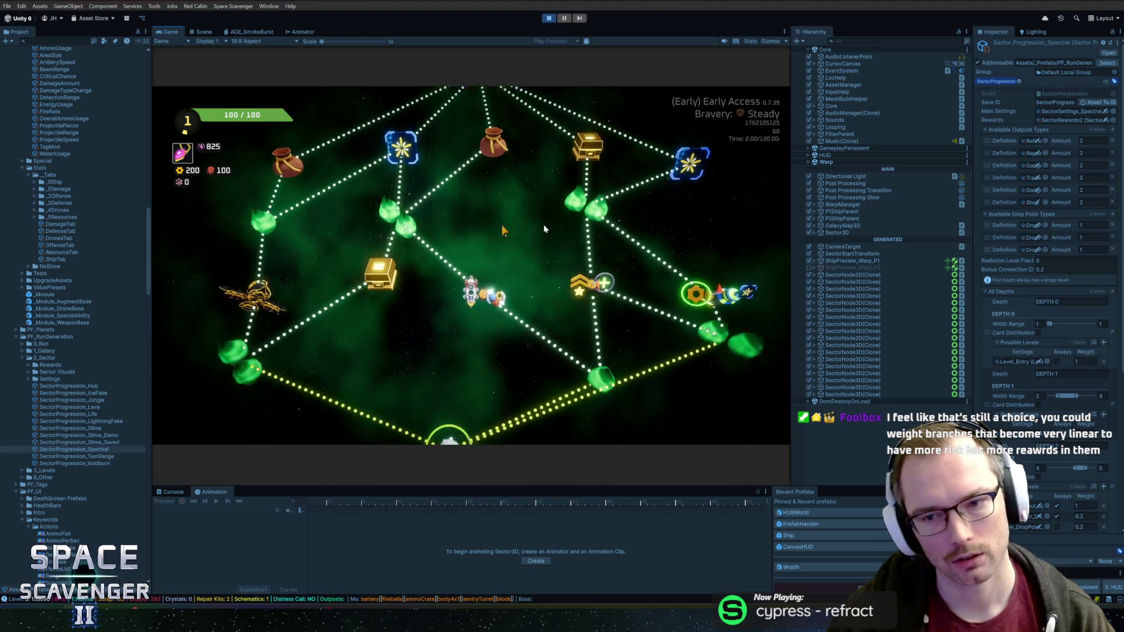
{"action": "mouse_move", "coordinate": [974, 269]}
{"action": "left_mouse_down"}
{"action": "mouse_move", "coordinate": [876, 264]}
{"action": "mouse_move", "coordinate": [886, 268]}
{"action": "left_mouse_up"}
{"action": "left_click_drag", "start_coordinate": [900, 274], "coordinate": [900, 274]}
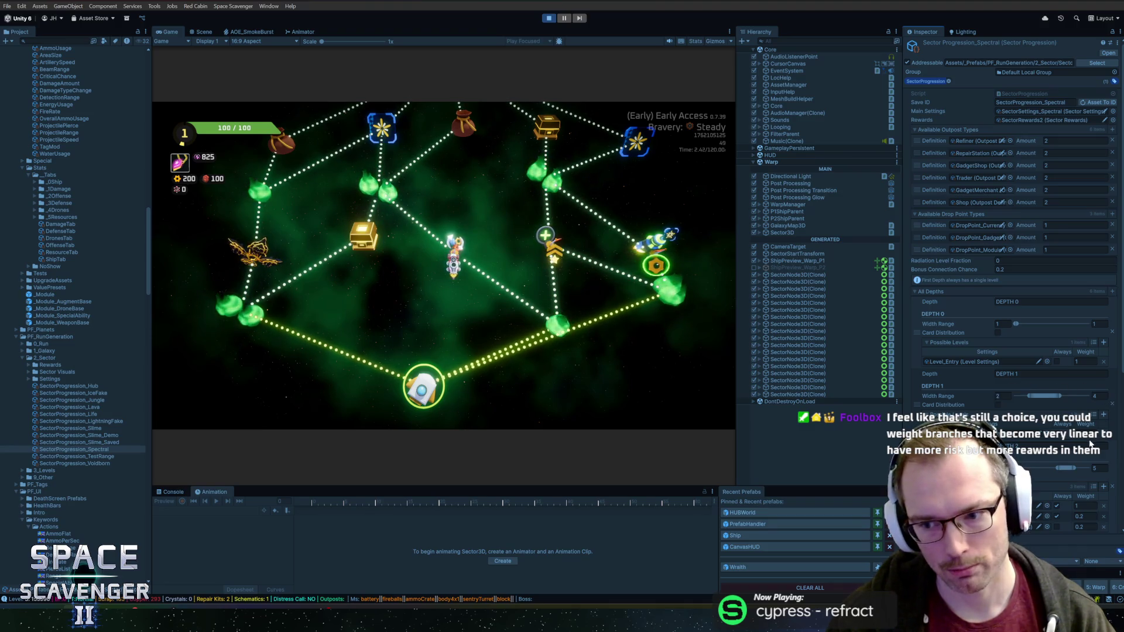
{"action": "scroll", "coordinate": [1093, 446], "scroll_direction": "down", "scroll_amount": 3}
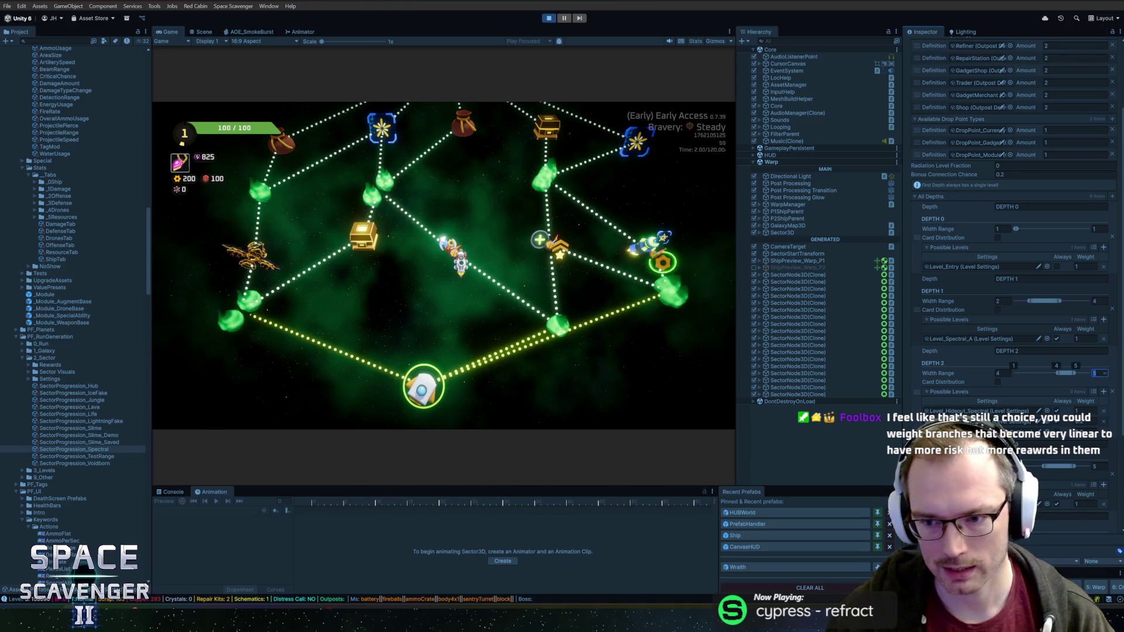
{"action": "type", "text": "5"}
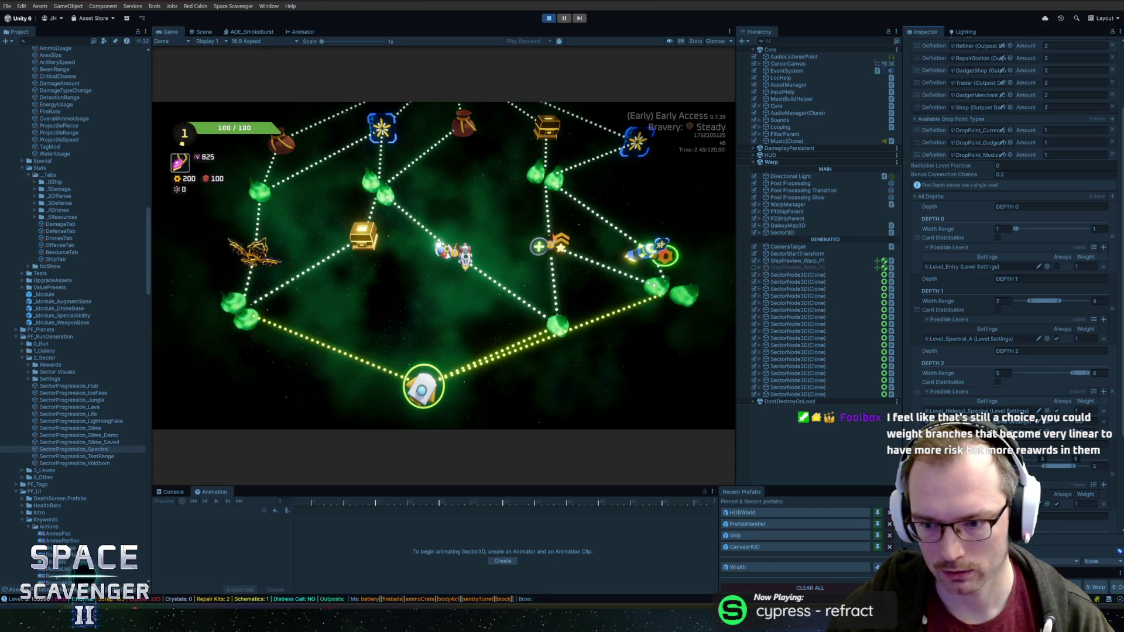
{"action": "type", "text": "5"}
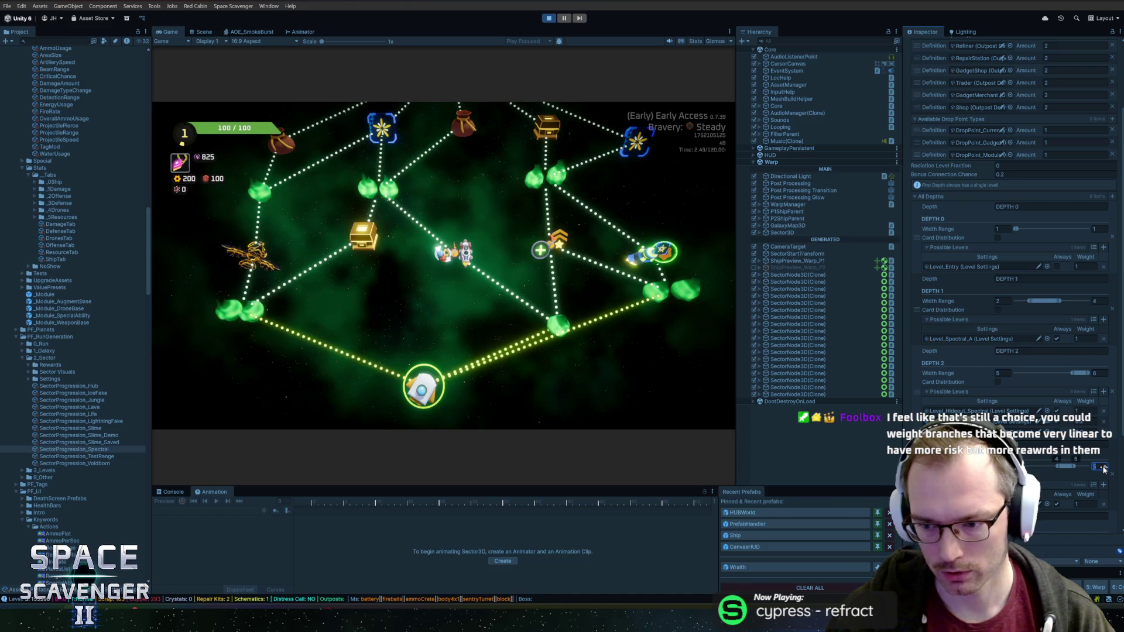
{"action": "scroll", "coordinate": [994, 437], "scroll_direction": "down", "scroll_amount": 1}
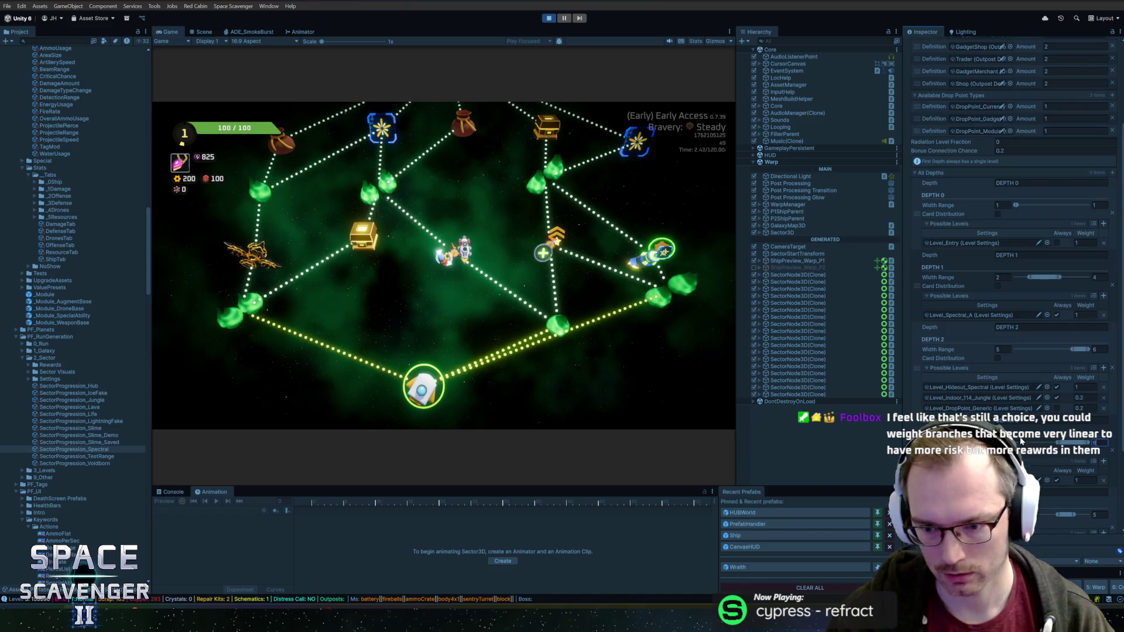
{"action": "scroll", "coordinate": [1011, 264], "scroll_direction": "down", "scroll_amount": 3}
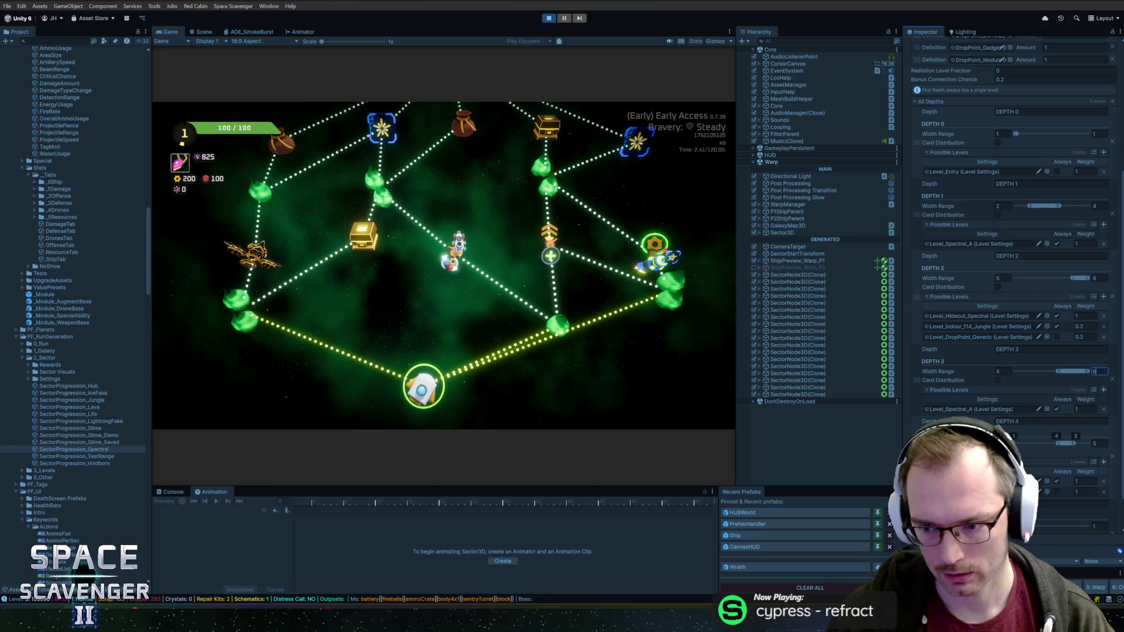
{"action": "scroll", "coordinate": [1089, 471], "scroll_direction": "down", "scroll_amount": 1}
{"action": "scroll", "coordinate": [1090, 472], "scroll_direction": "down", "scroll_amount": 1}
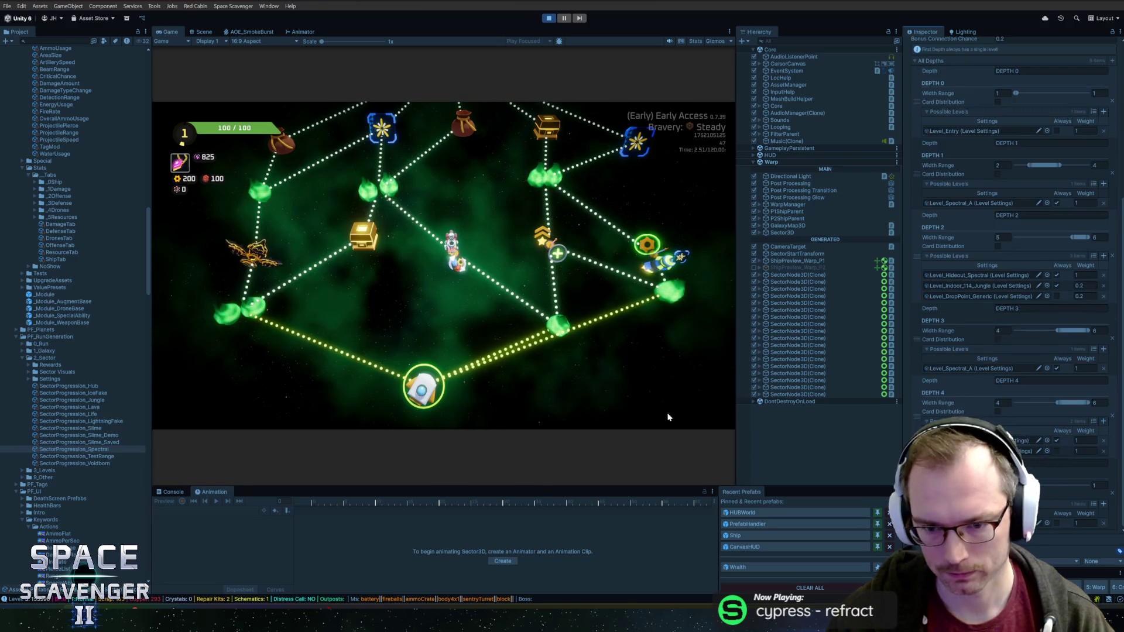
Step: Regenerate the map after raising the DEPTH 2 minimum width to 5
{"action": "key", "text": "r"}
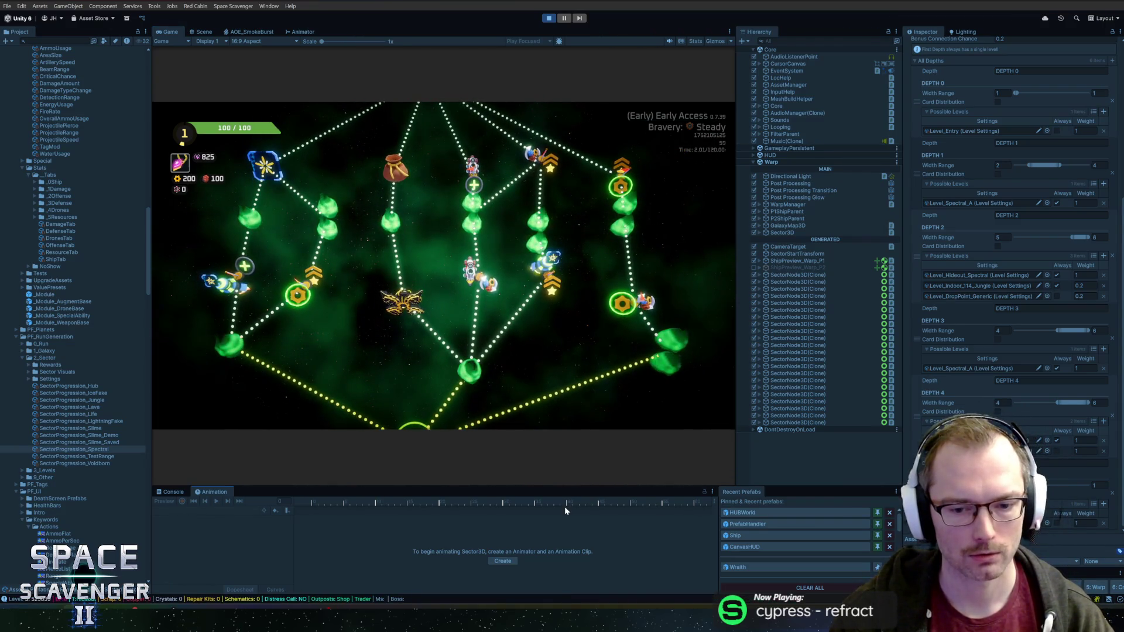
Step: Enlarge the Game view, then attempt a scene save, which play mode refuses
{"action": "left_click_drag", "start_coordinate": [564, 488], "coordinate": [559, 519]}
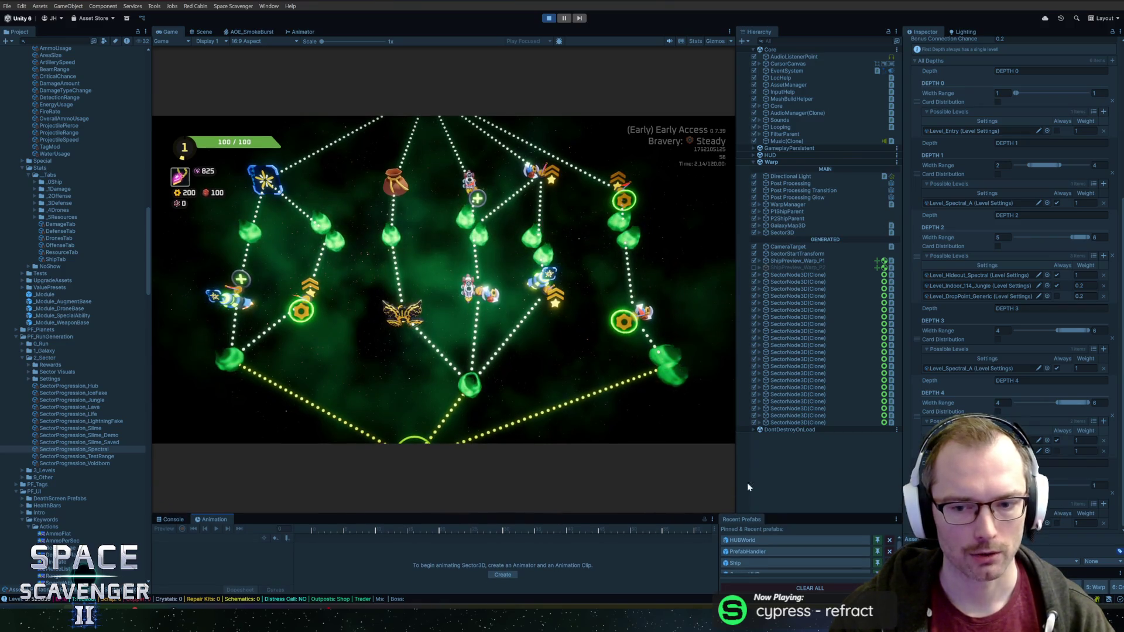
{"action": "left_click_drag", "start_coordinate": [739, 476], "coordinate": [824, 476]}
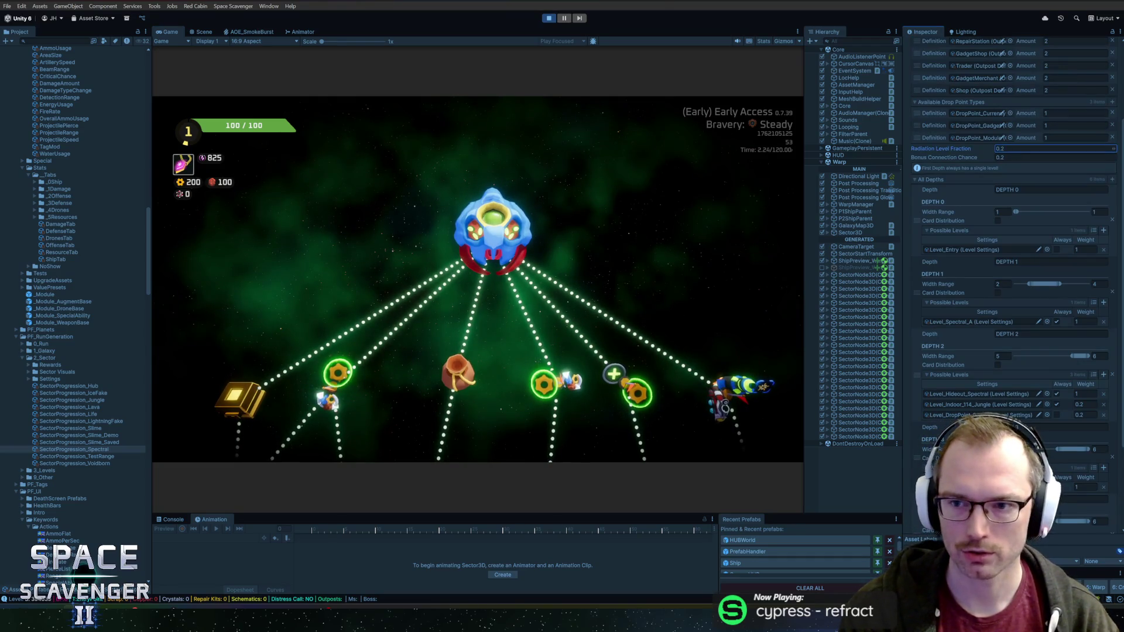
{"action": "key", "text": "ctrl+s"}
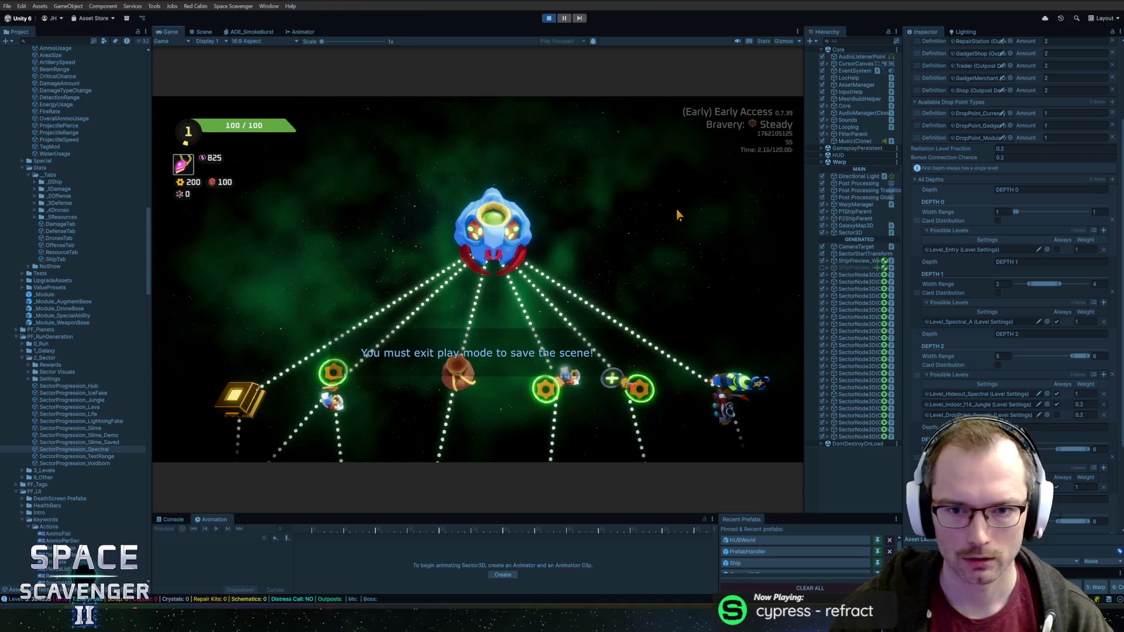
Step: Compare the Slime and Jungle sector progressions, then return to the Spectral one
{"action": "left_click", "coordinate": [77, 428]}
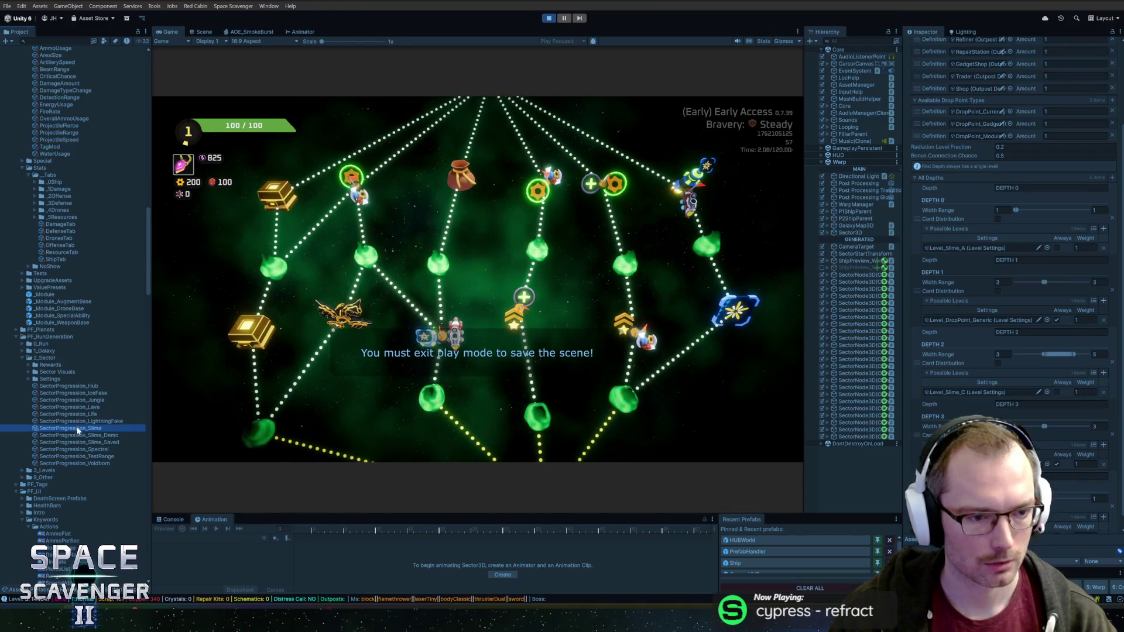
{"action": "left_click", "coordinate": [85, 402]}
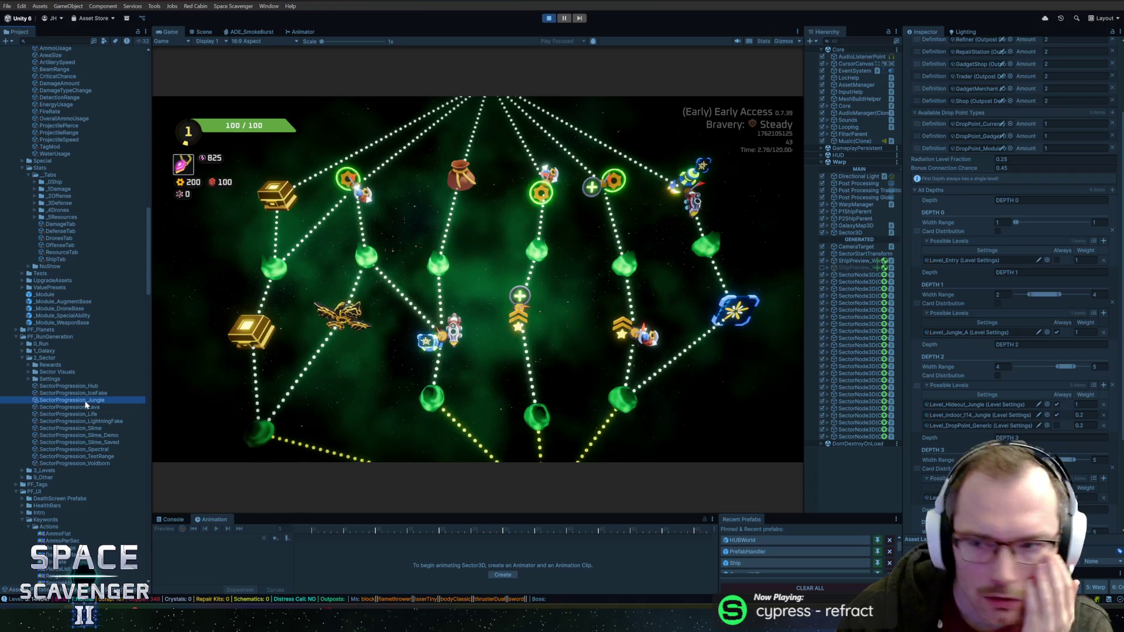
{"action": "left_click", "coordinate": [89, 450]}
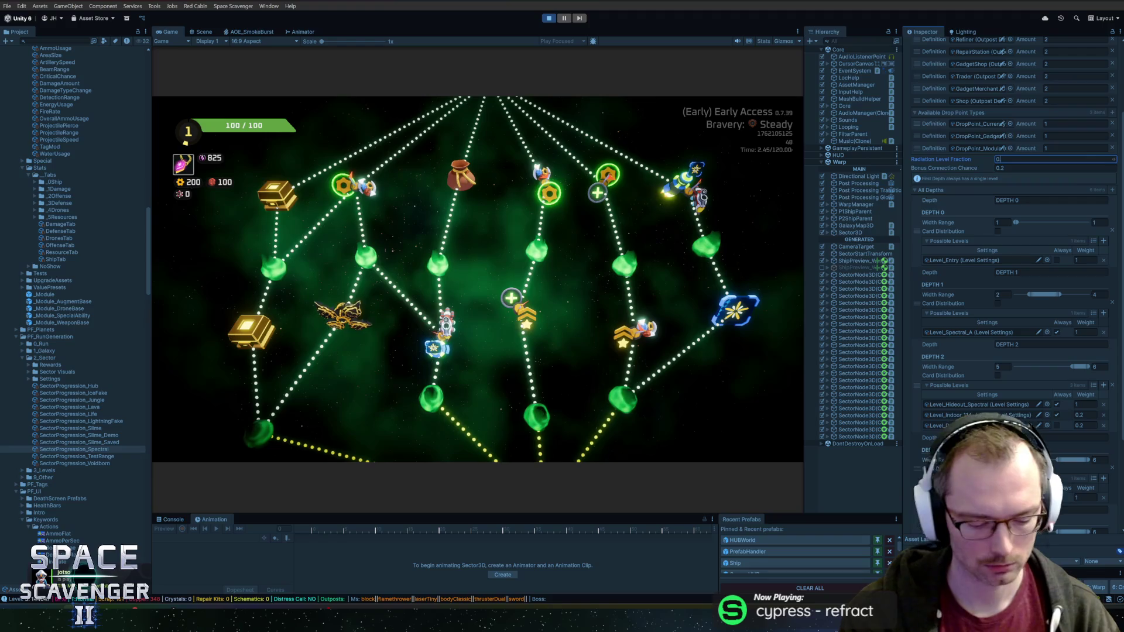
{"action": "scroll", "coordinate": [563, 153], "scroll_direction": "down", "scroll_amount": 2}
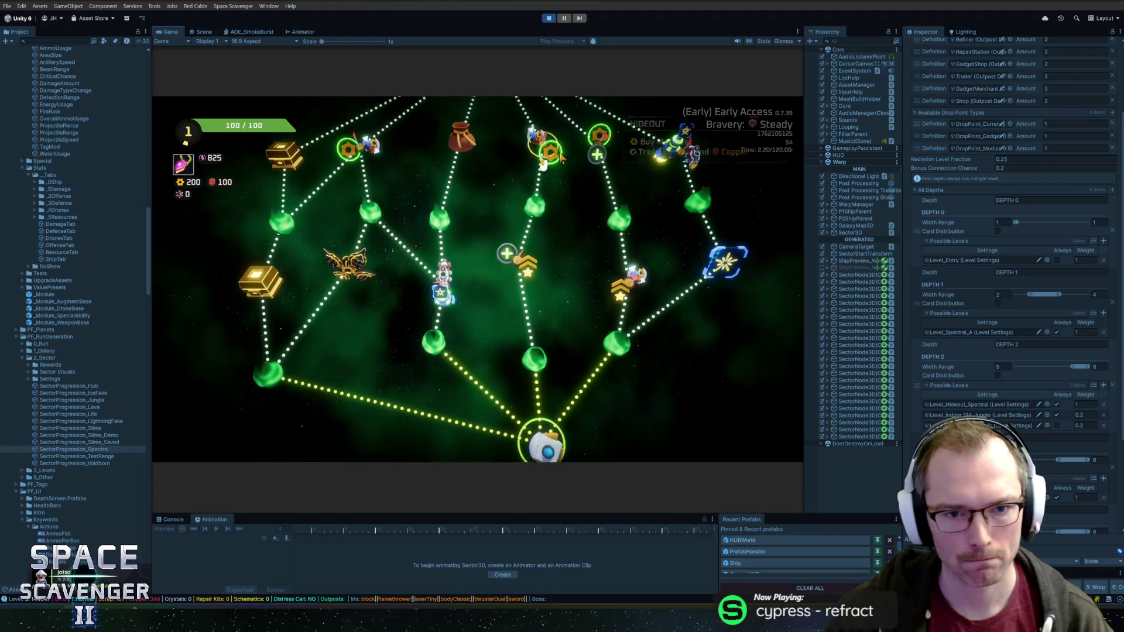
{"action": "scroll", "coordinate": [598, 145], "scroll_direction": "up", "scroll_amount": 1}
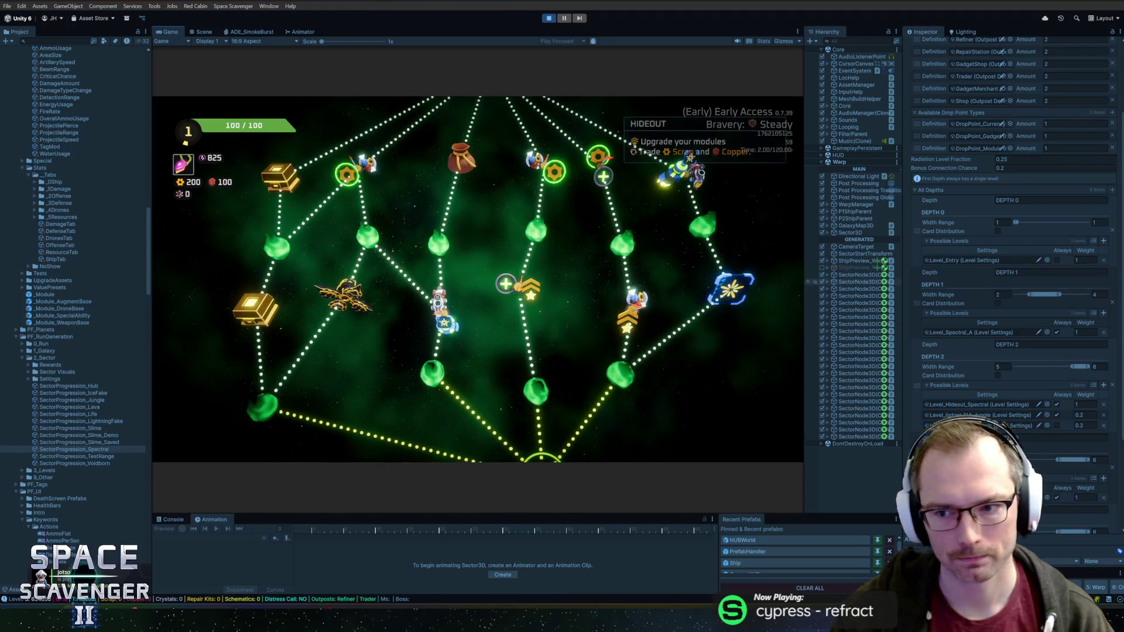
{"action": "scroll", "coordinate": [588, 275], "scroll_direction": "down", "scroll_amount": 2}
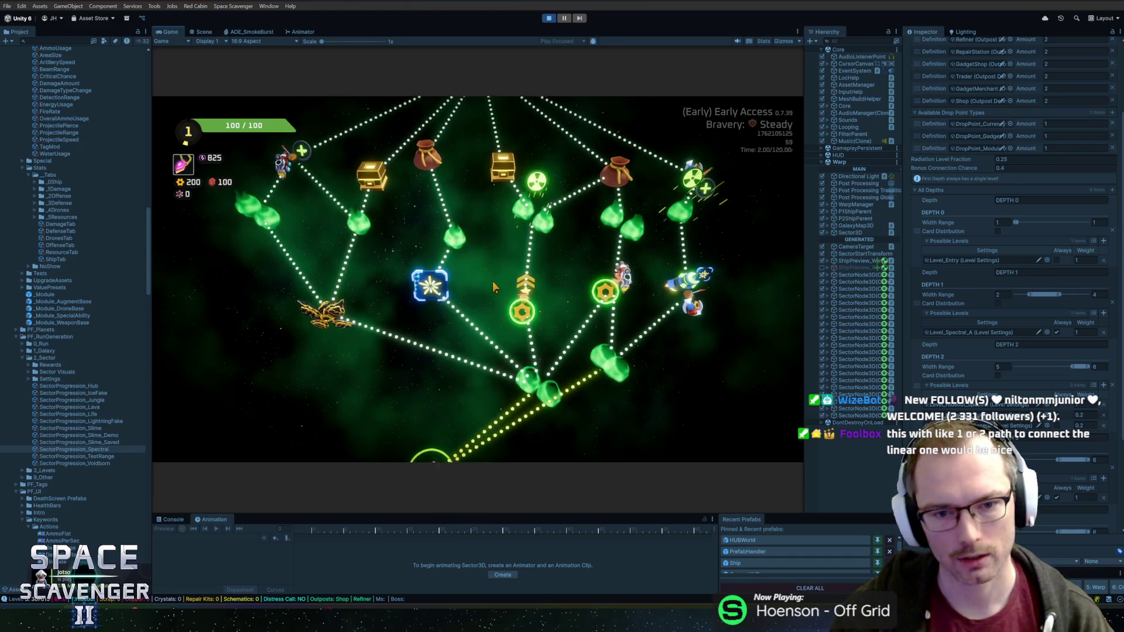
Step: Cycle through many newly generated Spectral sector map layouts
{"action": "key", "text": "r"}
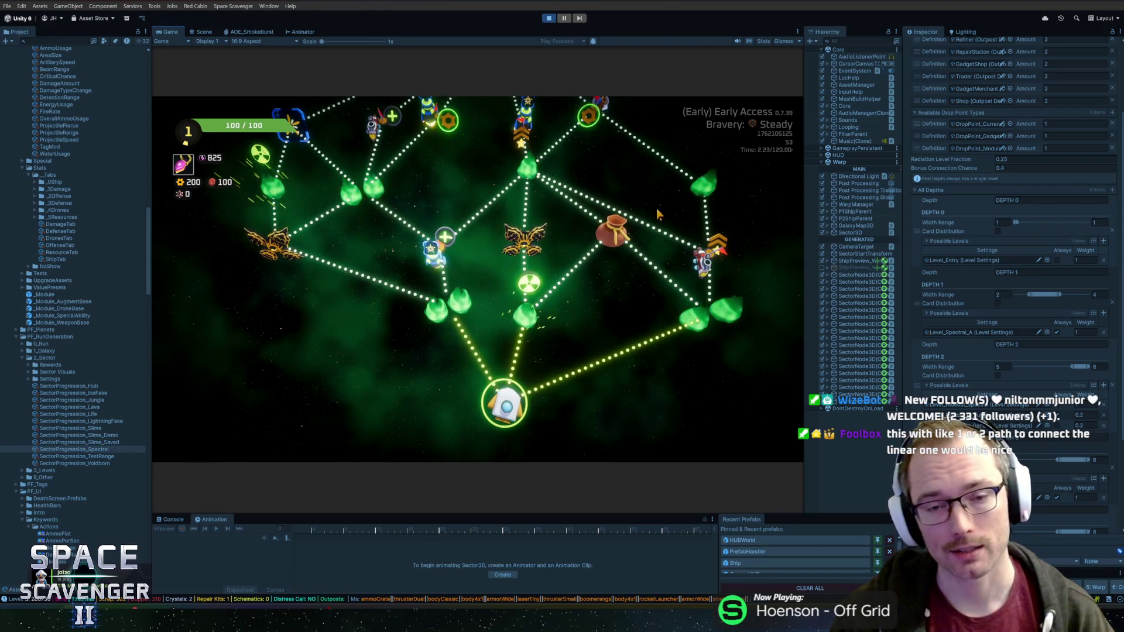
{"action": "key", "text": "r"}
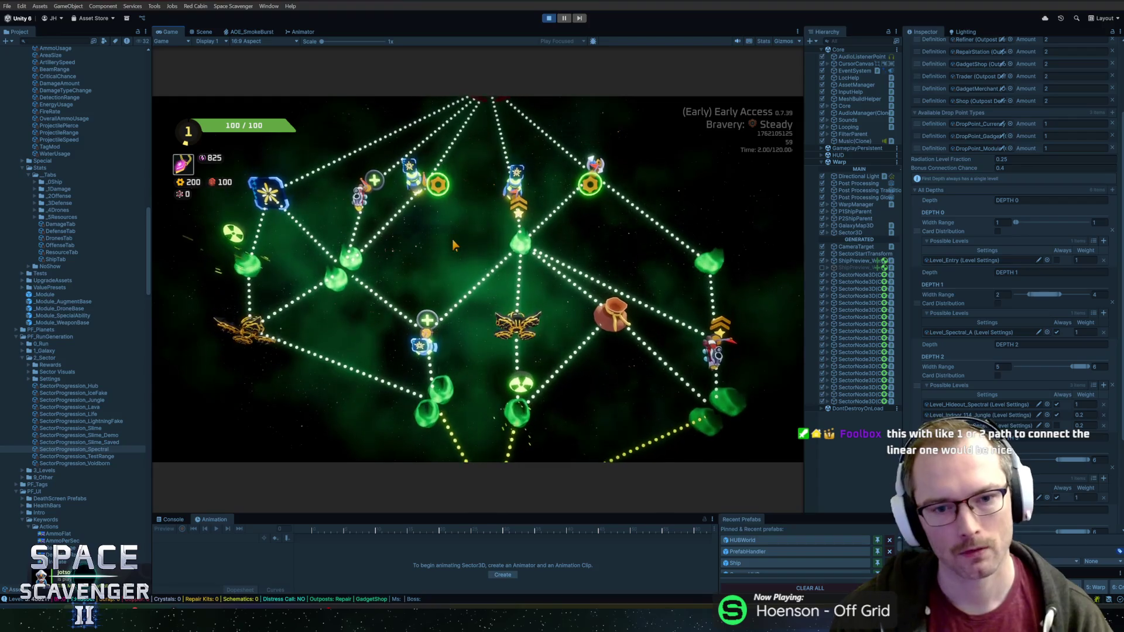
{"action": "key", "text": "r"}
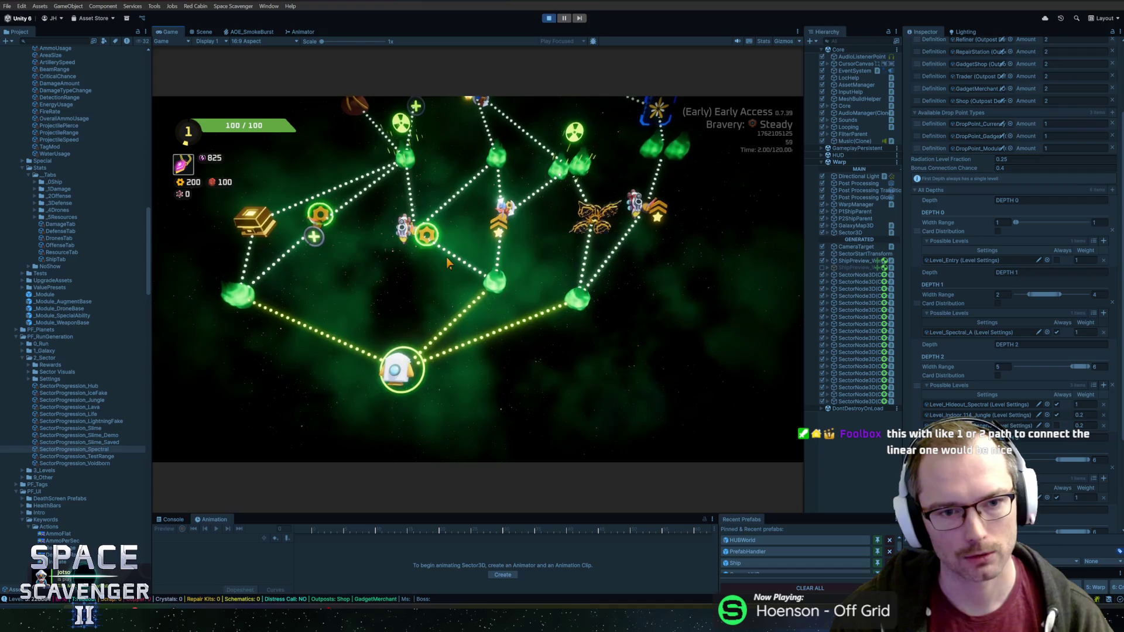
{"action": "key", "text": "r"}
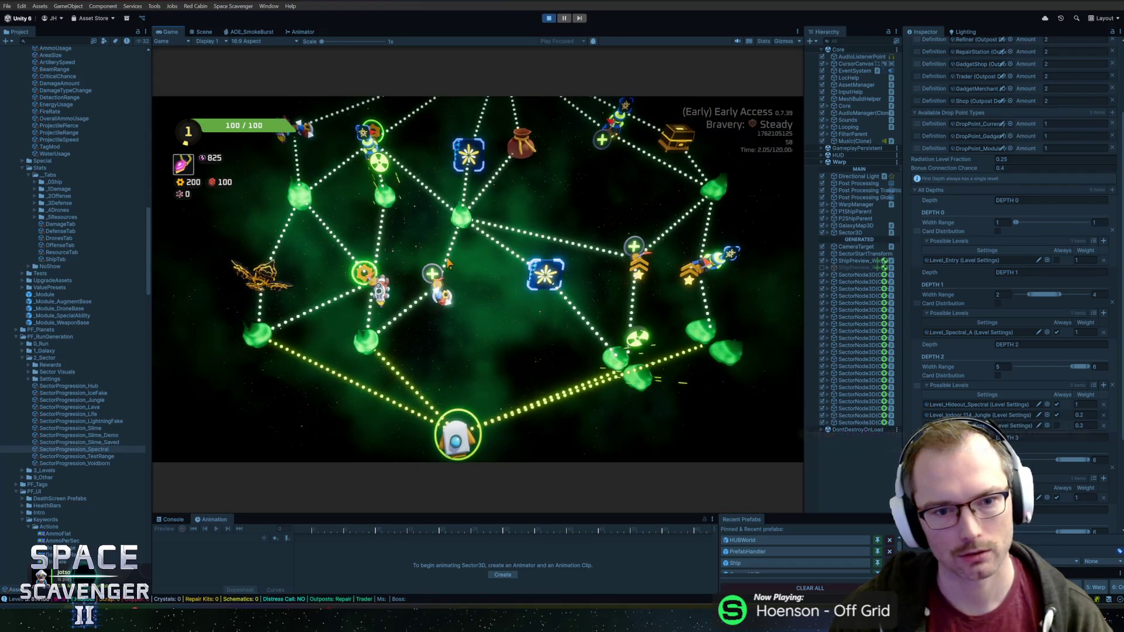
{"action": "key", "text": "r"}
{"action": "key", "text": "r"}
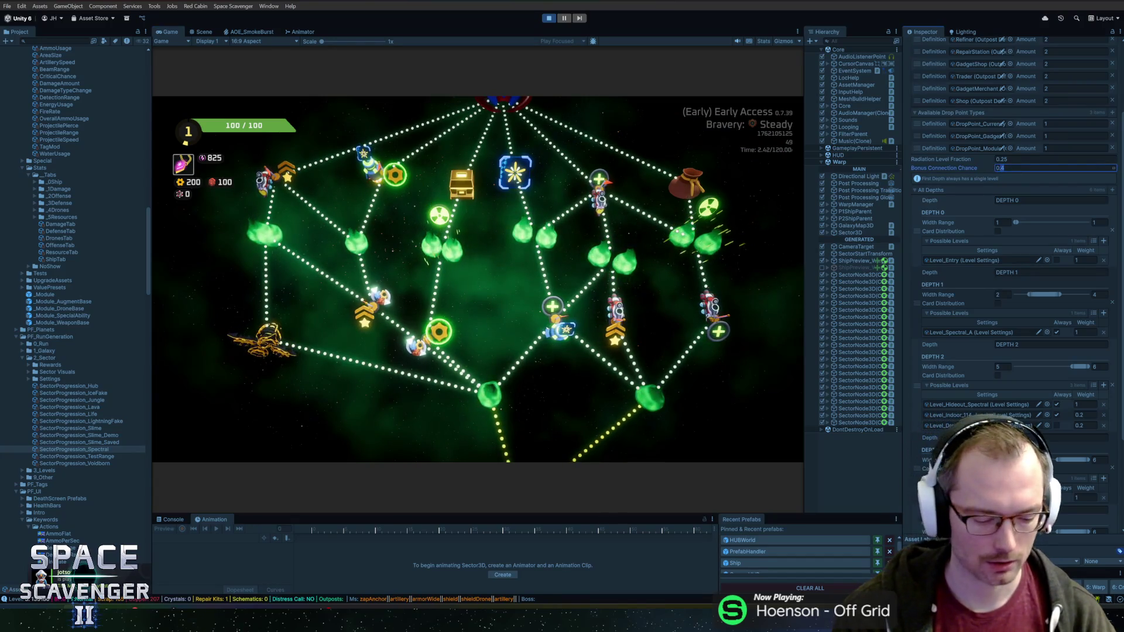
{"action": "key", "text": "r"}
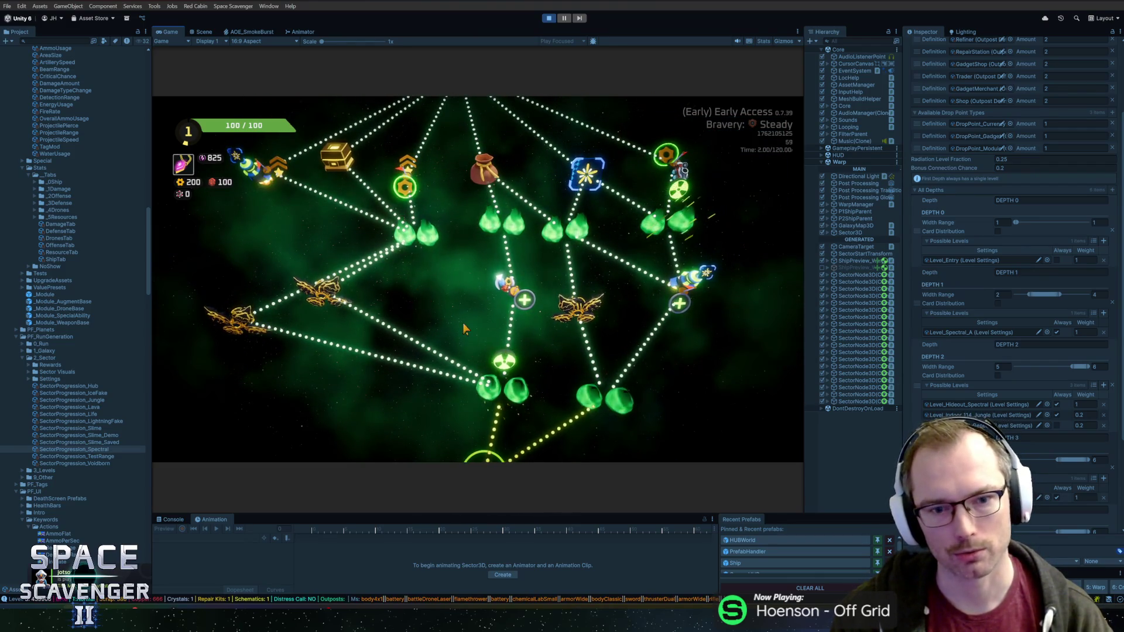
{"action": "key", "text": "r"}
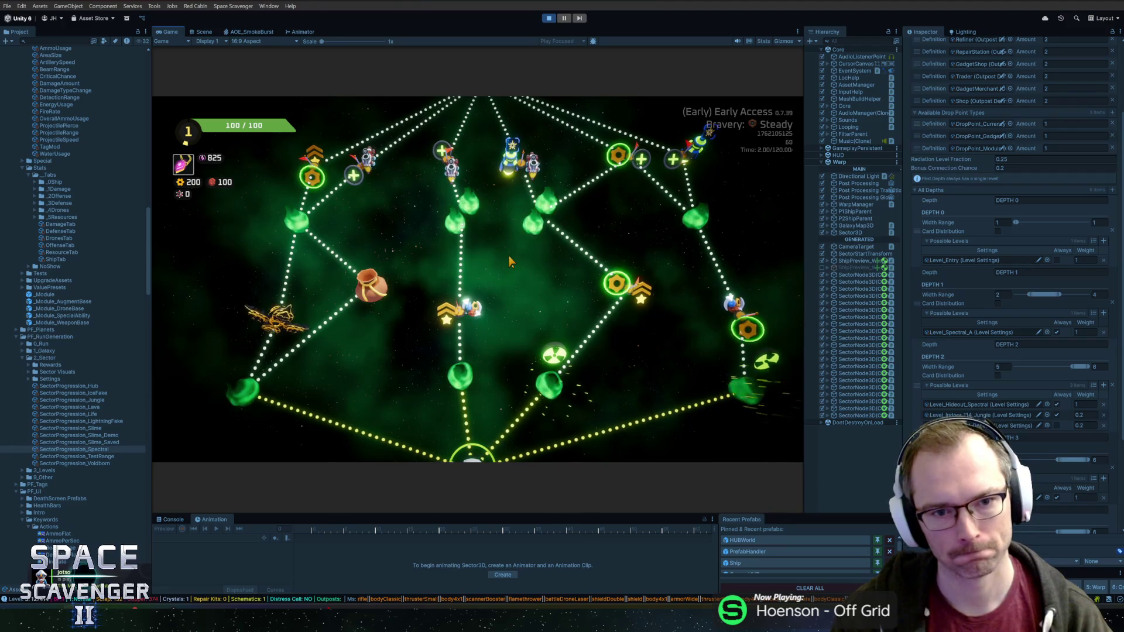
{"action": "key", "text": "r"}
{"action": "key", "text": "r"}
{"action": "key", "text": "r"}
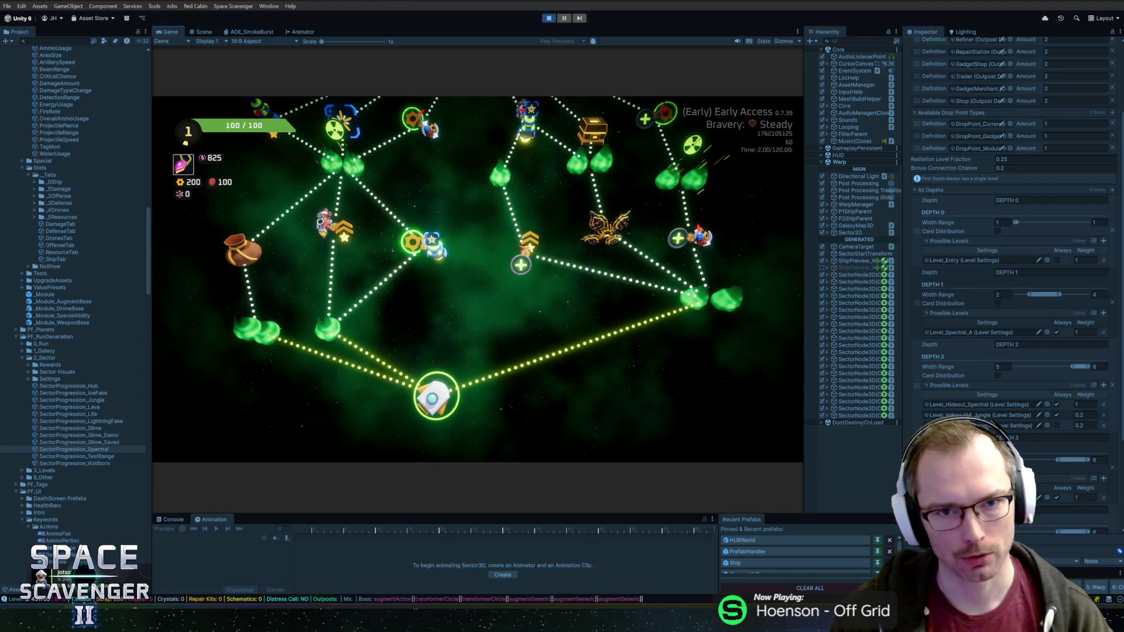
Step: Send the ship to the next node on the galaxy map to load its level
{"action": "left_click", "coordinate": [694, 296]}
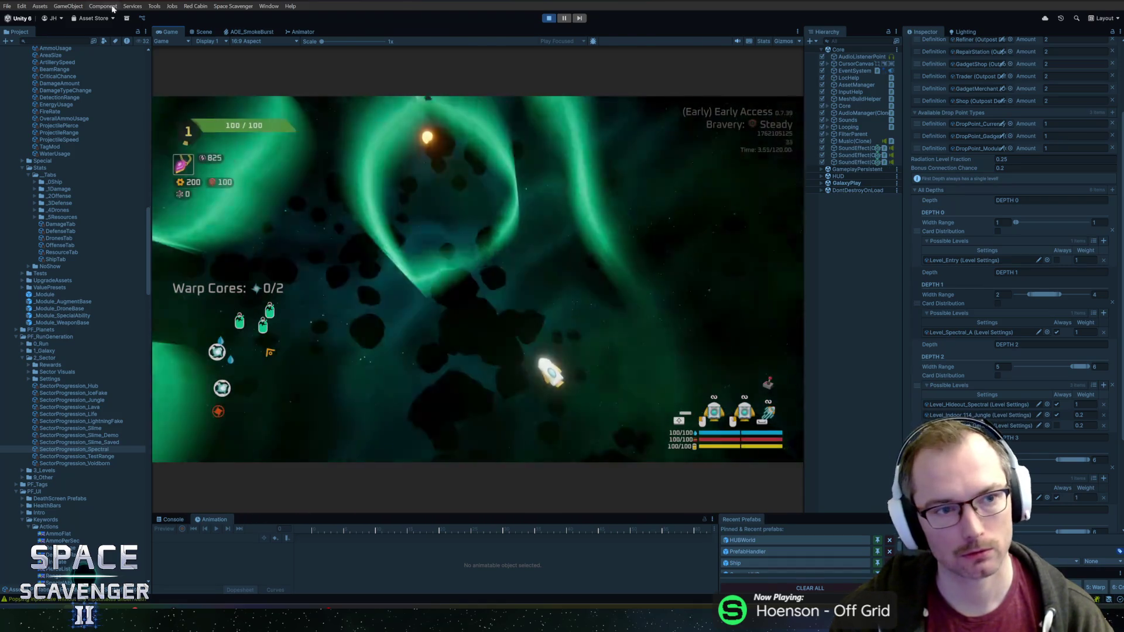
Step: Maximize the Game view for a short level run, then exit play mode
{"action": "key", "text": "shift+space"}
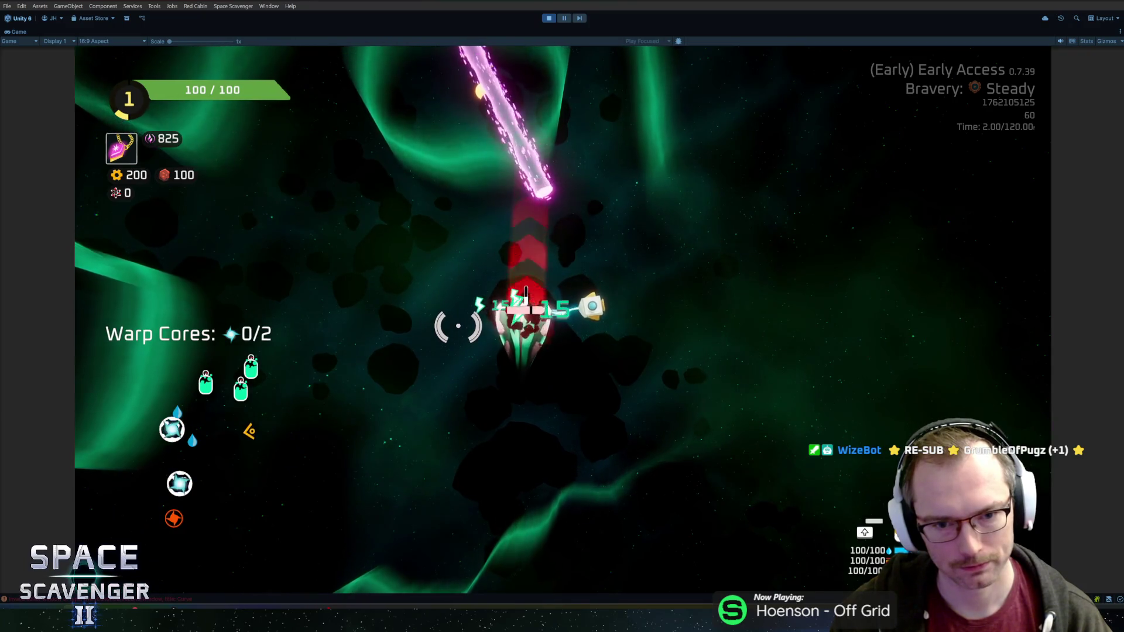
{"action": "key", "text": "ctrl+p"}
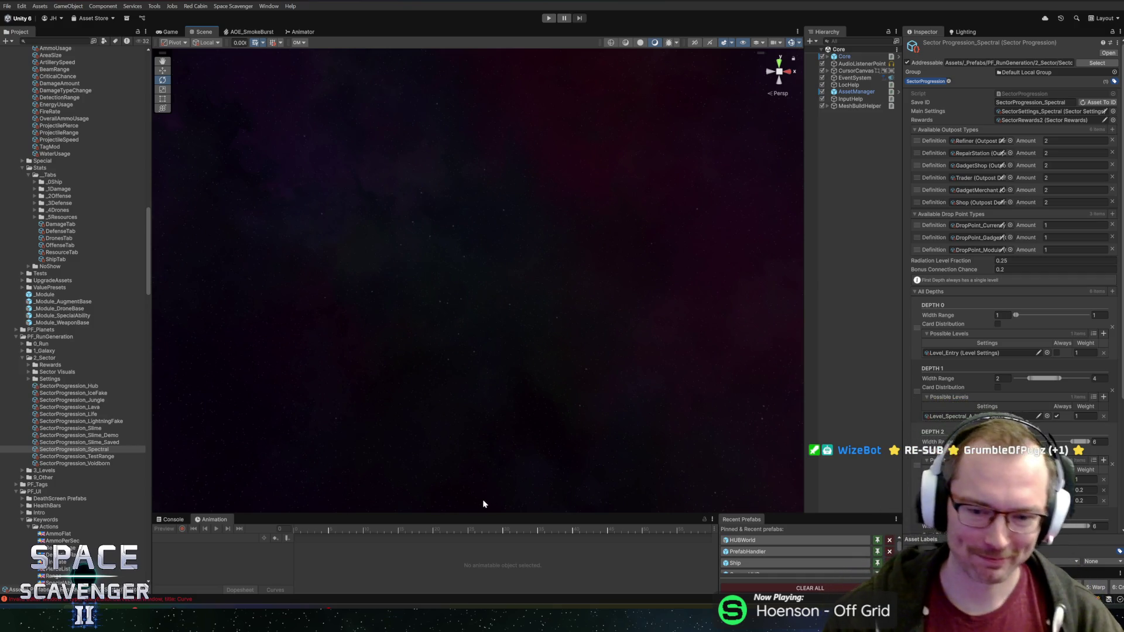
Step: Resize the bottom panels, Hierarchy and Inspector for a roomier layout
{"action": "left_click_drag", "start_coordinate": [492, 515], "coordinate": [487, 414]}
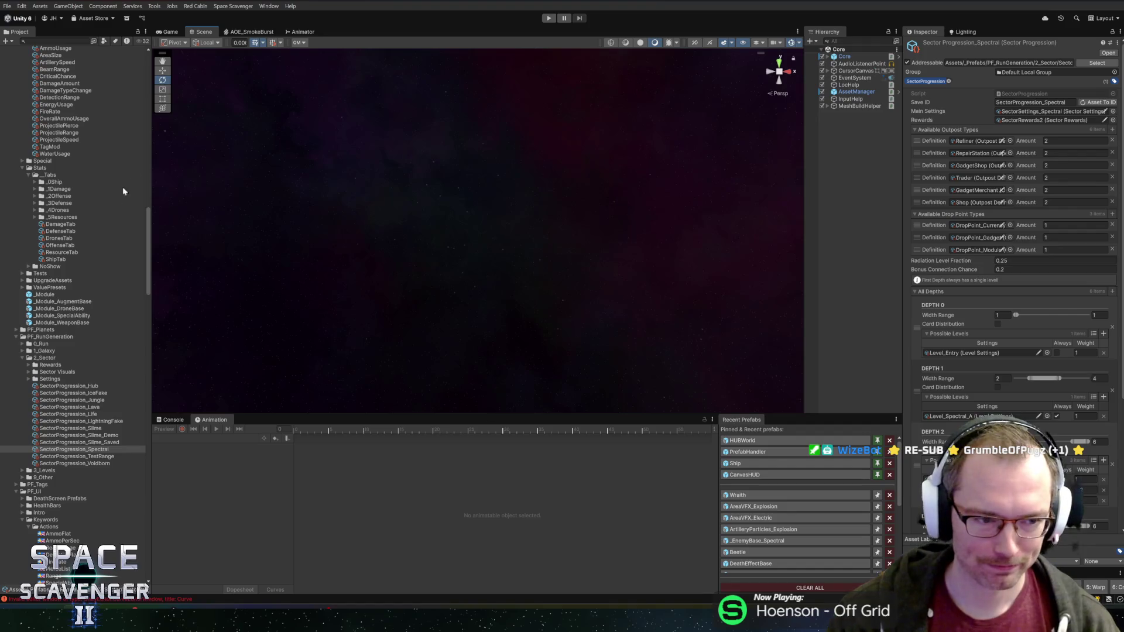
{"action": "left_click_drag", "start_coordinate": [805, 286], "coordinate": [735, 282]}
{"action": "left_click_drag", "start_coordinate": [901, 294], "coordinate": [859, 294]}
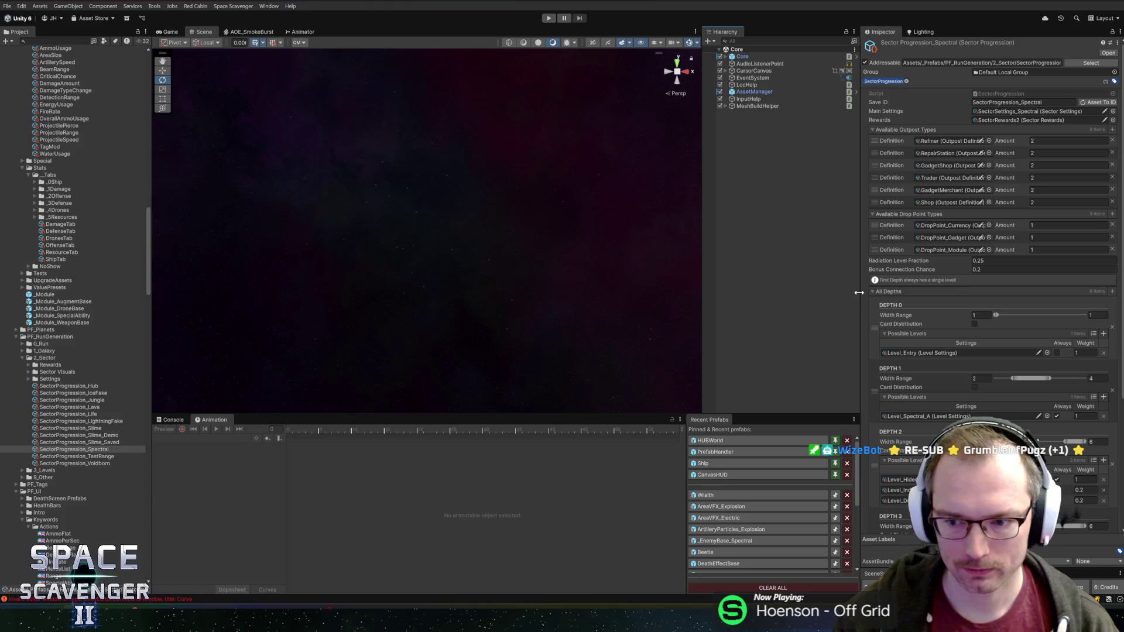
{"action": "scroll", "coordinate": [903, 295], "scroll_direction": "down", "scroll_amount": 5}
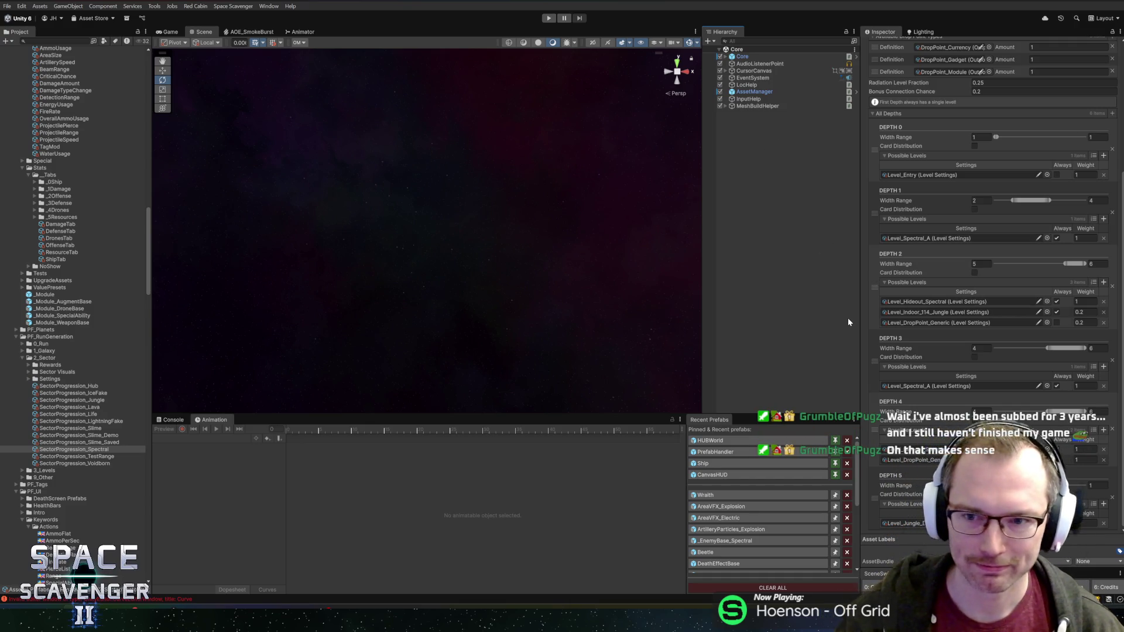
{"action": "left_click_drag", "start_coordinate": [858, 320], "coordinate": [852, 321]}
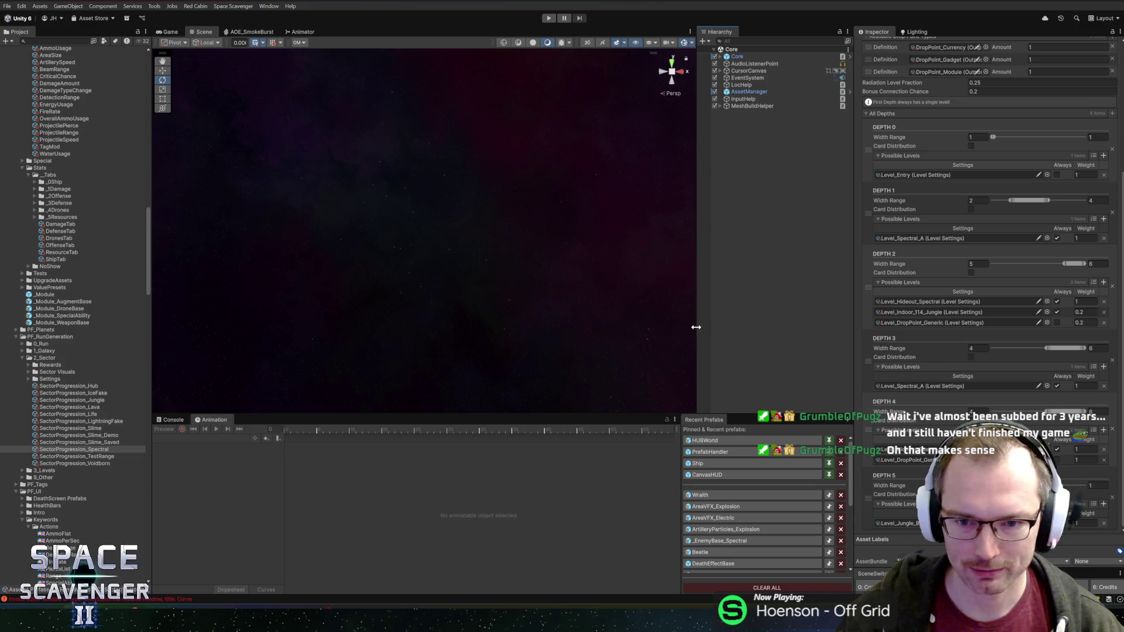
Step: Clear the asset selection and open the Wraith prefab in Prefab Mode
{"action": "left_click", "coordinate": [692, 335]}
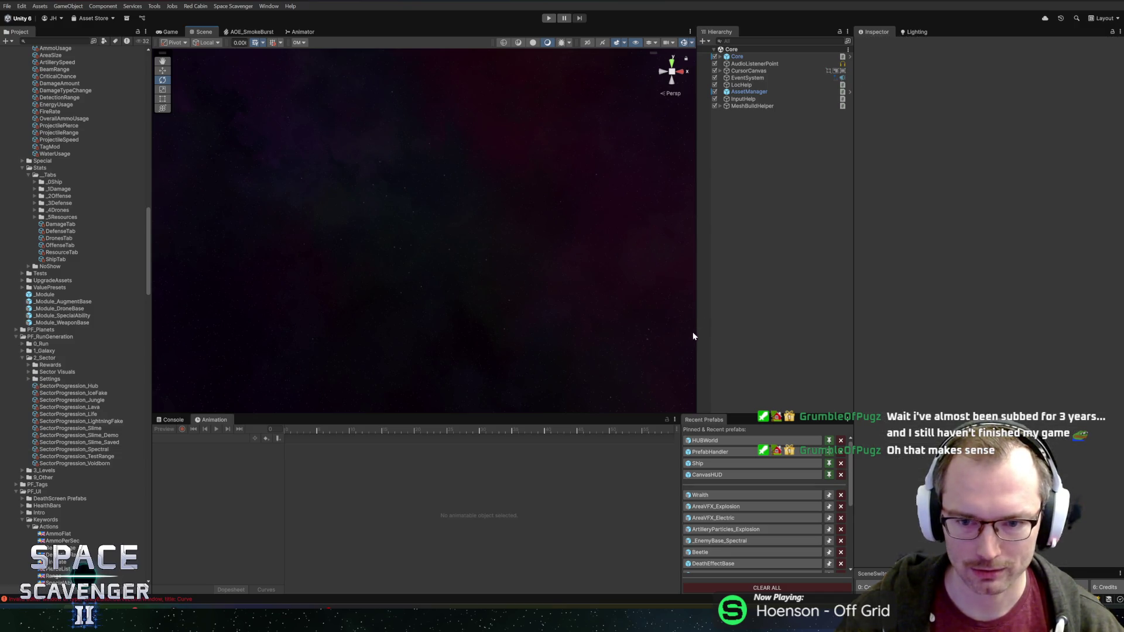
{"action": "double_click", "coordinate": [735, 496]}
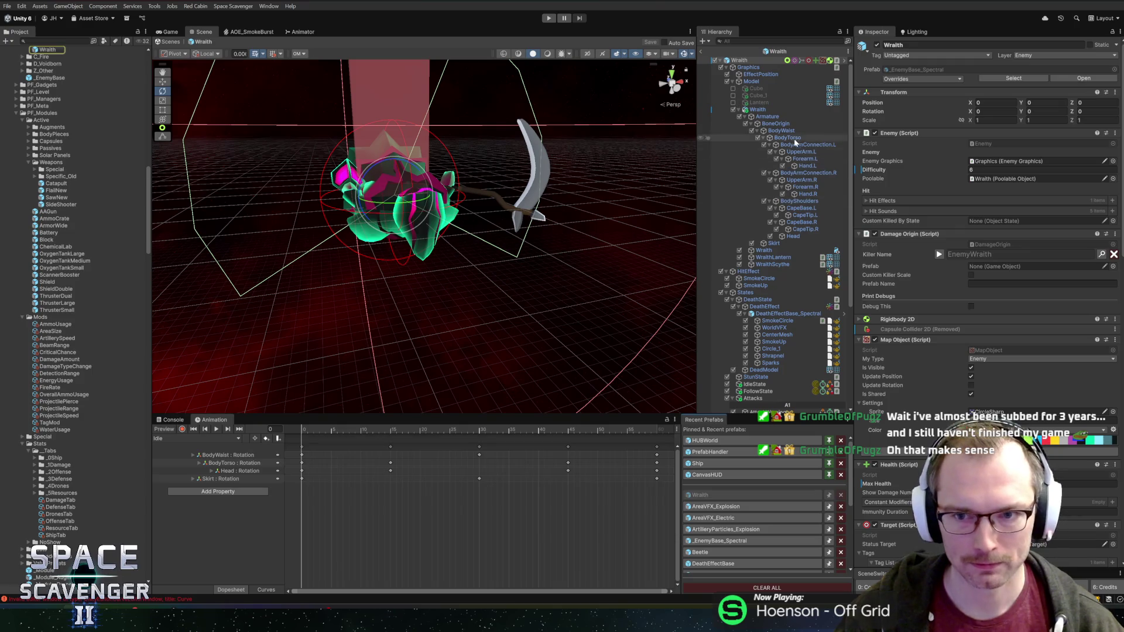
{"action": "scroll", "coordinate": [767, 307], "scroll_direction": "down", "scroll_amount": 3}
Step: Apply SmokeCircle's FixedSizeRange override to its source prefab, confirming the whole array
{"action": "left_click", "coordinate": [775, 242]}
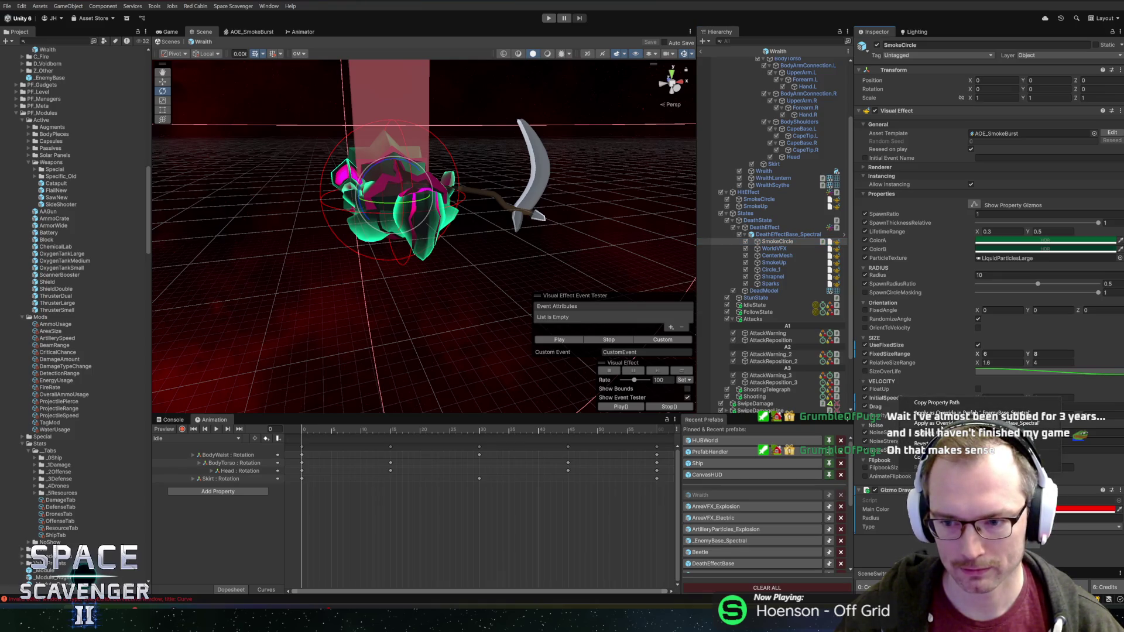
{"action": "right_click", "coordinate": [878, 407]}
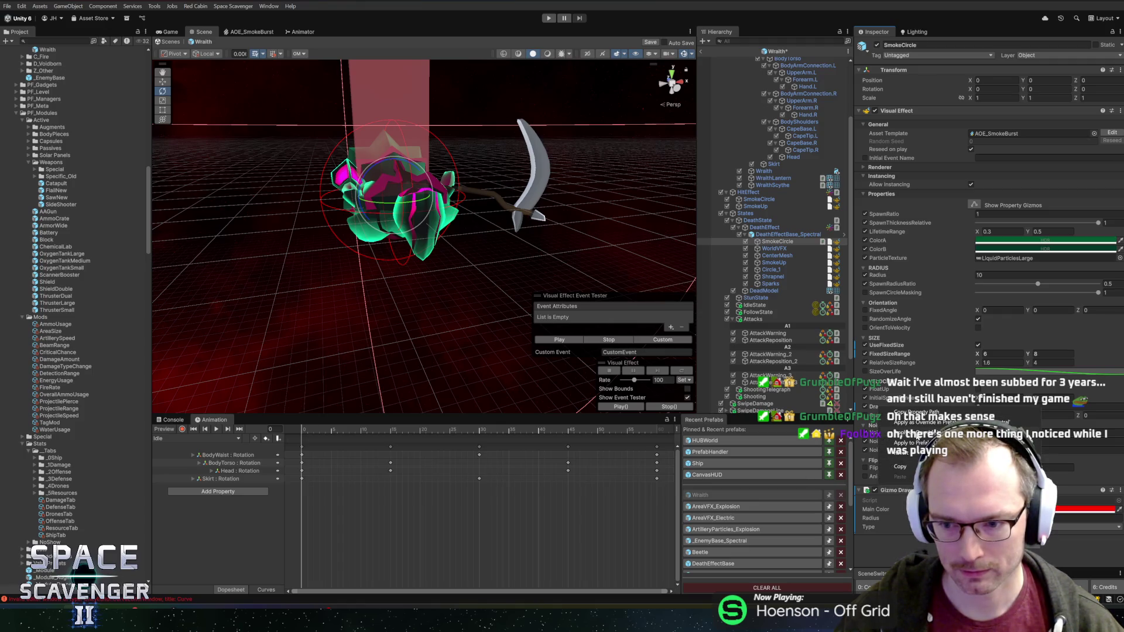
{"action": "right_click", "coordinate": [888, 353]}
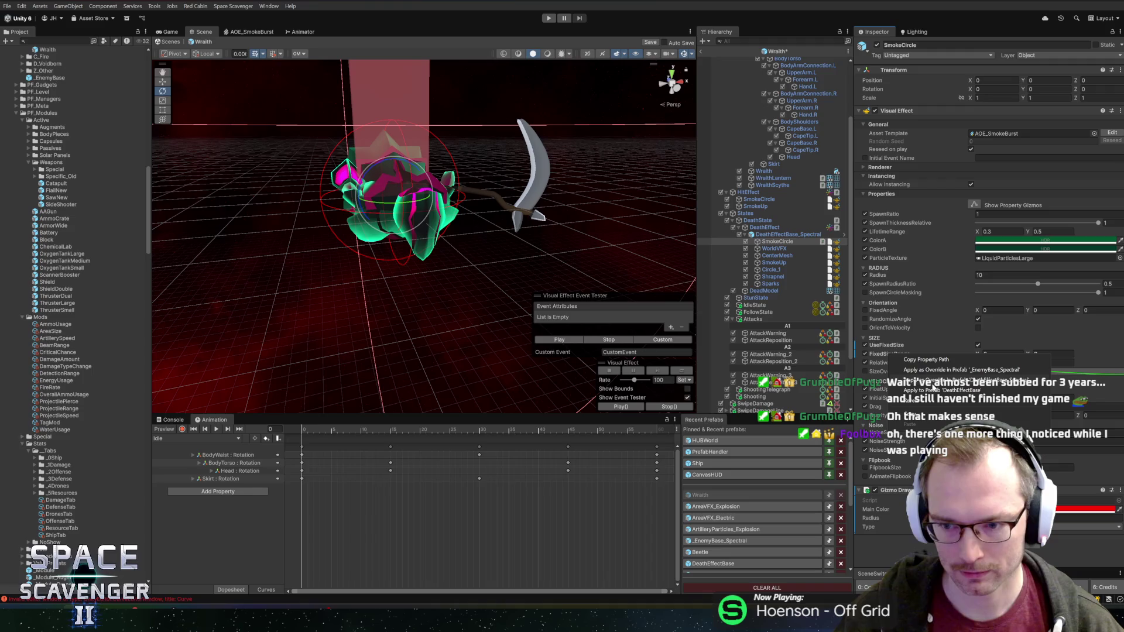
{"action": "left_click", "coordinate": [910, 388]}
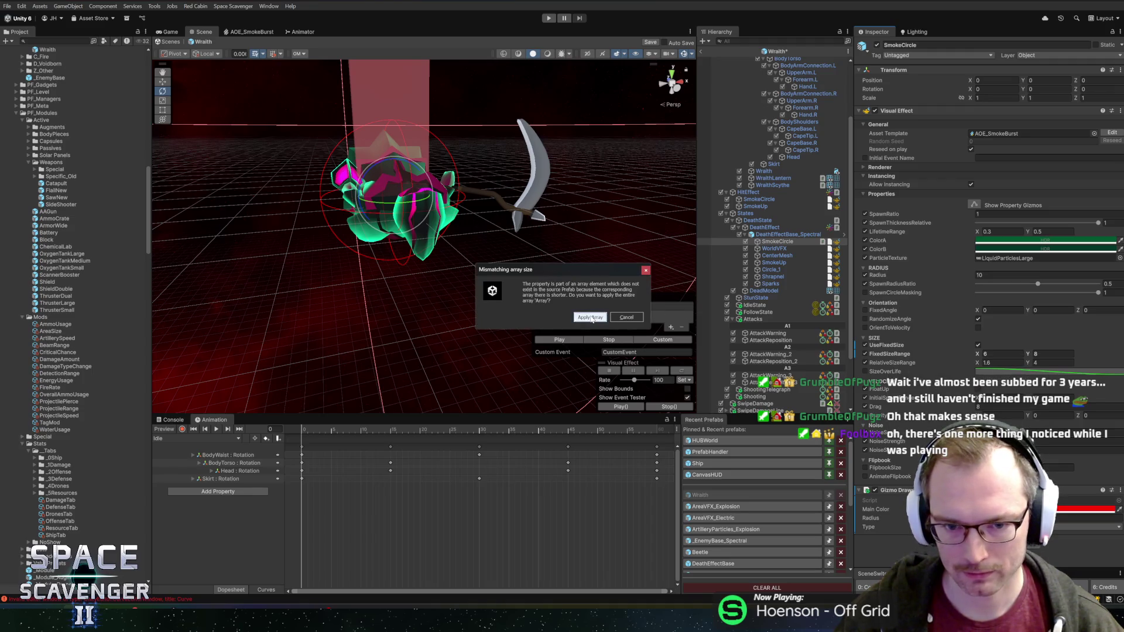
{"action": "left_click", "coordinate": [591, 317]}
Step: Apply the fixed size override to the prefab once more, then inspect SmokeUp
{"action": "right_click", "coordinate": [888, 348]}
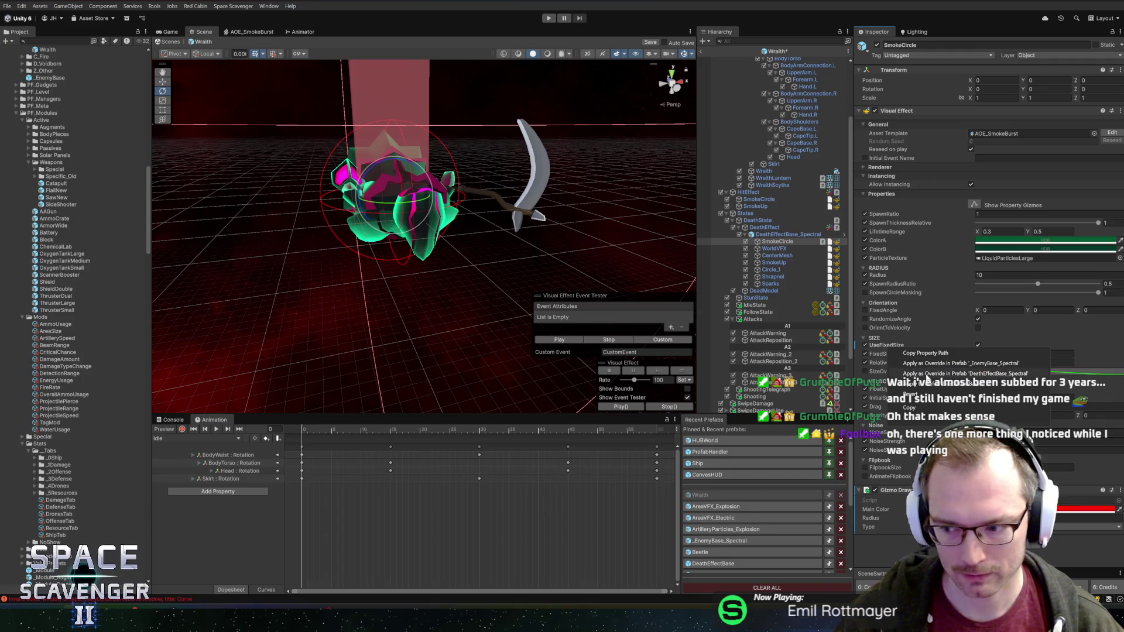
{"action": "left_click", "coordinate": [927, 374]}
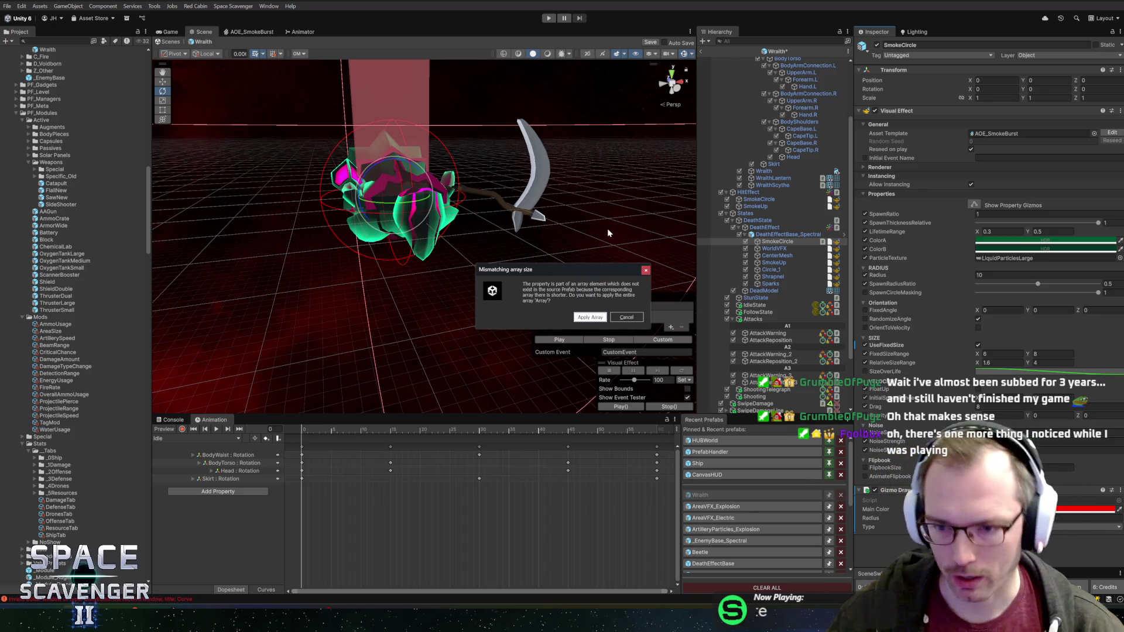
{"action": "left_click", "coordinate": [590, 316]}
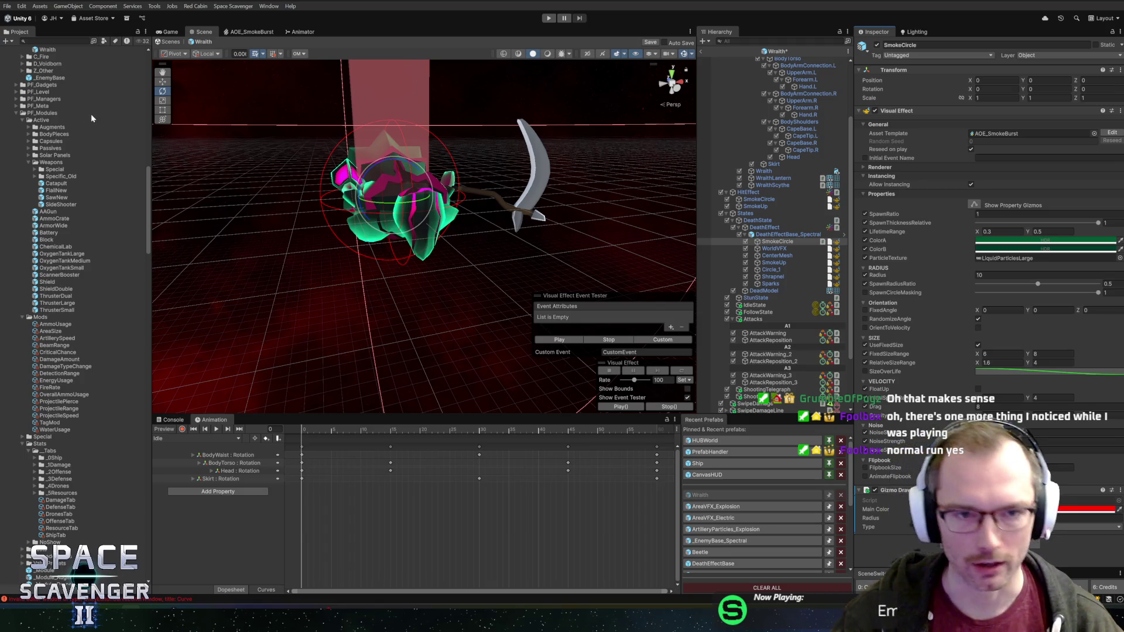
{"action": "left_click", "coordinate": [791, 263]}
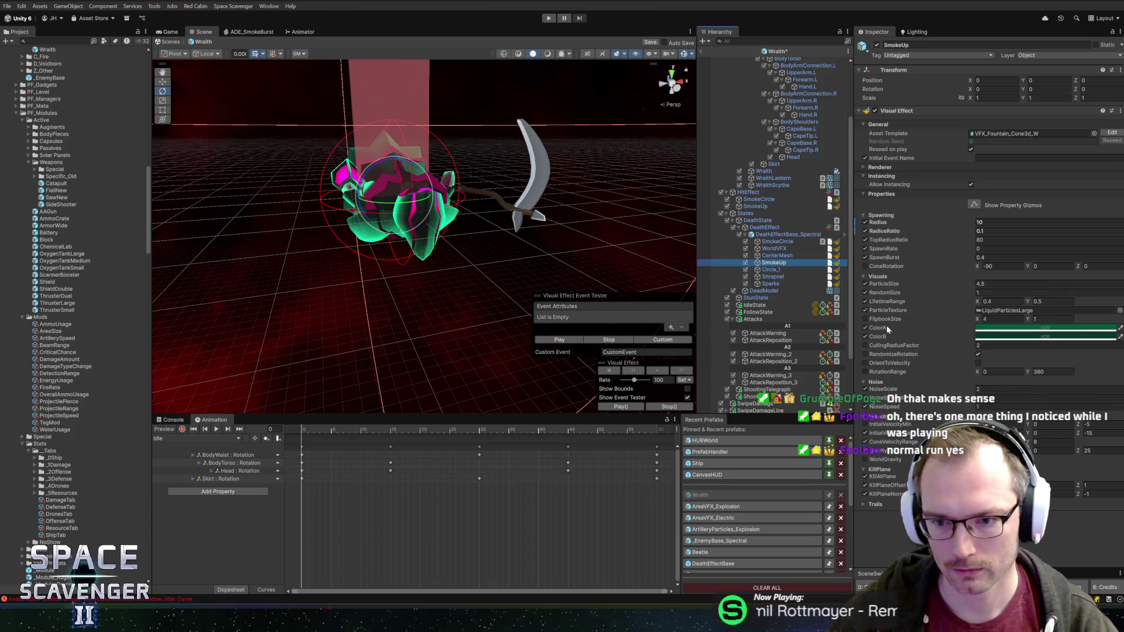
Step: Select SmokeCircle through Sparks and preview the Wraith's death effects together
{"action": "left_click", "coordinate": [773, 269]}
{"action": "left_click", "coordinate": [773, 241]}
{"action": "left_click", "coordinate": [771, 283], "text": "shift"}
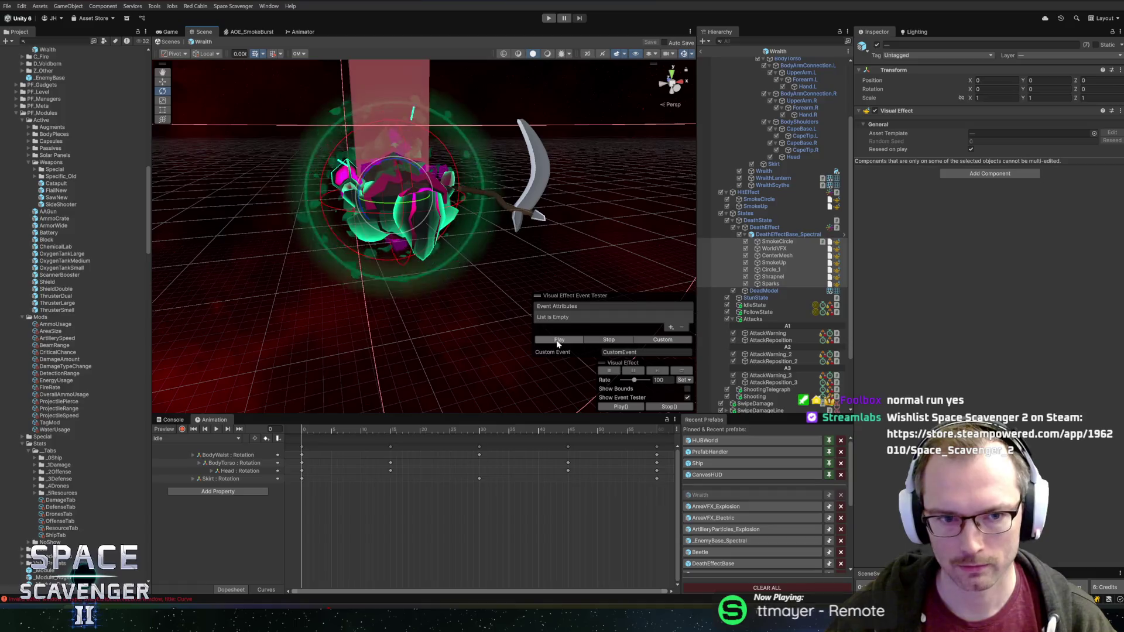
{"action": "left_click", "coordinate": [557, 340]}
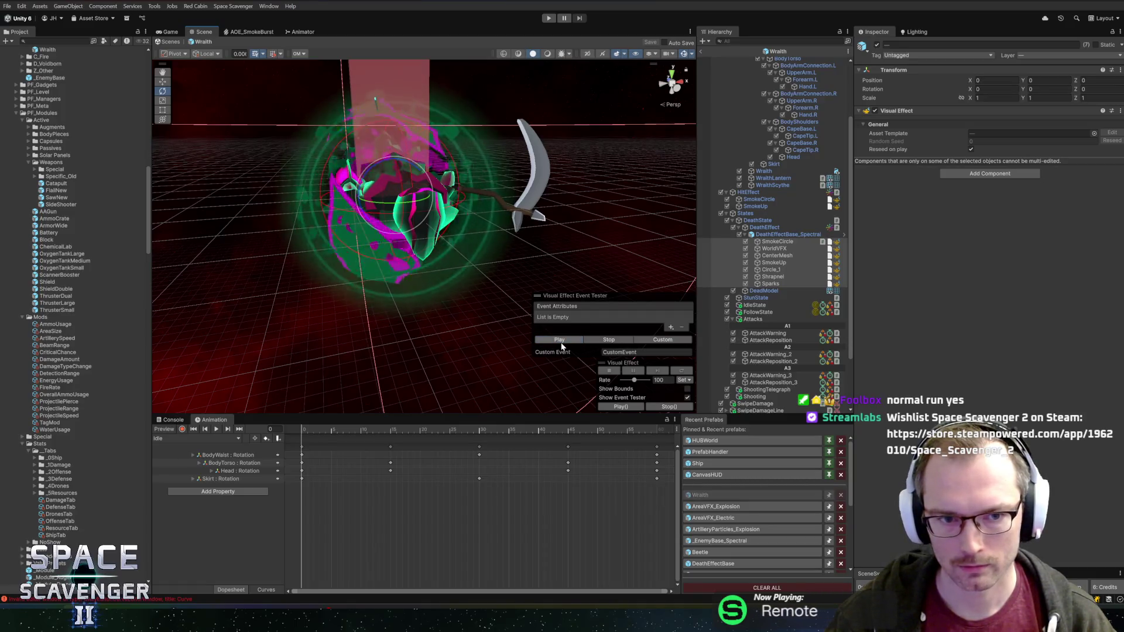
{"action": "left_click_drag", "start_coordinate": [266, 195], "coordinate": [536, 226]}
Step: Return from Prefab Mode to the main scene and start the game
{"action": "left_click", "coordinate": [712, 54]}
{"action": "left_click", "coordinate": [548, 18]}
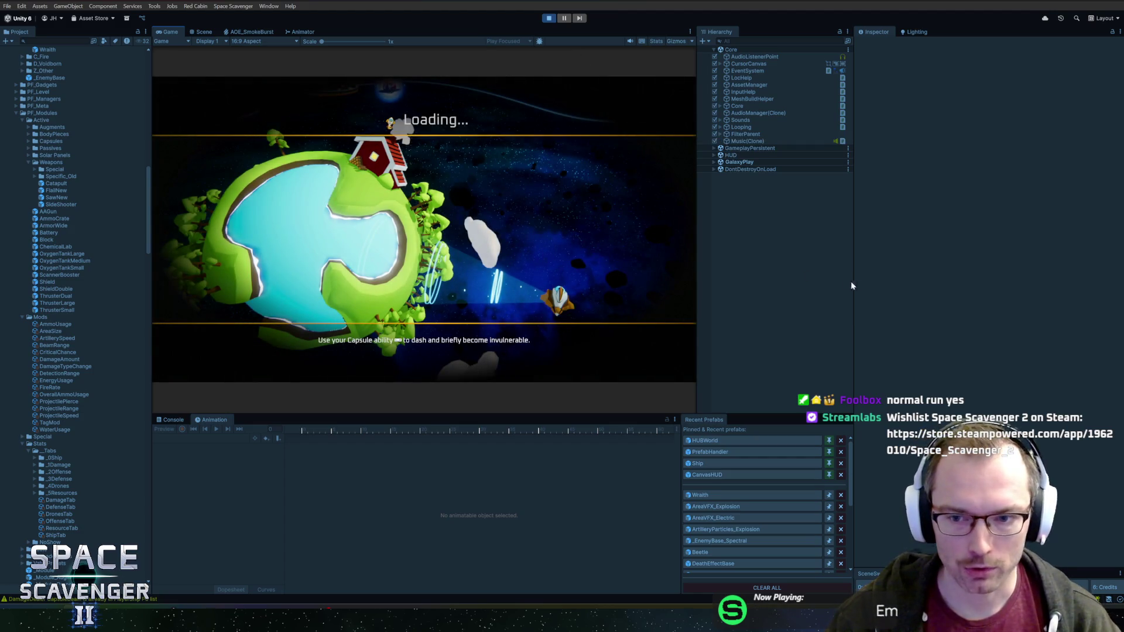
Step: Adjust the Hierarchy/Inspector divider and maximize the Game view for the run
{"action": "left_click_drag", "start_coordinate": [851, 285], "coordinate": [920, 286]}
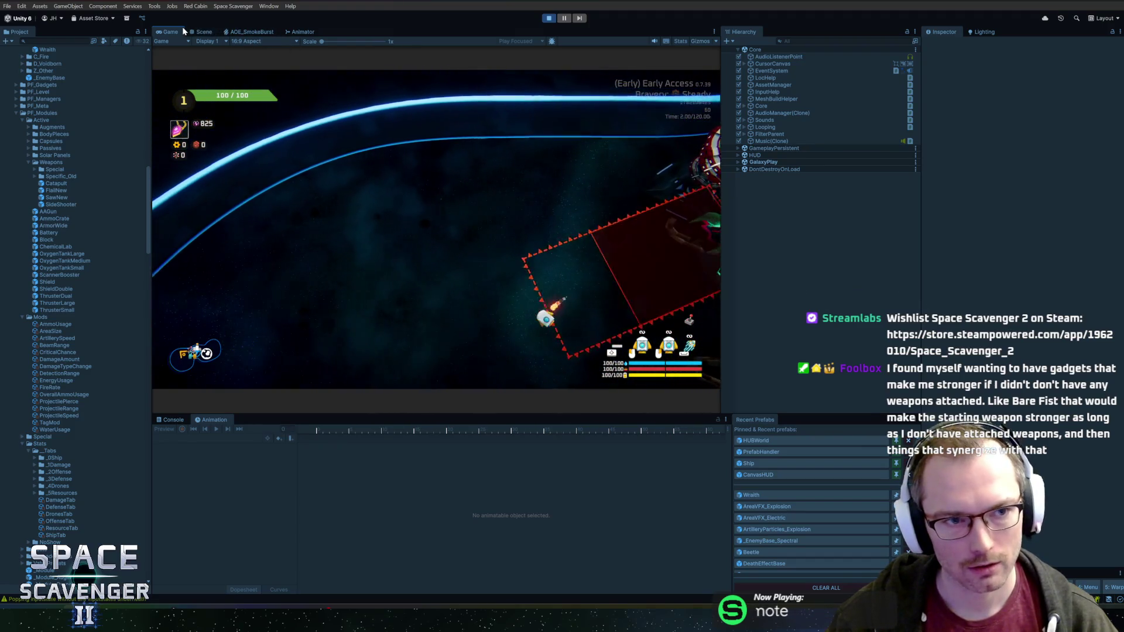
{"action": "double_click", "coordinate": [183, 28]}
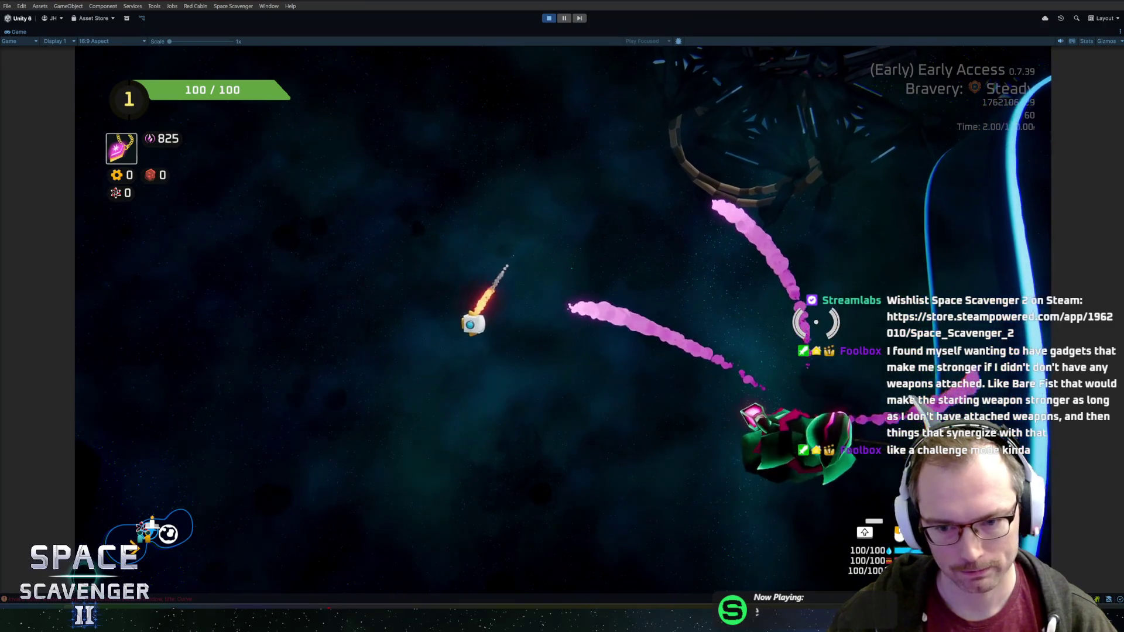
Step: Thrust and steer the ship around the scythe-wielding Spectral enemy, dodging its barrage
{"action": "key", "text": "a"}
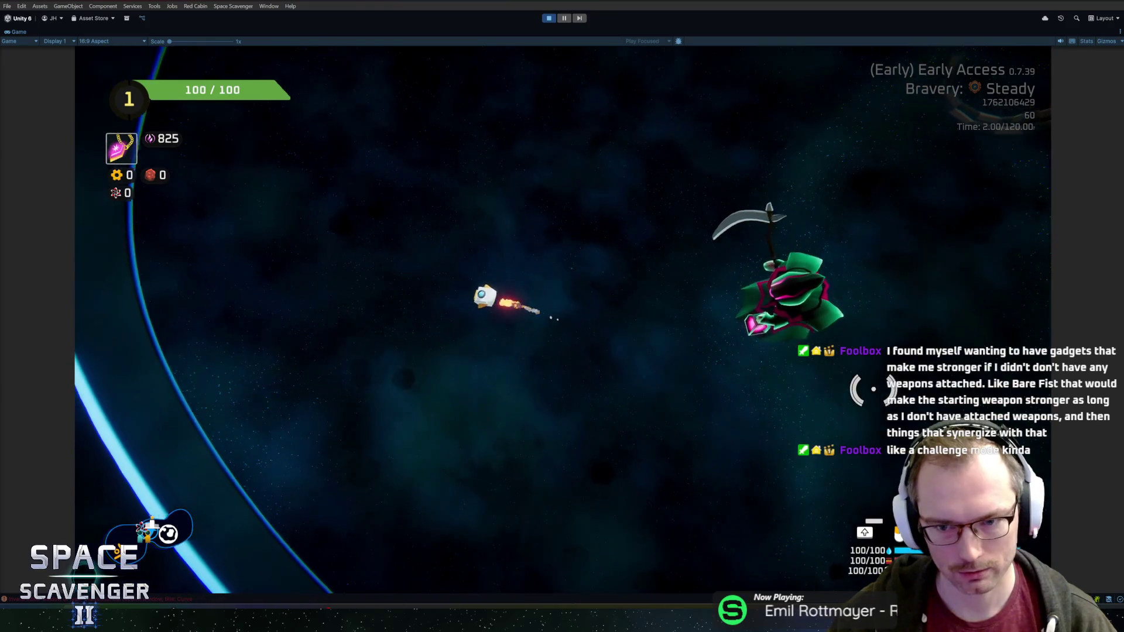
{"action": "key", "text": "w"}
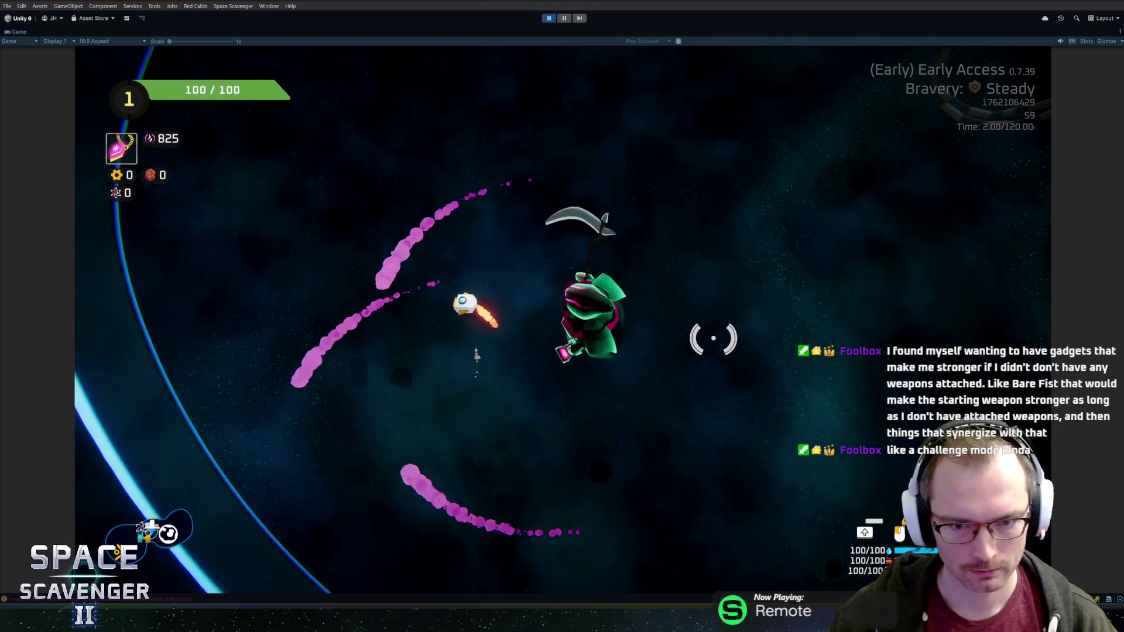
{"action": "key", "text": "w"}
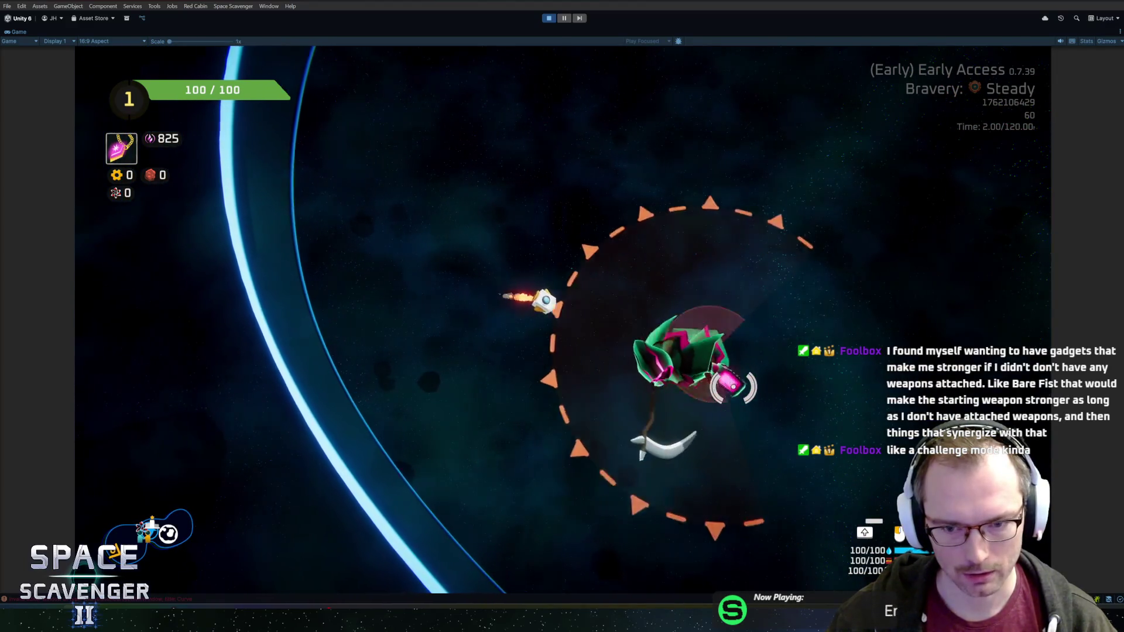
{"action": "key", "text": "w"}
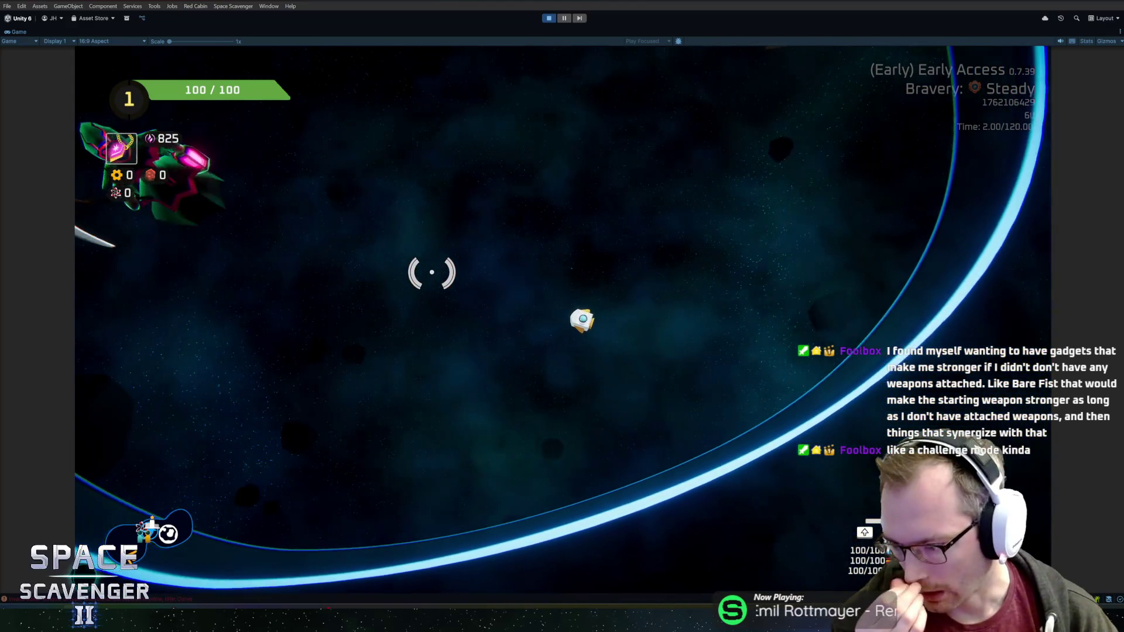
{"action": "key", "text": "w"}
{"action": "key", "text": "w"}
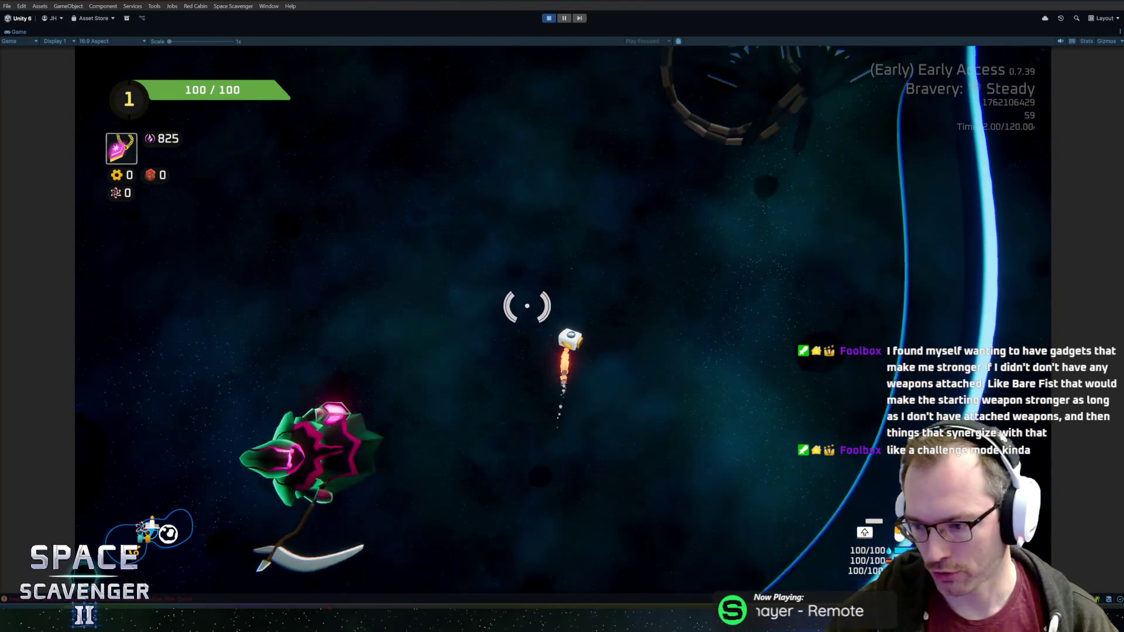
{"action": "key", "text": "w"}
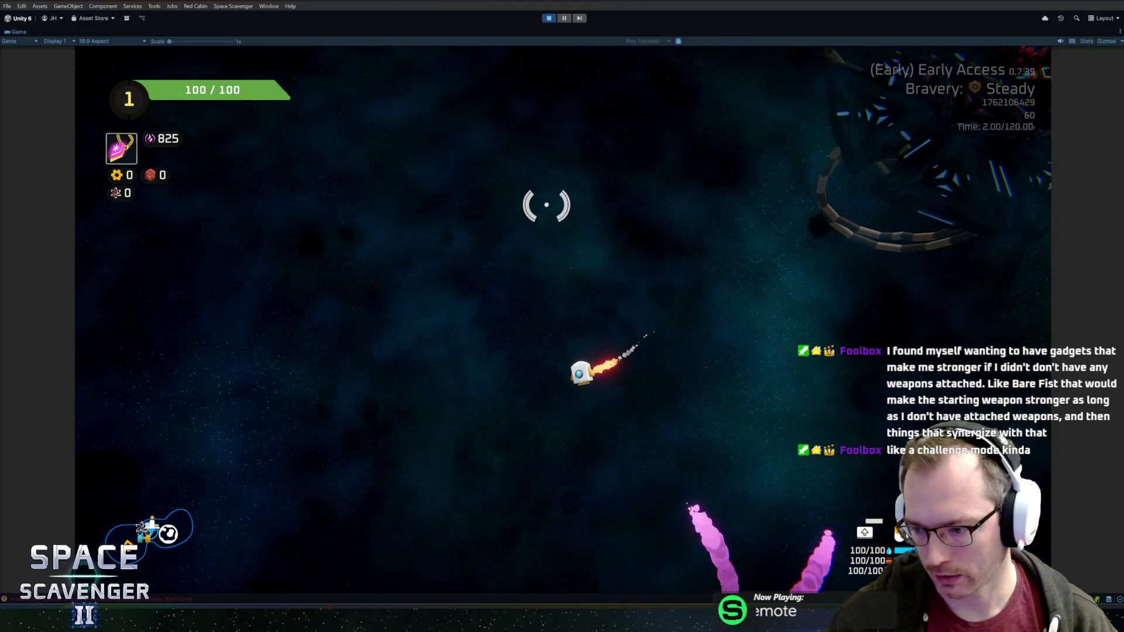
{"action": "key", "text": "w"}
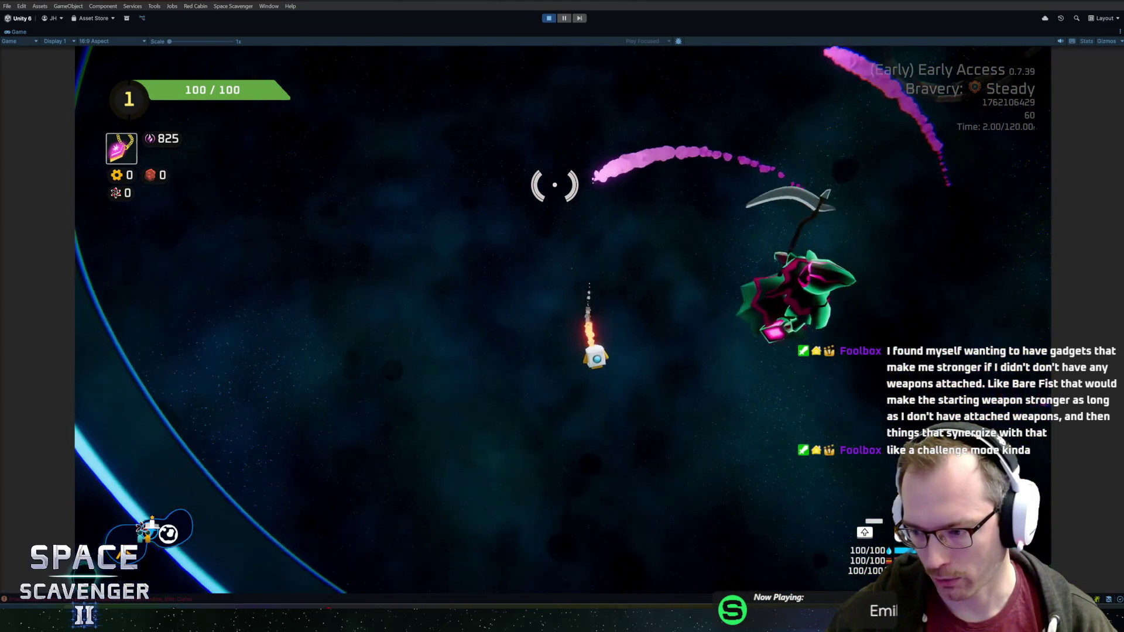
{"action": "key", "text": "w"}
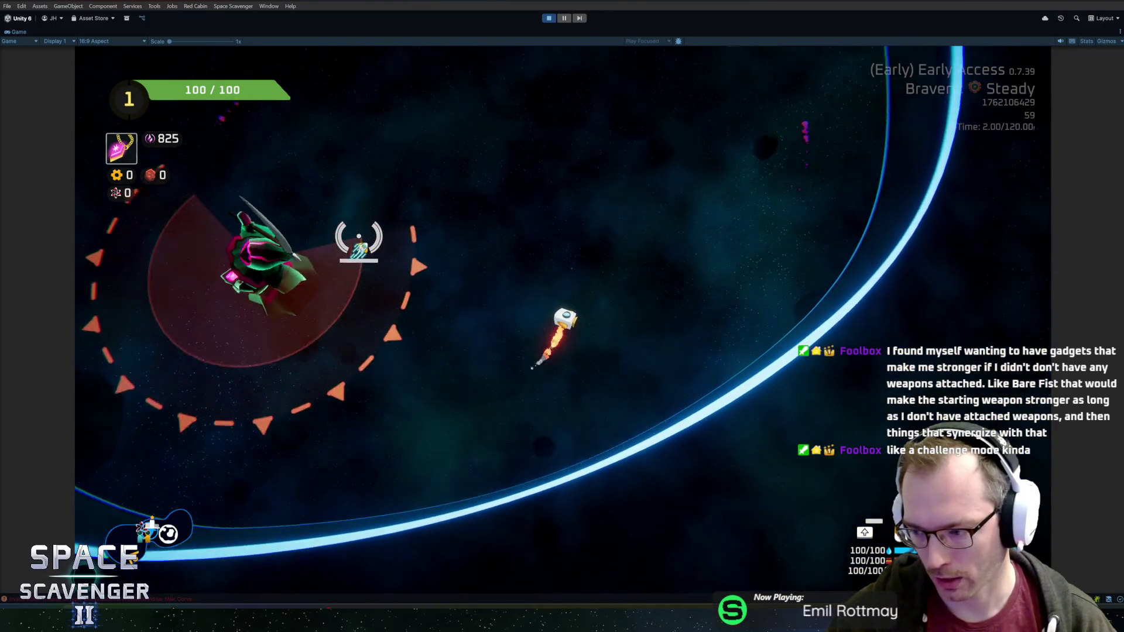
{"action": "key", "text": "w"}
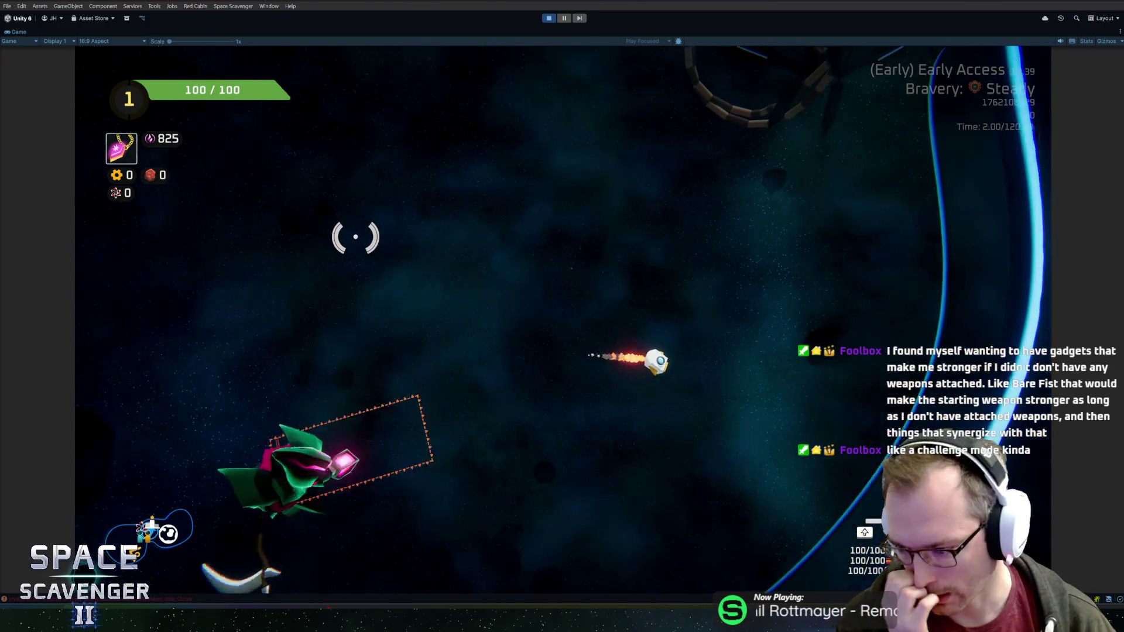
Step: Fly clear of the attack, then turn back and close in on the enemy
{"action": "key", "text": "w"}
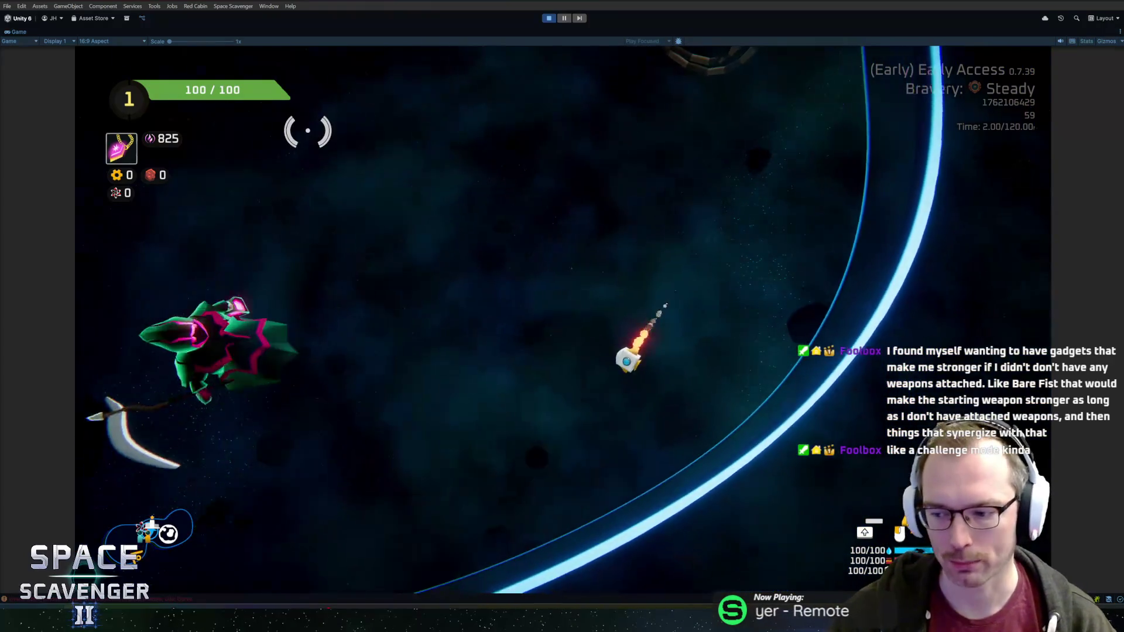
{"action": "key", "text": "w"}
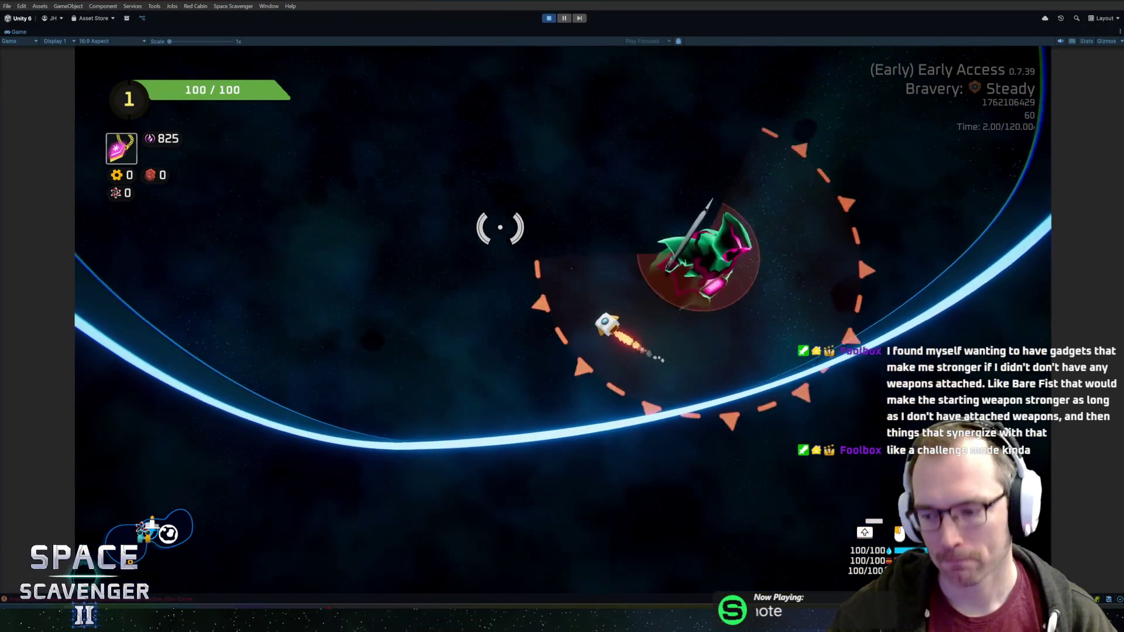
{"action": "key", "text": "w"}
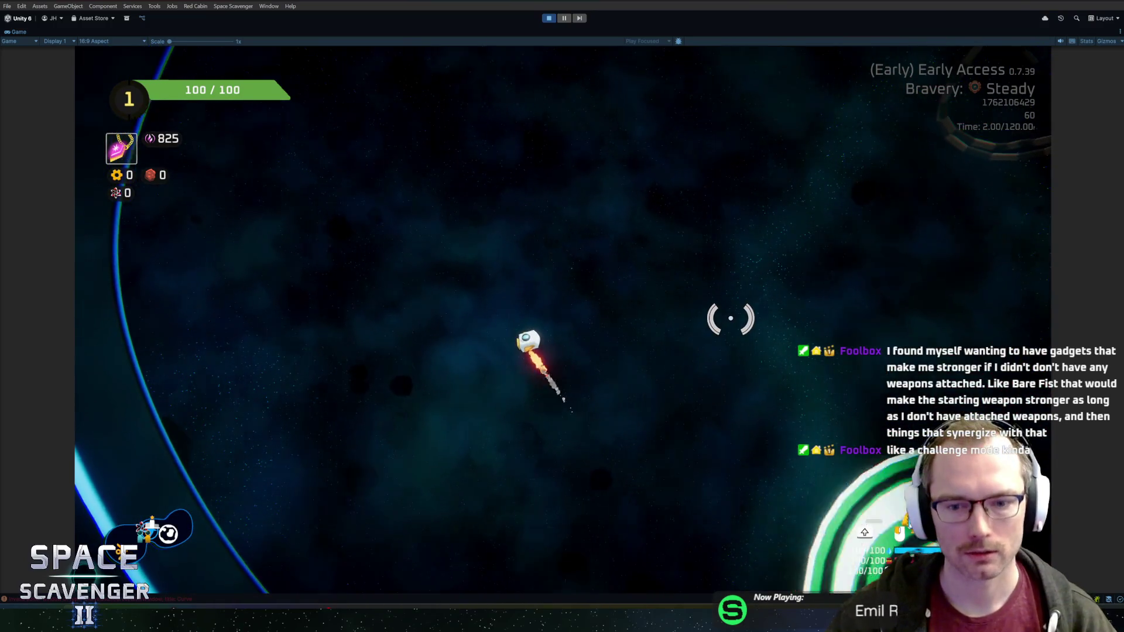
{"action": "key", "text": "w"}
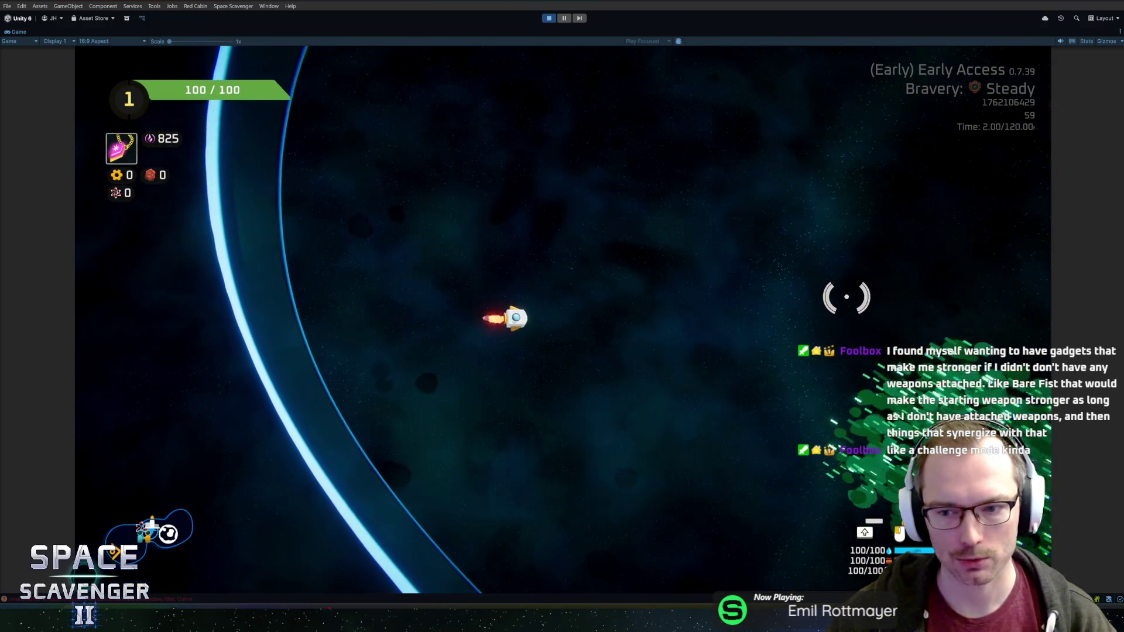
{"action": "key", "text": "w"}
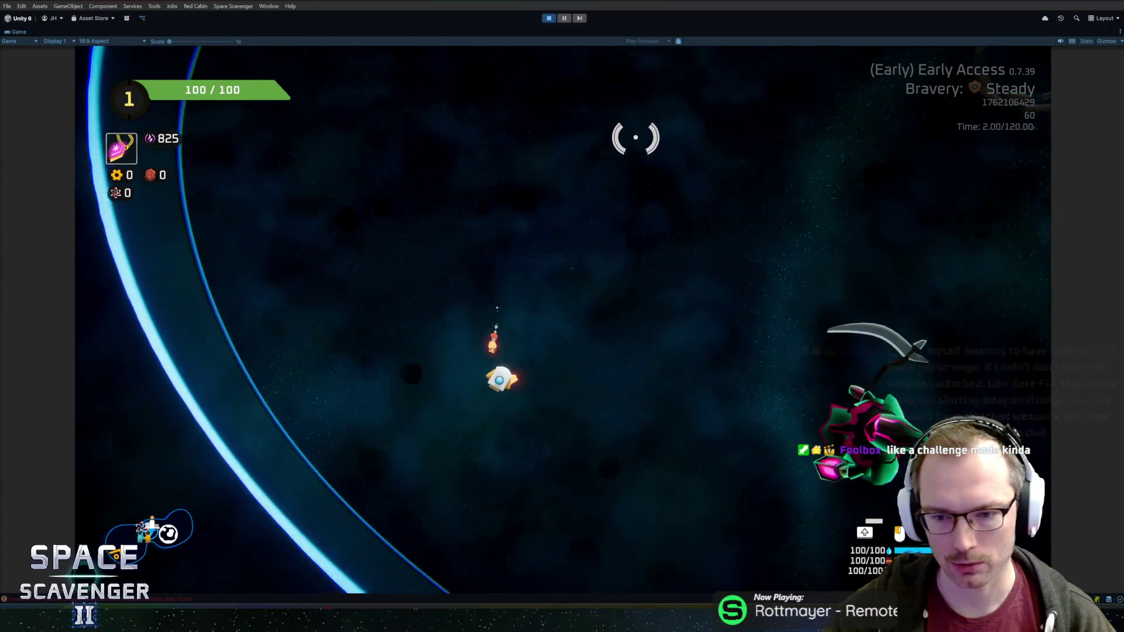
{"action": "key", "text": "w"}
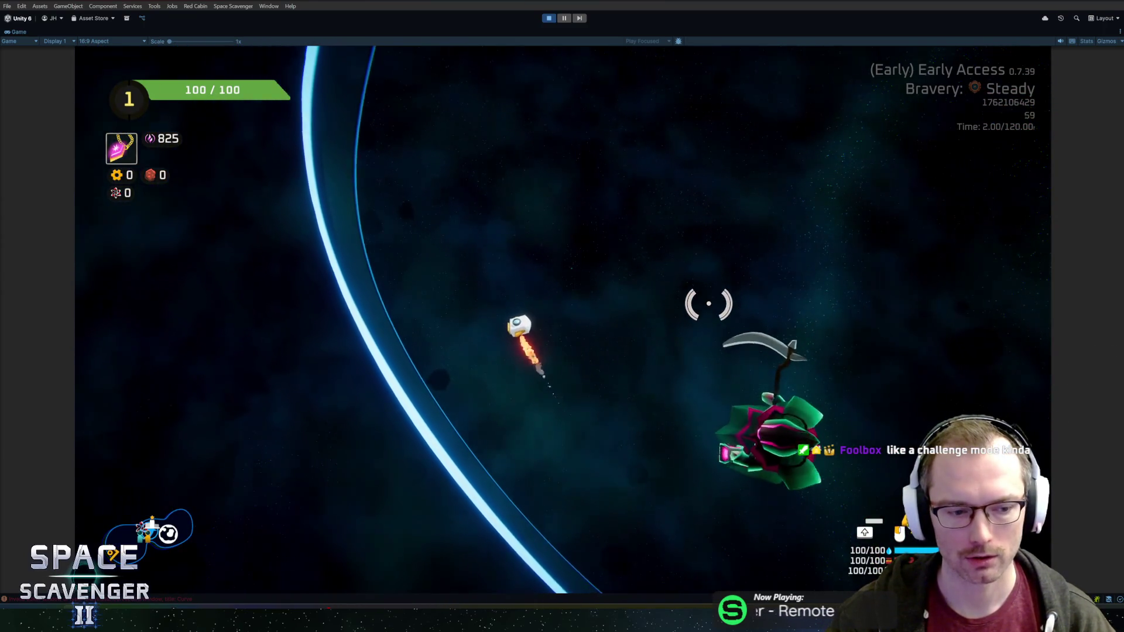
{"action": "key", "text": "w"}
{"action": "key", "text": "w"}
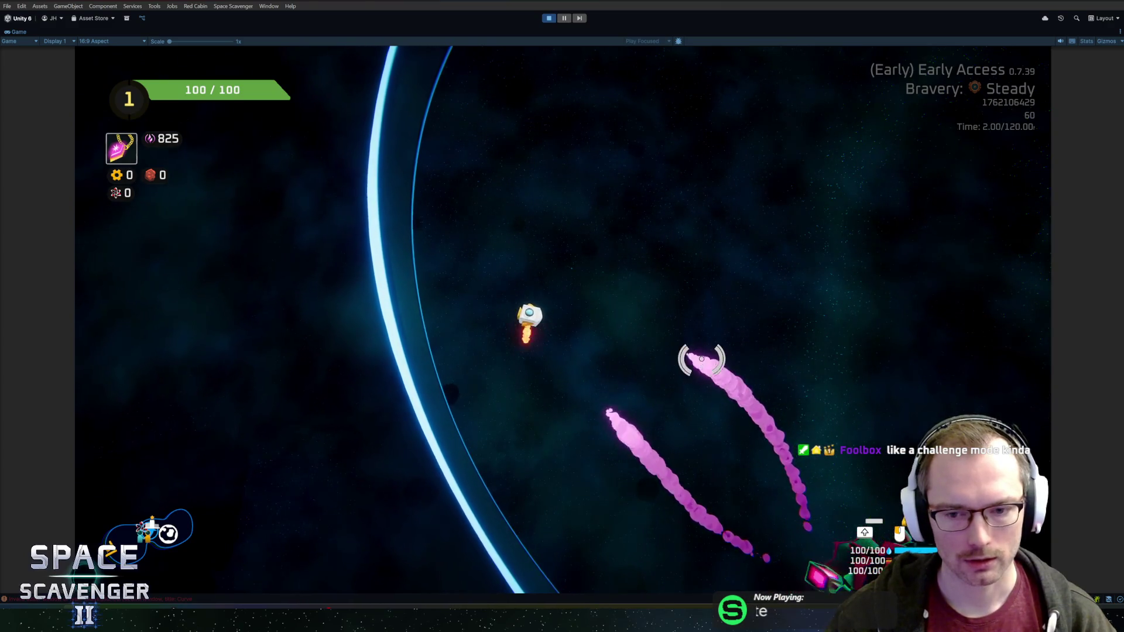
{"action": "key", "text": "w"}
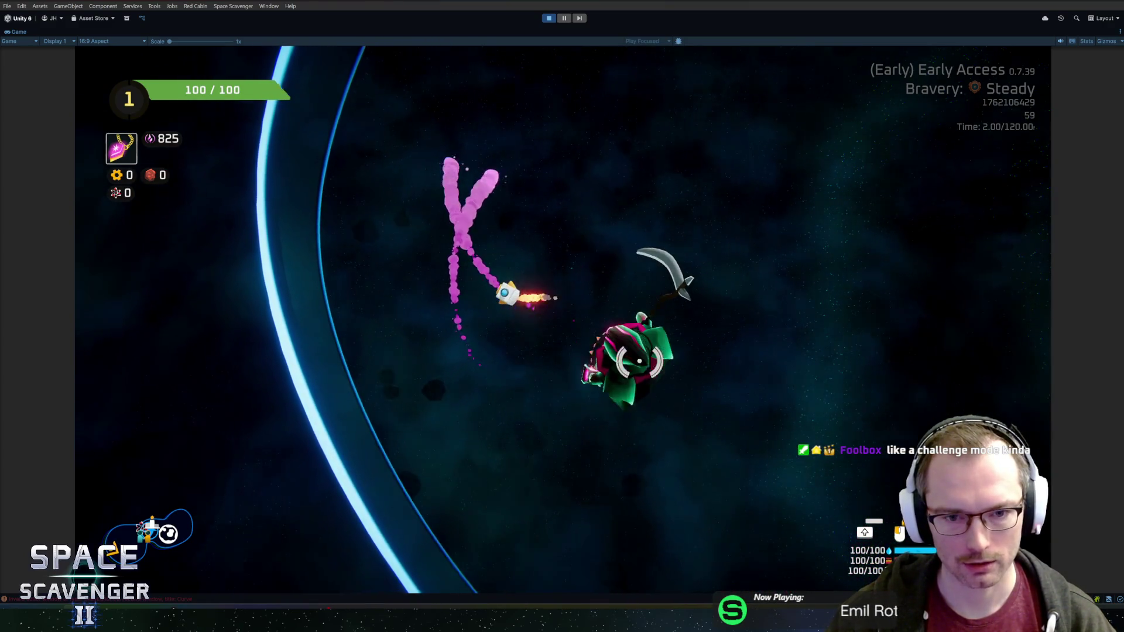
{"action": "key", "text": "w"}
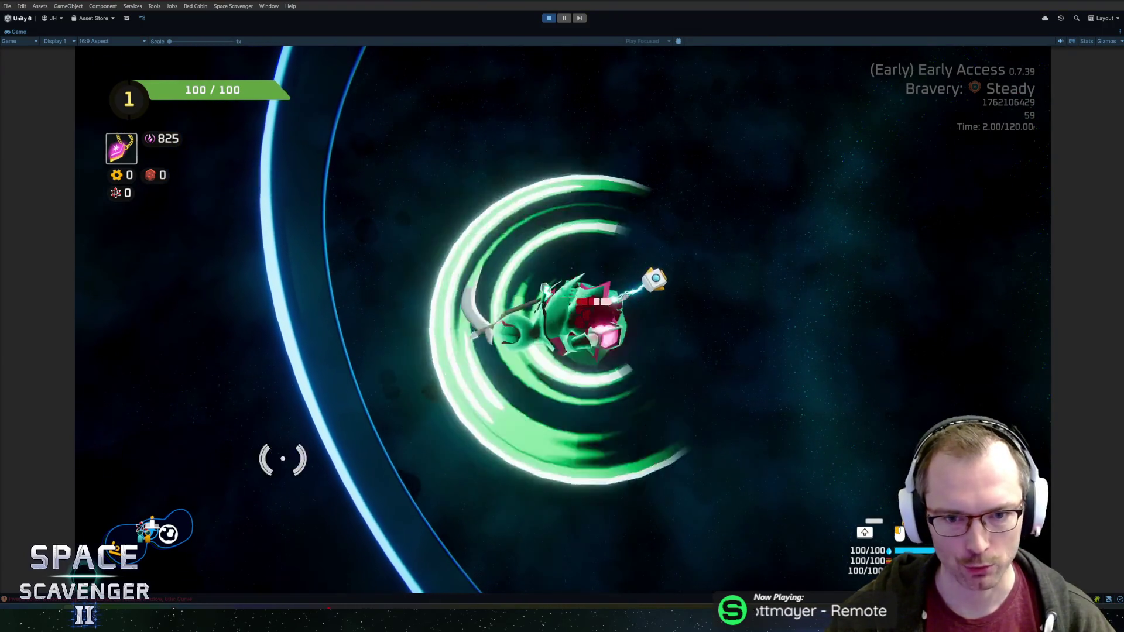
Step: Fire until the Spectral enemy is destroyed and collect the XP pickup it drops
{"action": "left_click", "coordinate": [573, 244]}
{"action": "key", "text": "d"}
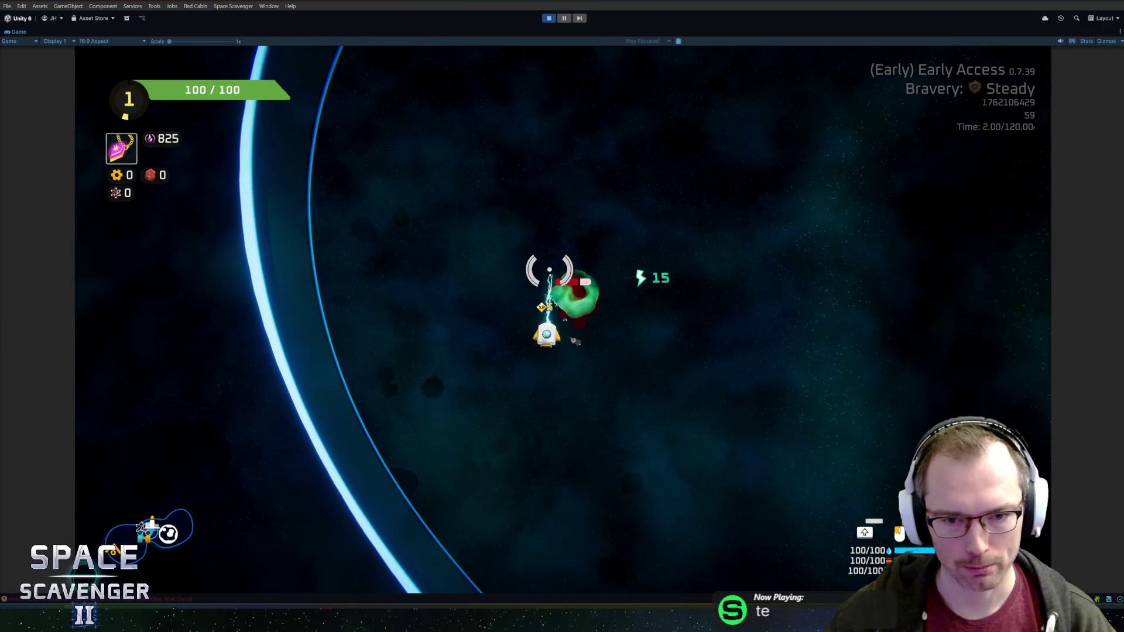
{"action": "key", "text": "d"}
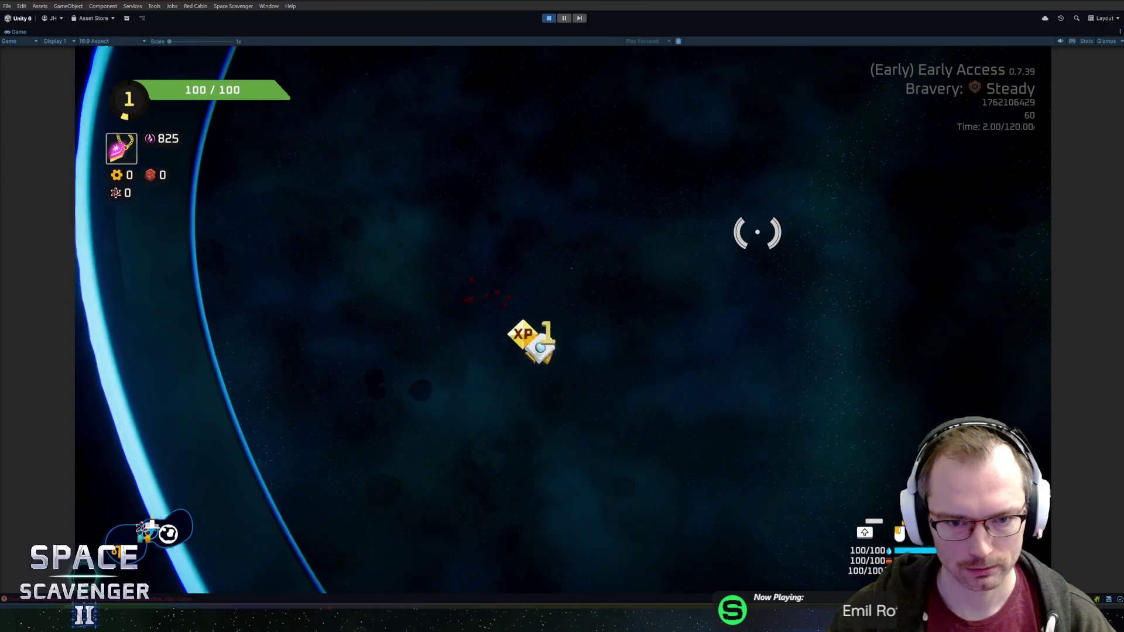
{"action": "key", "text": "d"}
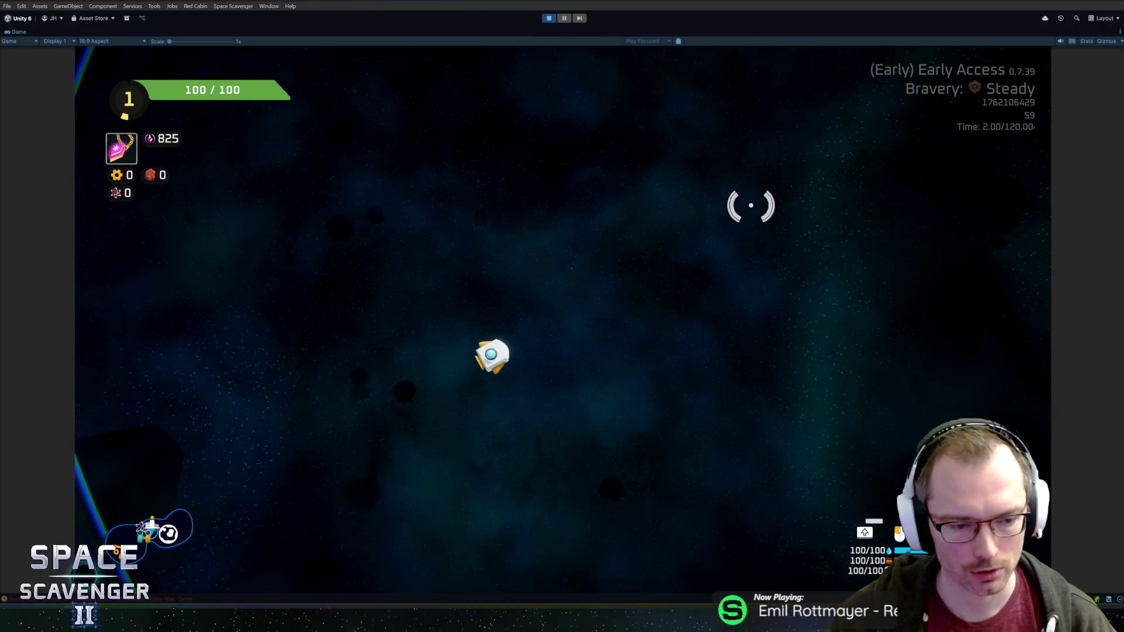
{"action": "key", "text": "s"}
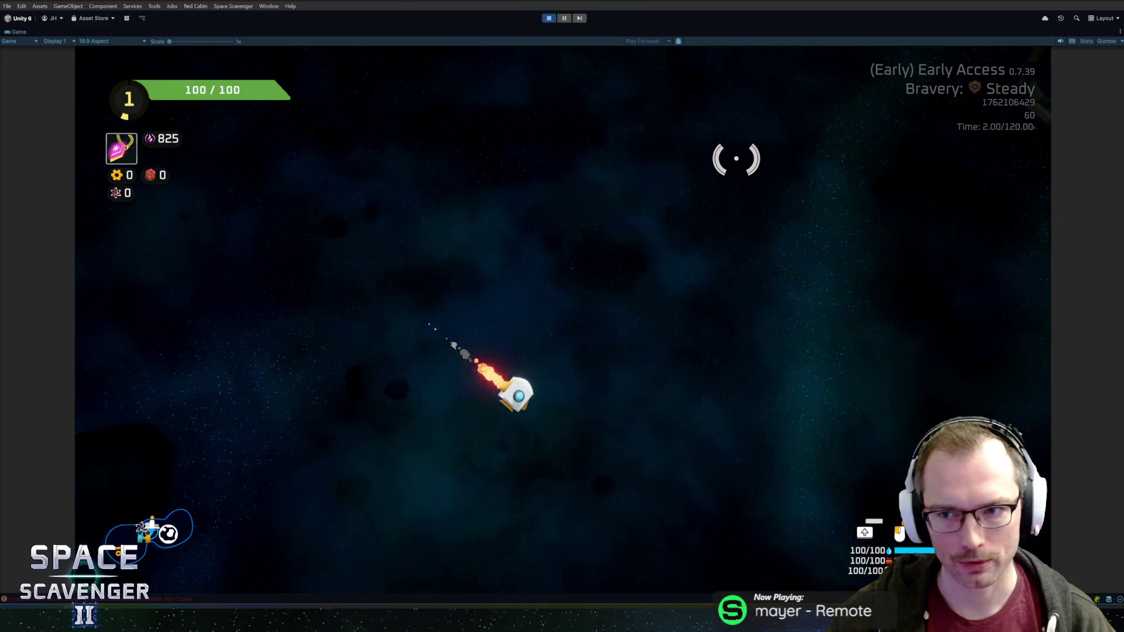
{"action": "key", "text": "w"}
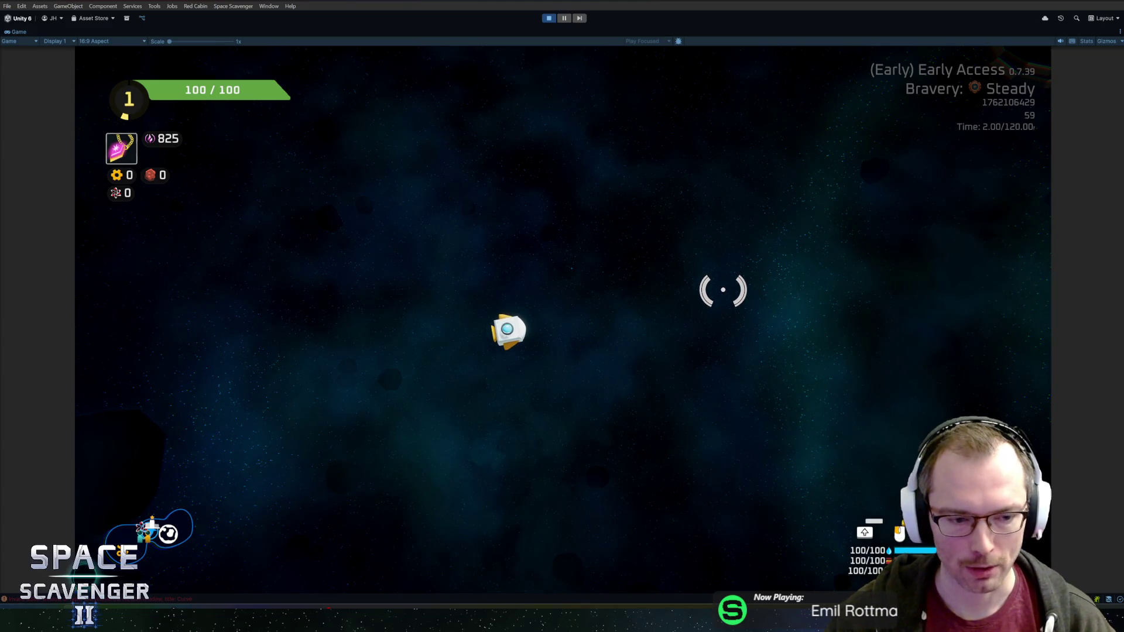
{"action": "key", "text": "d"}
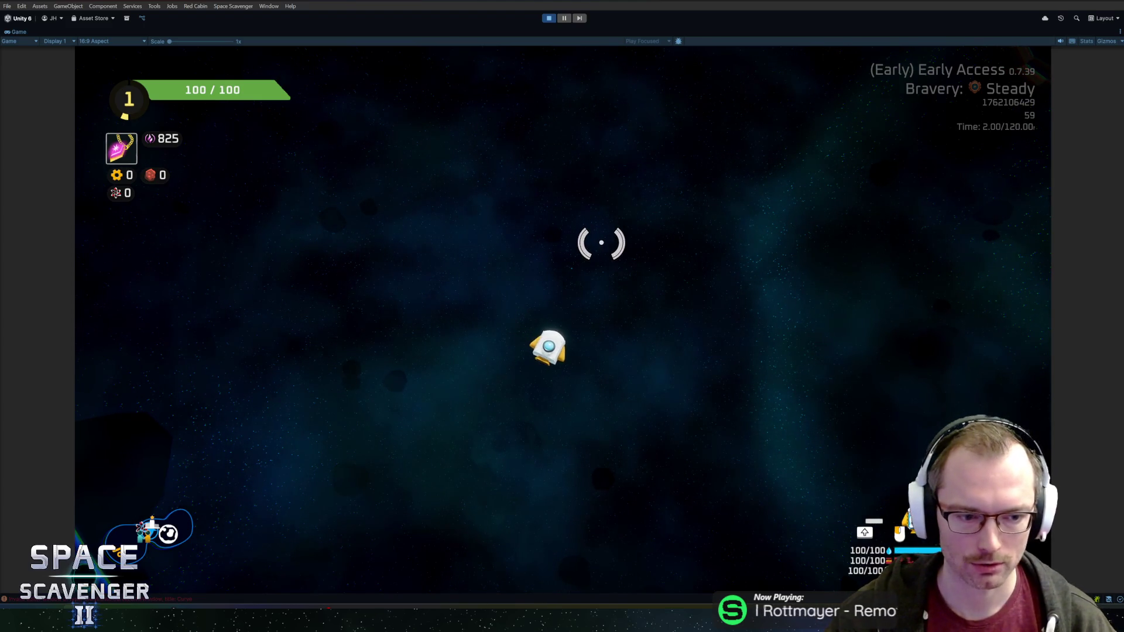
{"action": "left_click_drag", "start_coordinate": [615, 243], "coordinate": [717, 295]}
{"action": "mouse_move", "coordinate": [703, 216]}
{"action": "left_mouse_down"}
{"action": "mouse_move", "coordinate": [565, 156]}
{"action": "mouse_move", "coordinate": [703, 308]}
{"action": "mouse_move", "coordinate": [492, 344]}
{"action": "mouse_move", "coordinate": [746, 269]}
{"action": "mouse_move", "coordinate": [604, 389]}
{"action": "mouse_move", "coordinate": [753, 215]}
{"action": "left_mouse_up"}
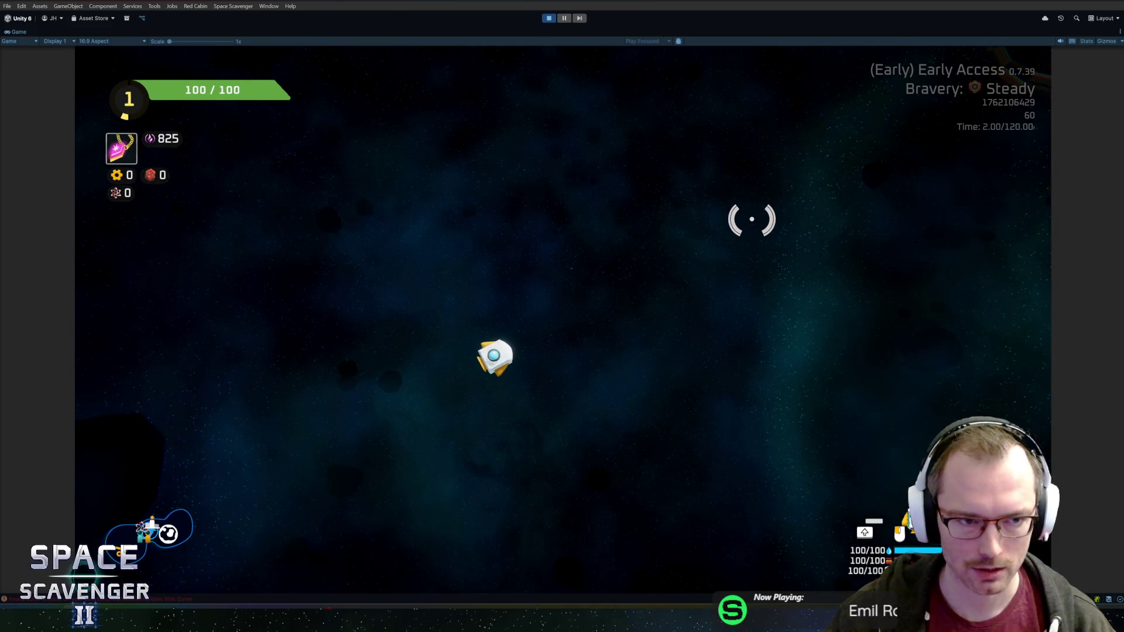
{"action": "mouse_move", "coordinate": [668, 307]}
{"action": "left_mouse_down"}
{"action": "mouse_move", "coordinate": [768, 430]}
{"action": "mouse_move", "coordinate": [791, 255]}
{"action": "mouse_move", "coordinate": [760, 285]}
{"action": "mouse_move", "coordinate": [645, 198]}
{"action": "mouse_move", "coordinate": [786, 286]}
{"action": "mouse_move", "coordinate": [586, 459]}
{"action": "mouse_move", "coordinate": [793, 206]}
{"action": "mouse_move", "coordinate": [714, 298]}
{"action": "left_mouse_up"}
{"action": "mouse_move", "coordinate": [686, 261]}
{"action": "left_mouse_down"}
{"action": "mouse_move", "coordinate": [466, 206]}
{"action": "mouse_move", "coordinate": [559, 184]}
{"action": "mouse_move", "coordinate": [685, 202]}
{"action": "mouse_move", "coordinate": [715, 228]}
{"action": "mouse_move", "coordinate": [540, 188]}
{"action": "mouse_move", "coordinate": [715, 239]}
{"action": "mouse_move", "coordinate": [759, 287]}
{"action": "left_mouse_up"}
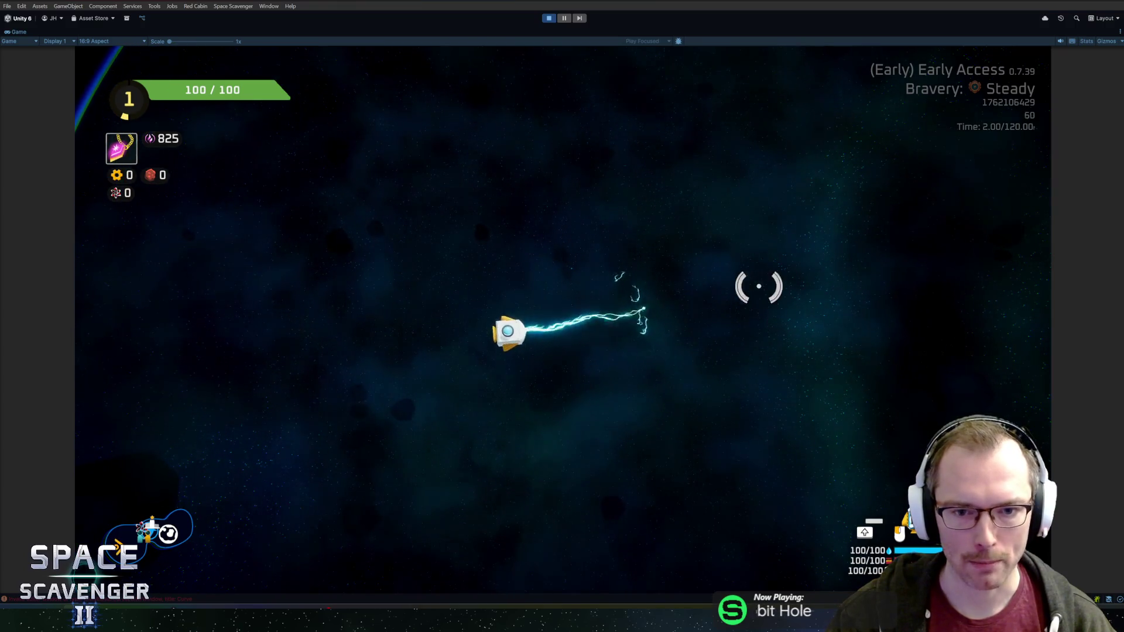
{"action": "mouse_move", "coordinate": [707, 208]}
{"action": "left_mouse_down"}
{"action": "mouse_move", "coordinate": [746, 287]}
{"action": "mouse_move", "coordinate": [714, 237]}
{"action": "left_mouse_up"}
{"action": "key", "text": "w"}
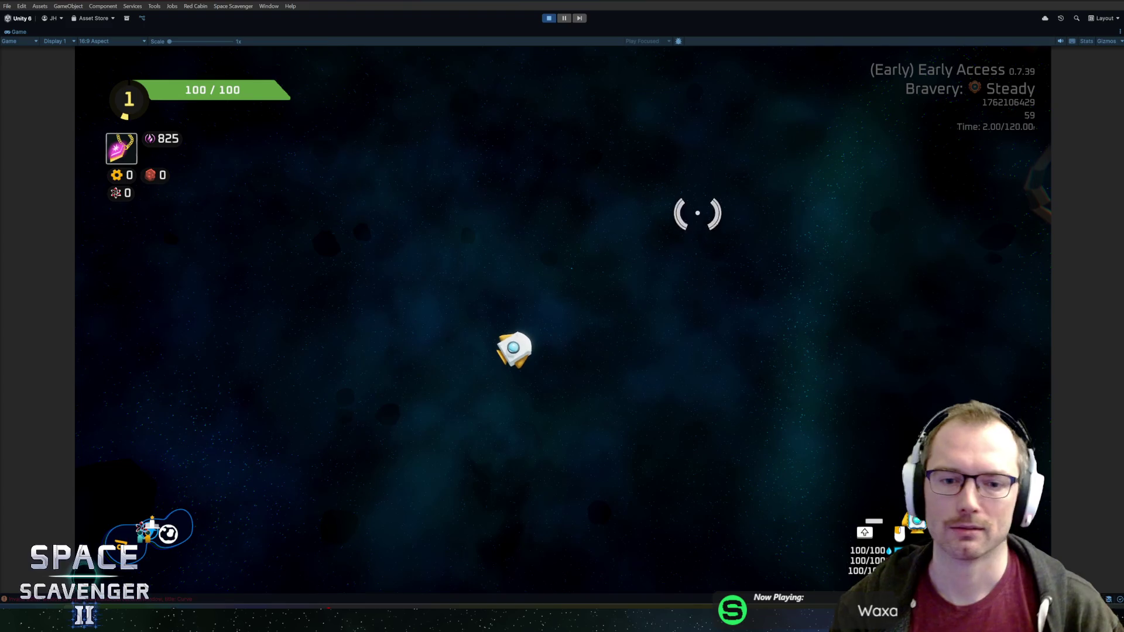
{"action": "left_click_drag", "start_coordinate": [642, 220], "coordinate": [710, 309]}
{"action": "key", "text": "Tab"}
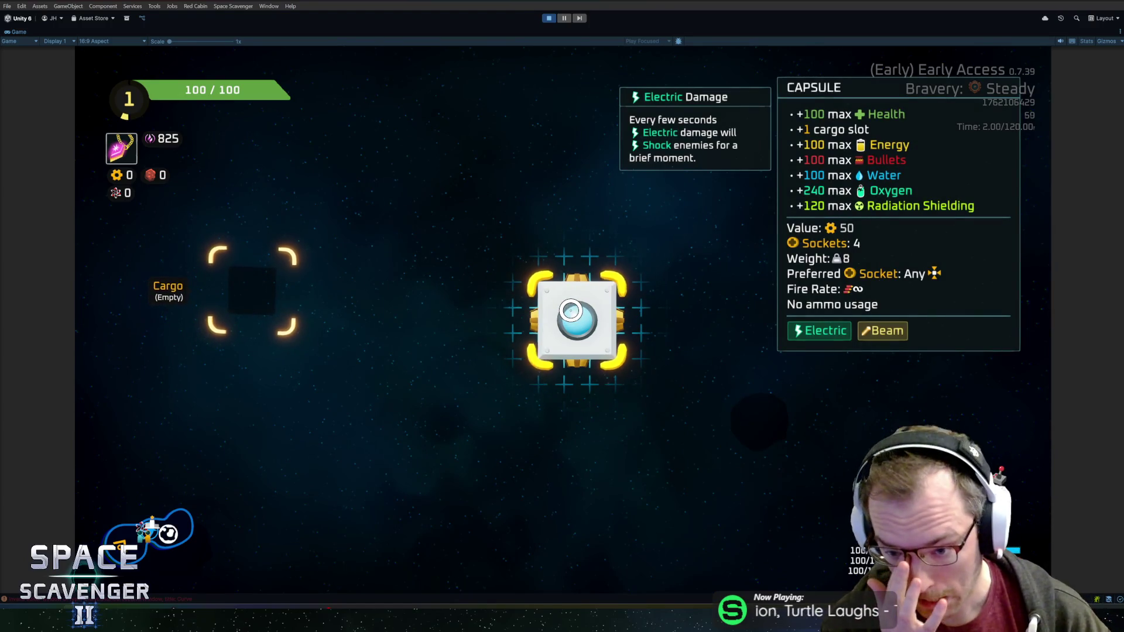
{"action": "key", "text": "Tab"}
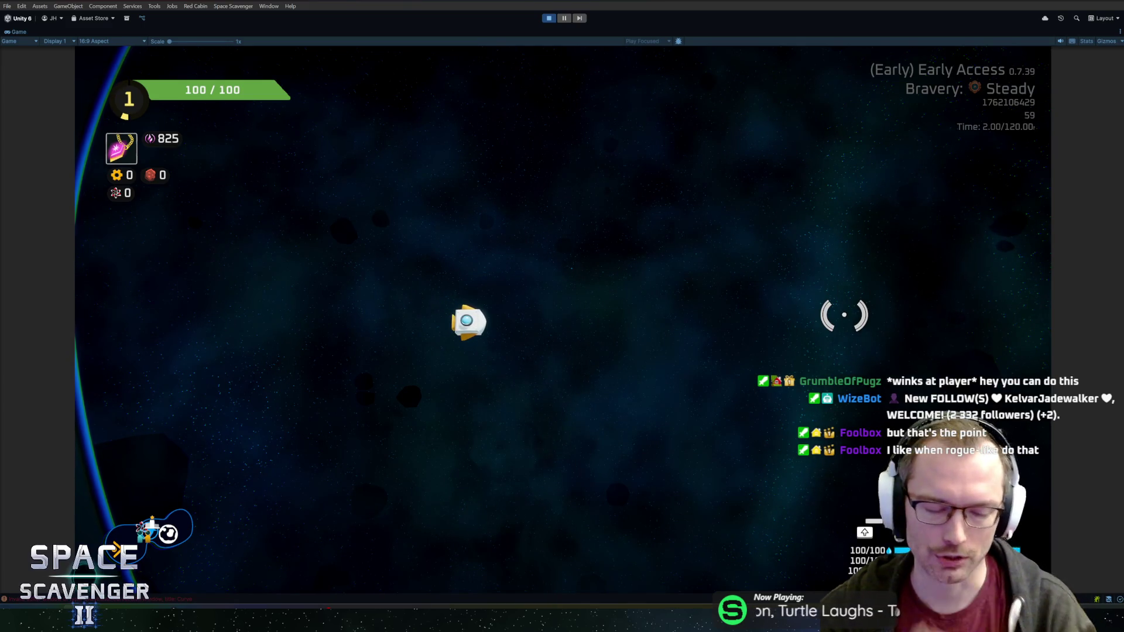
Step: Run 'ship rankUp' from the dev console to reach rank 2 and choose the Dart Board upgrade
{"action": "key", "text": "d"}
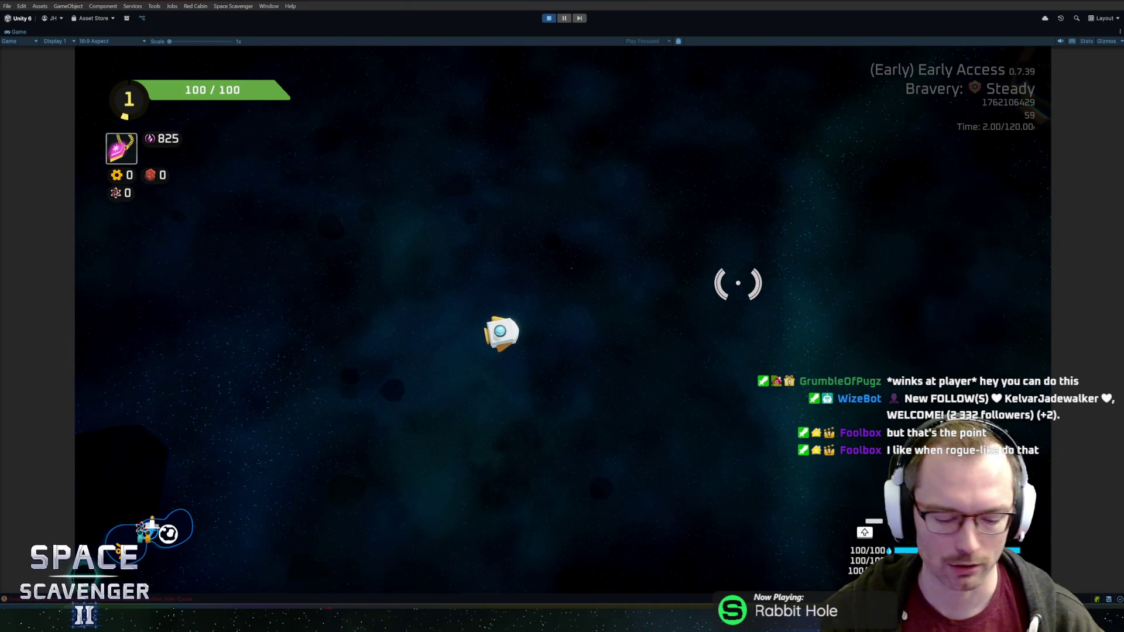
{"action": "key", "text": "grave"}
{"action": "type", "text": "ship "}
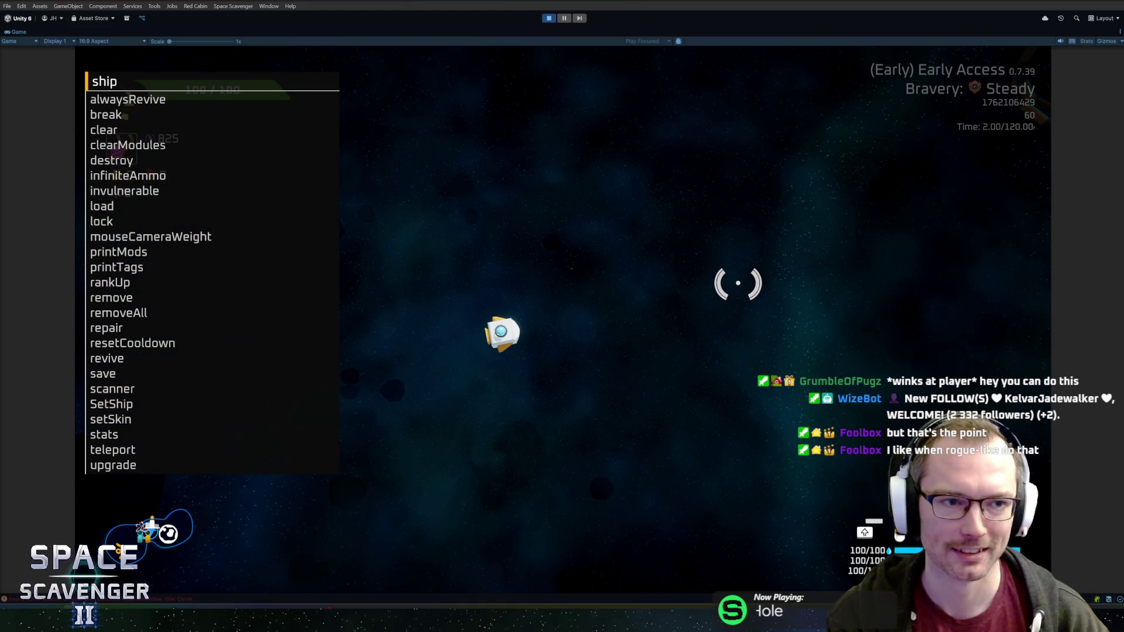
{"action": "type", "text": "rank"}
{"action": "key", "text": "Tab"}
{"action": "key", "text": "Return"}
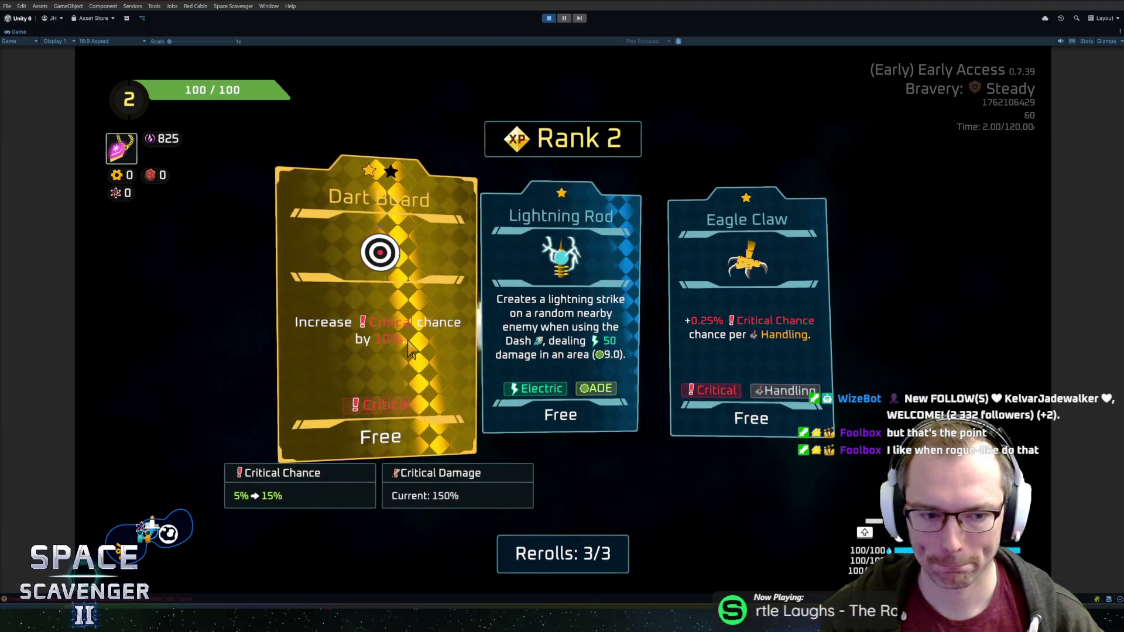
{"action": "left_click", "coordinate": [410, 347]}
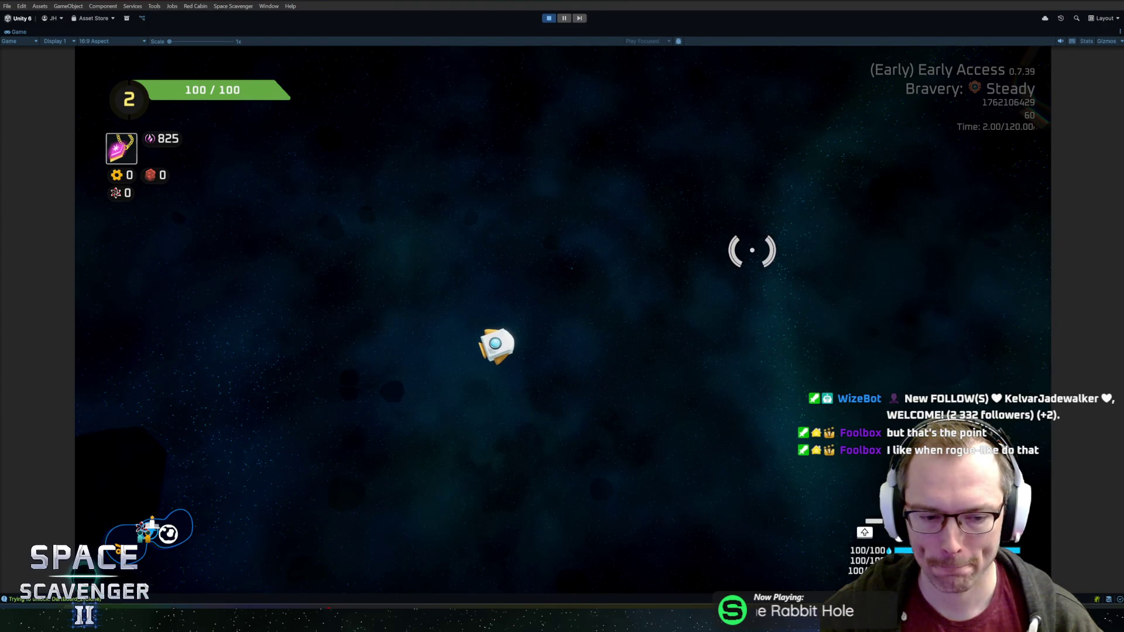
{"action": "key", "text": "a"}
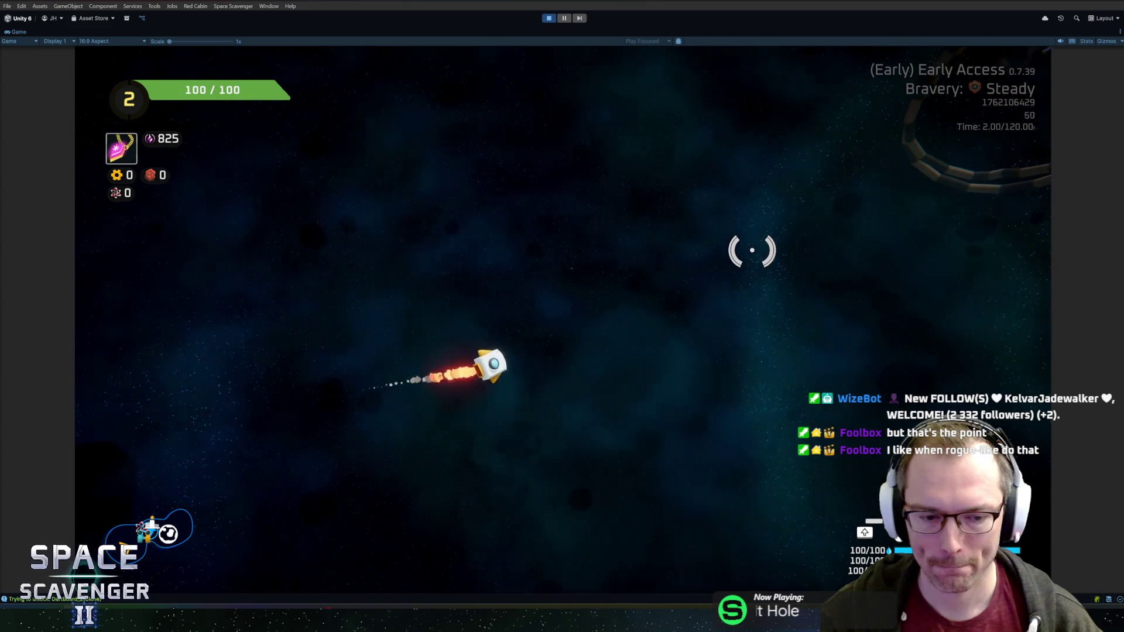
{"action": "key", "text": "d"}
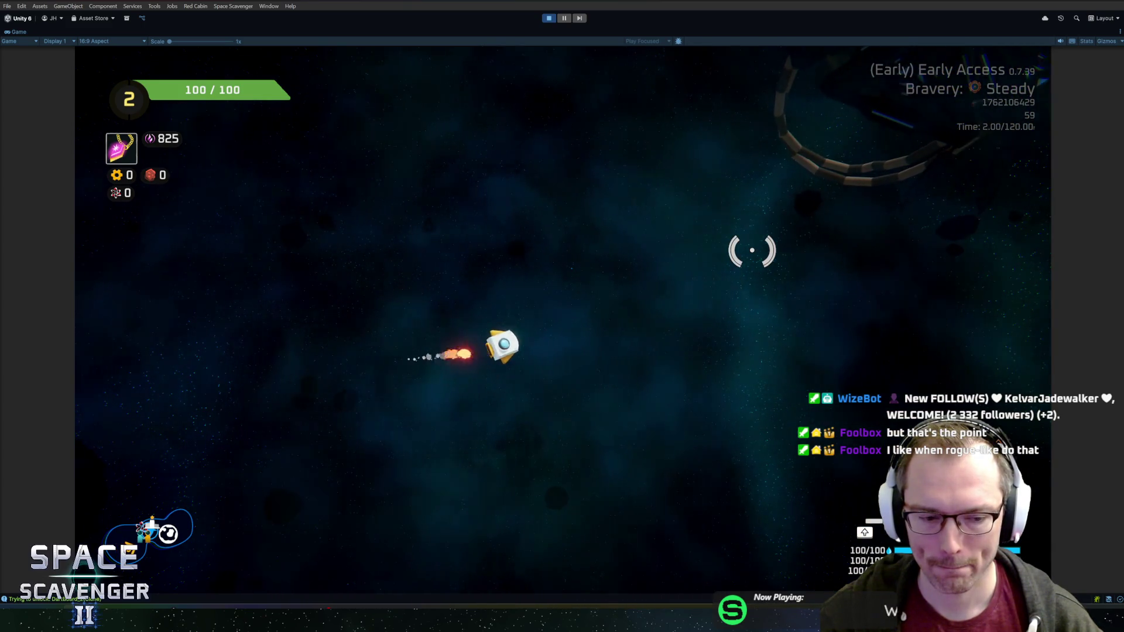
{"action": "key", "text": "w"}
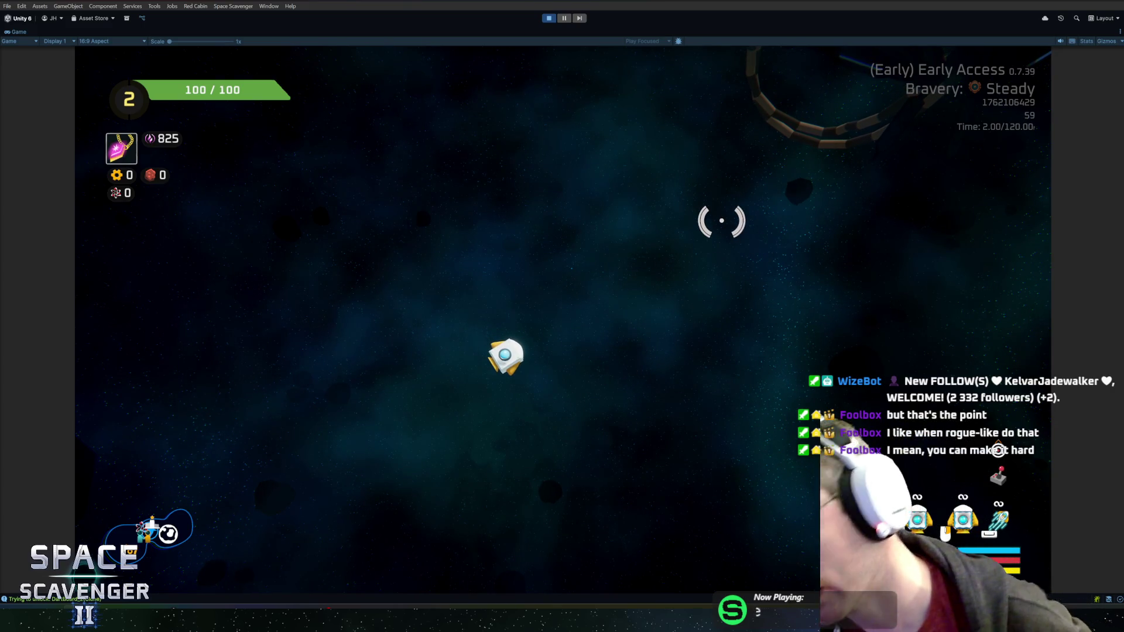
{"action": "left_click", "coordinate": [627, 264]}
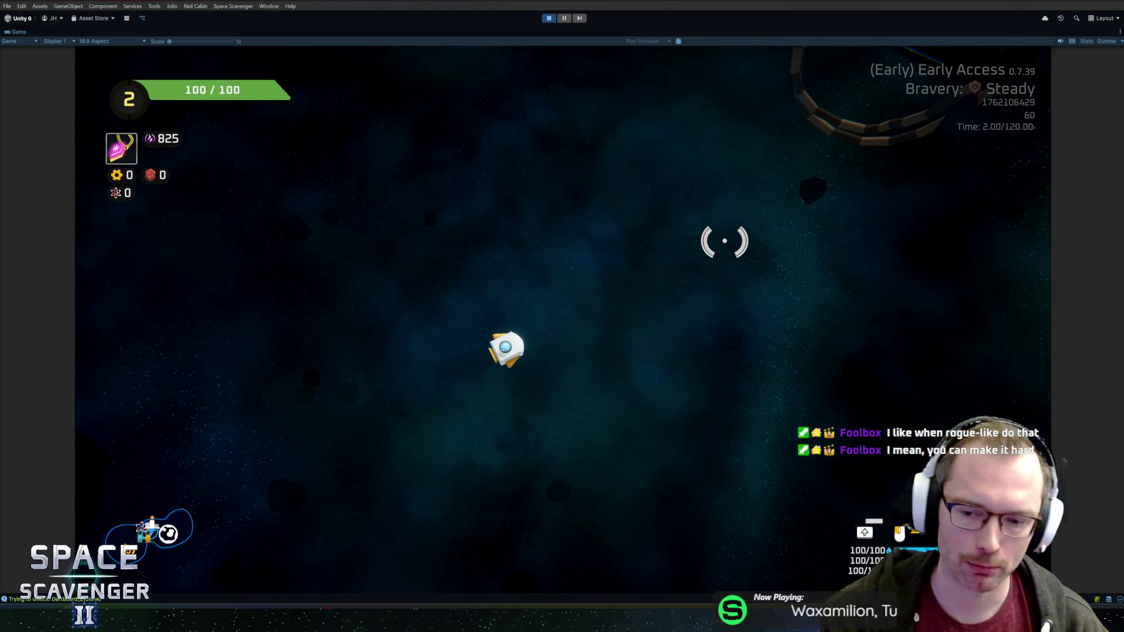
{"action": "left_click_drag", "start_coordinate": [724, 242], "coordinate": [767, 332]}
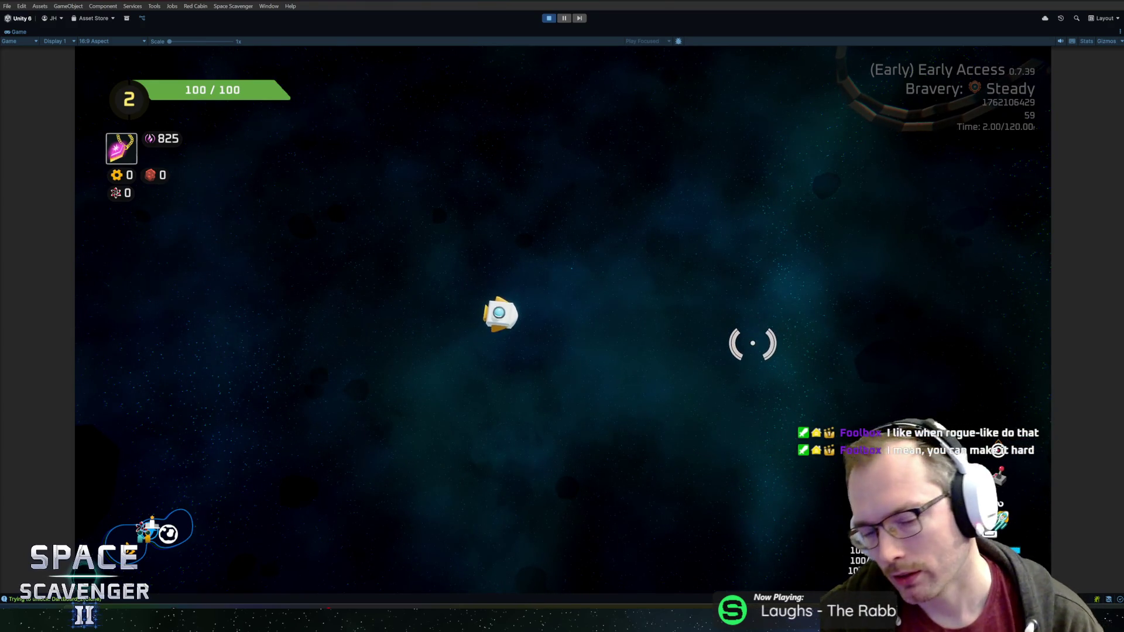
{"action": "key", "text": "Tab"}
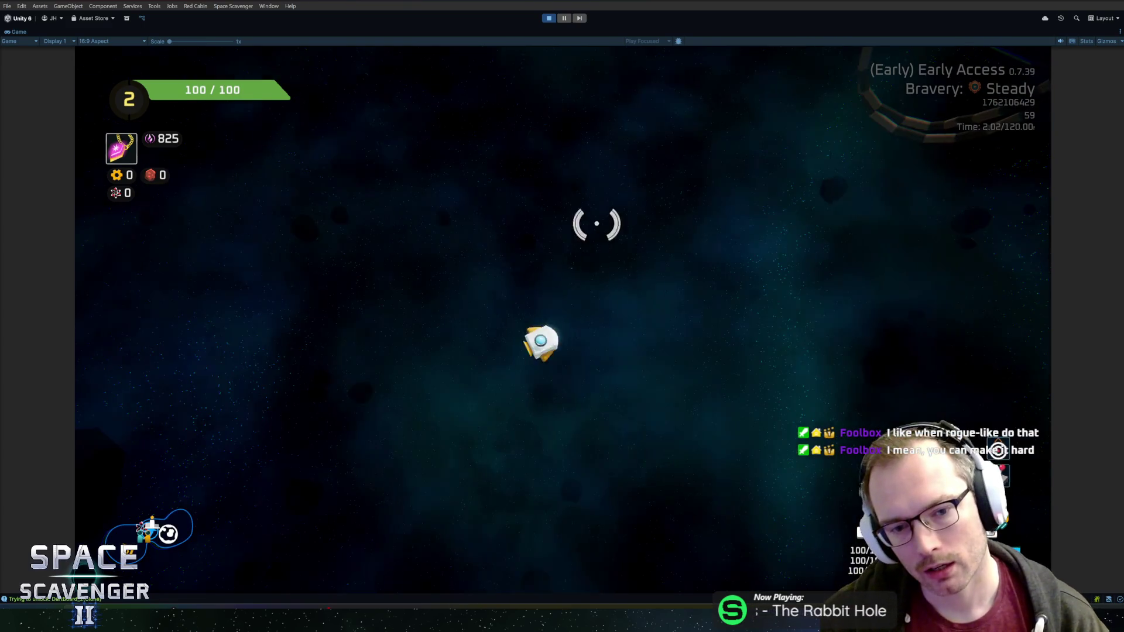
{"action": "left_click_drag", "start_coordinate": [529, 336], "coordinate": [770, 328]}
{"action": "key", "text": "Tab"}
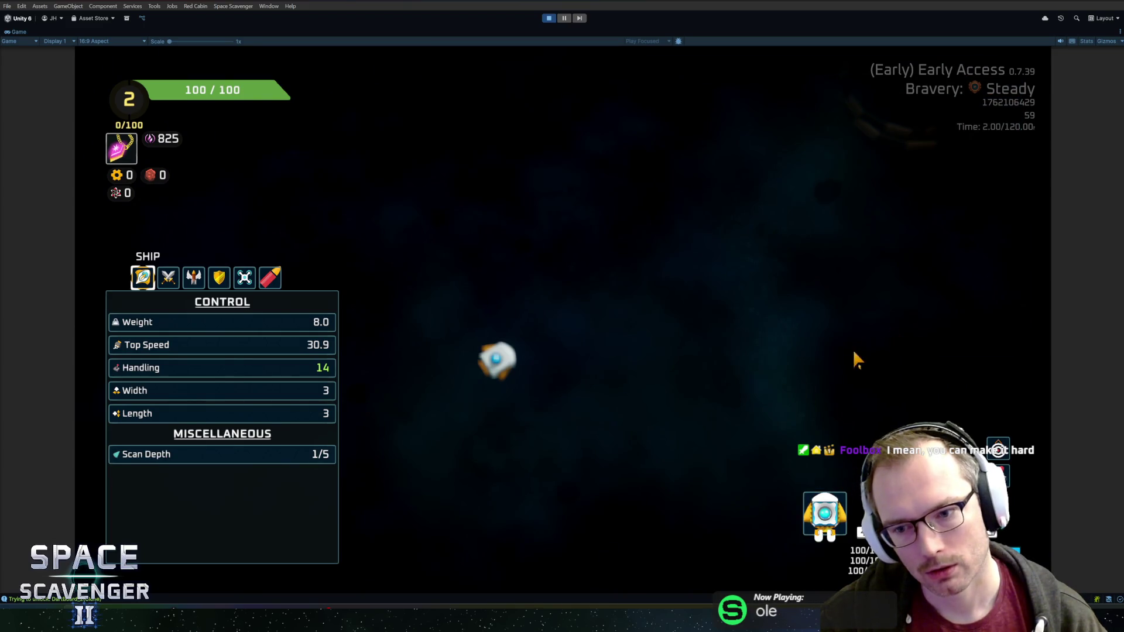
{"action": "key", "text": "Tab"}
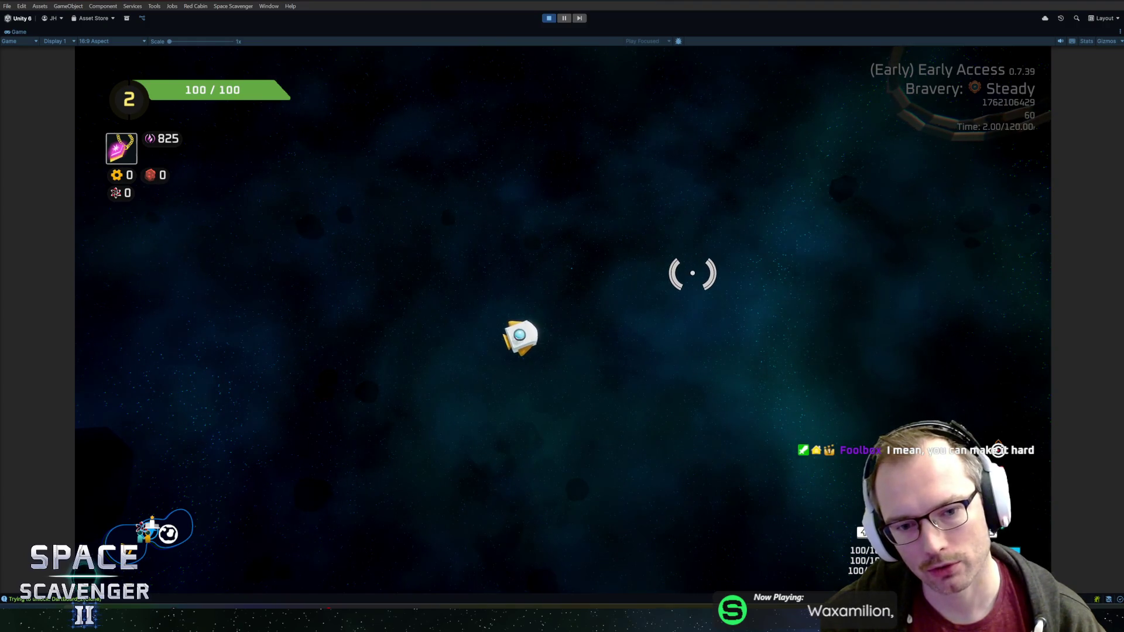
{"action": "left_click_drag", "start_coordinate": [365, 334], "coordinate": [665, 281]}
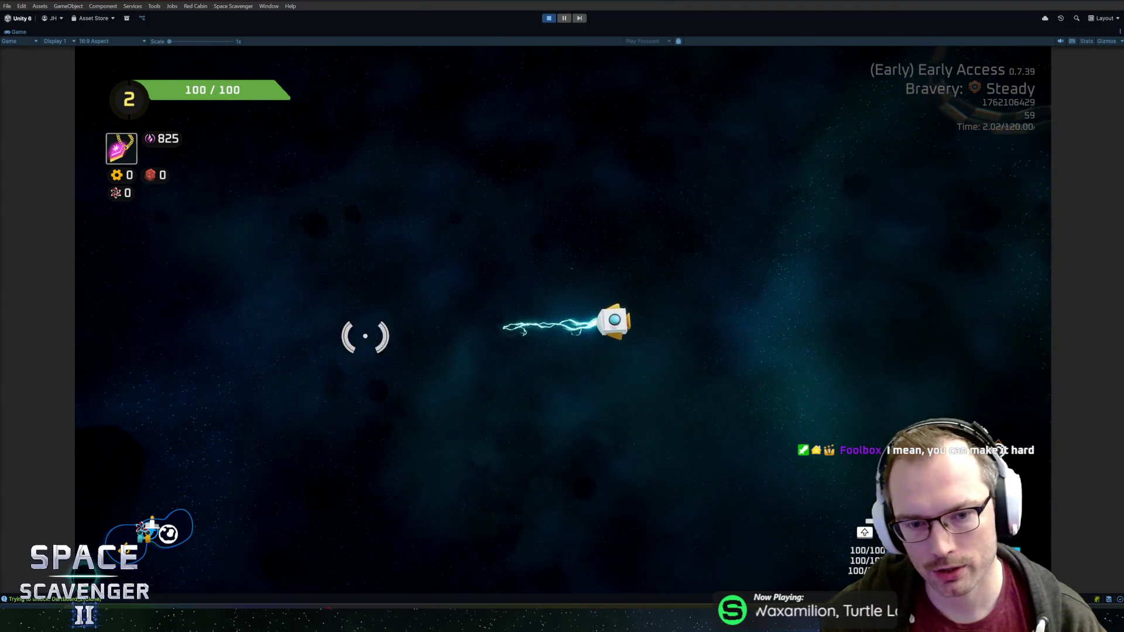
{"action": "left_click_drag", "start_coordinate": [446, 194], "coordinate": [834, 297]}
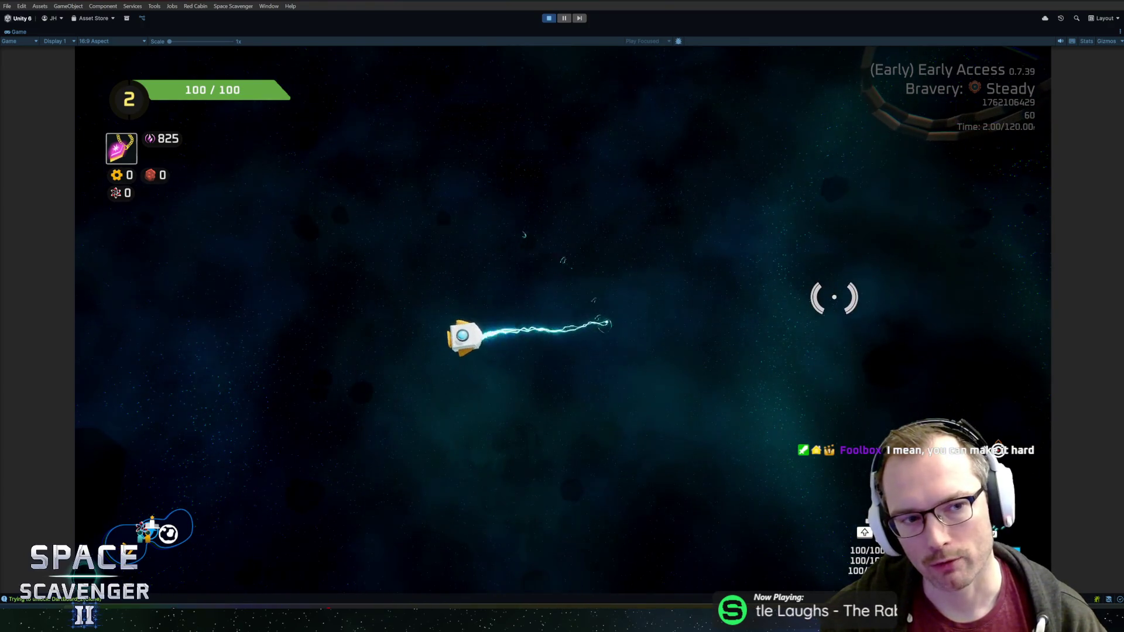
{"action": "key", "text": "d"}
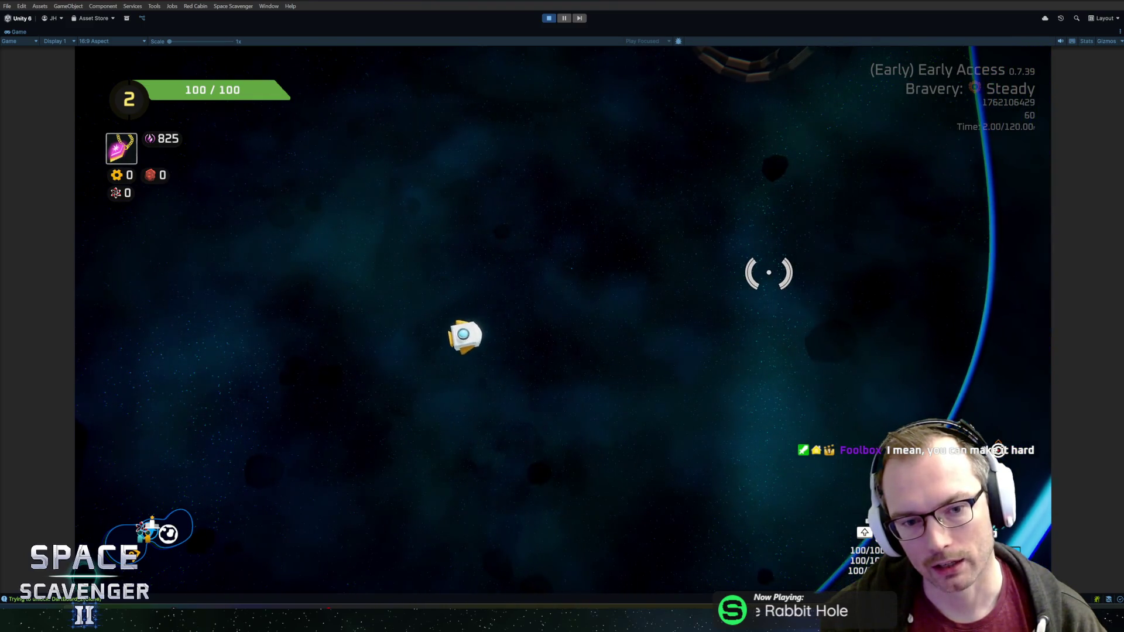
{"action": "key", "text": "w"}
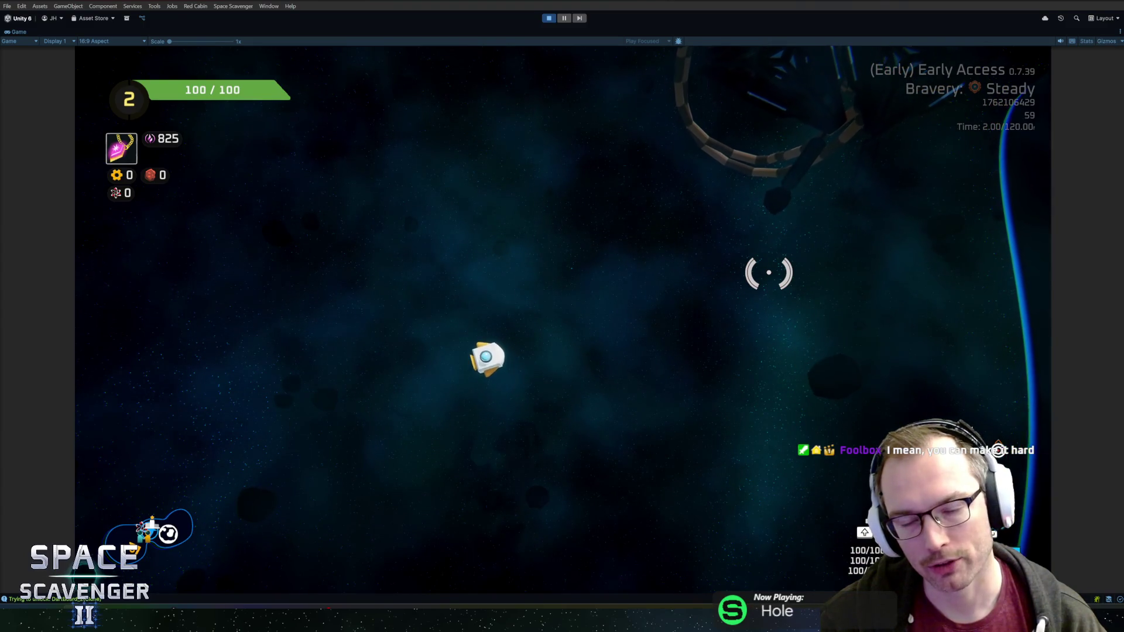
{"action": "key", "text": "d"}
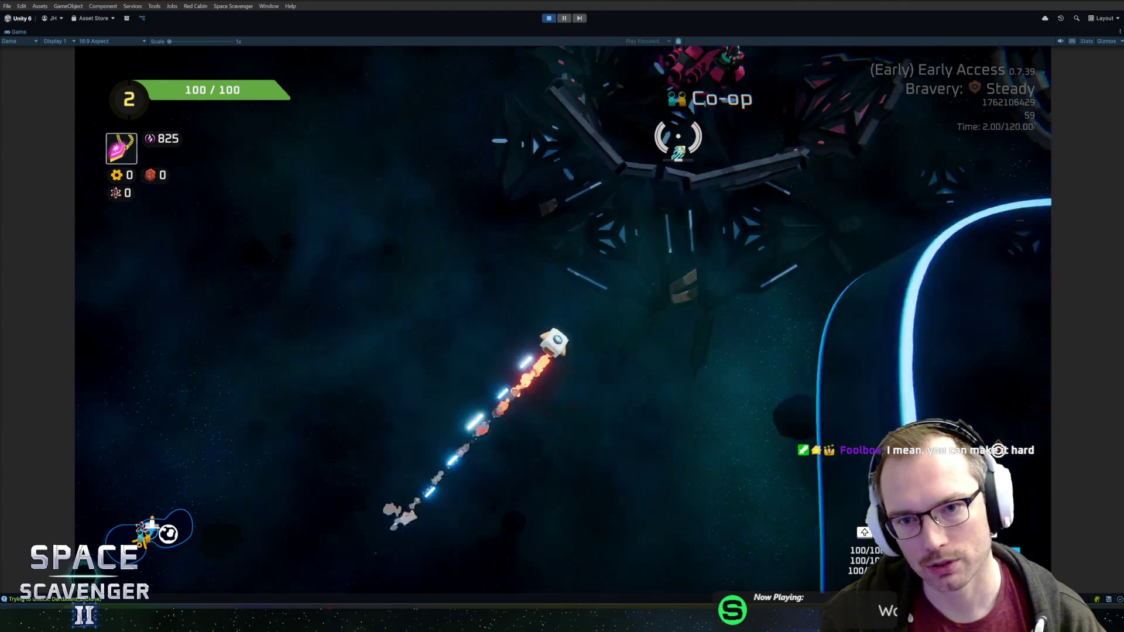
{"action": "key", "text": "a"}
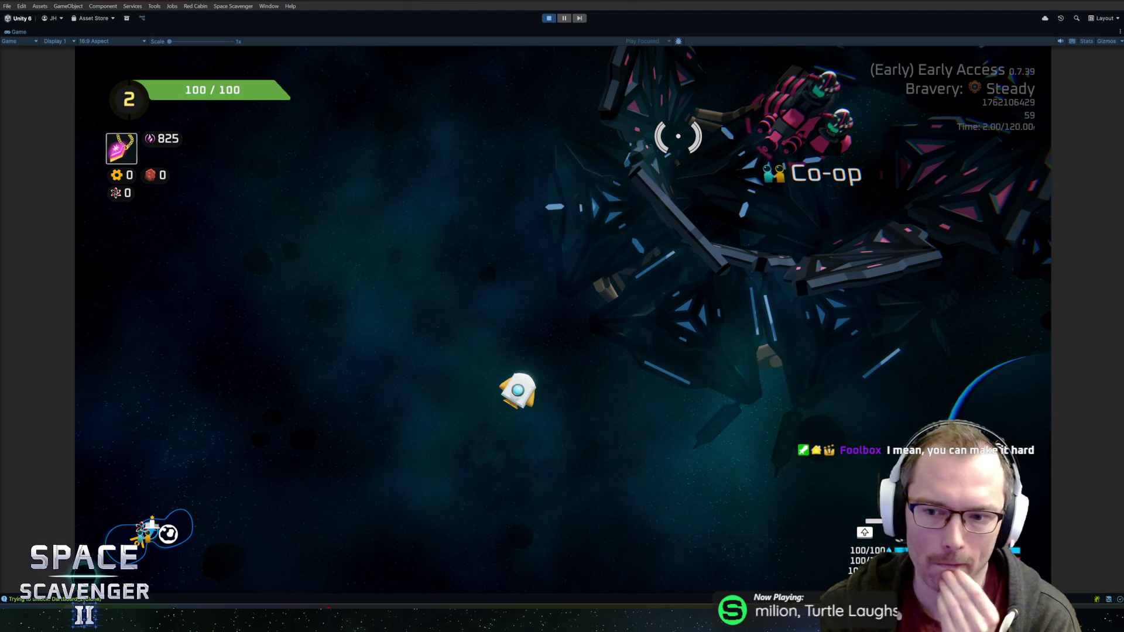
{"action": "key", "text": "d"}
{"action": "key", "text": "w"}
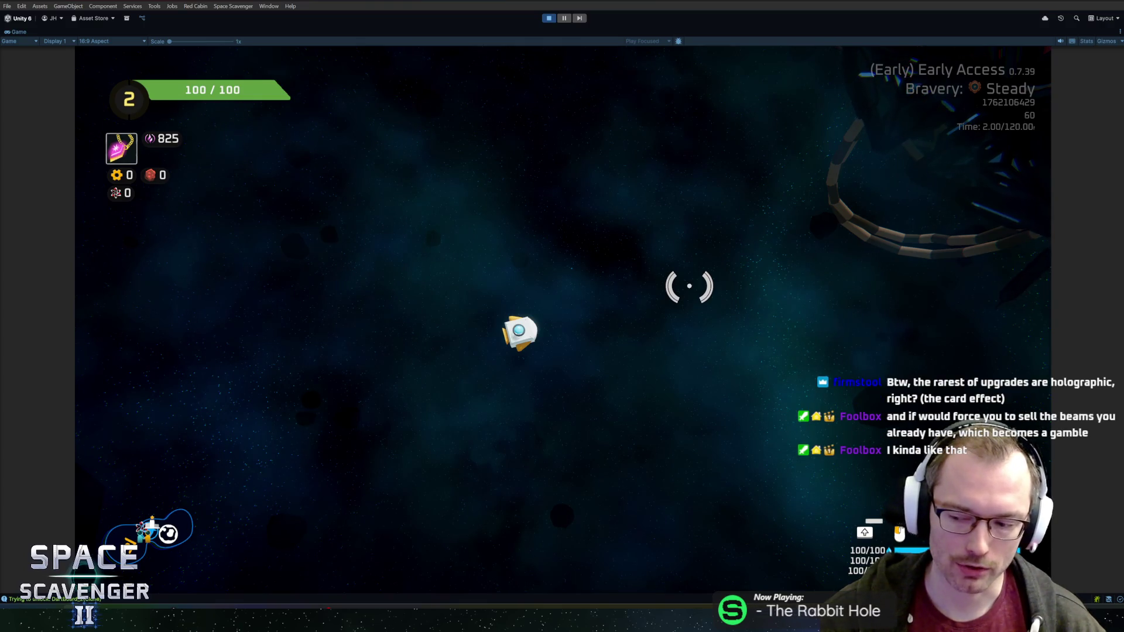
{"action": "key", "text": "grave"}
{"action": "type", "text": "spawn gadget"}
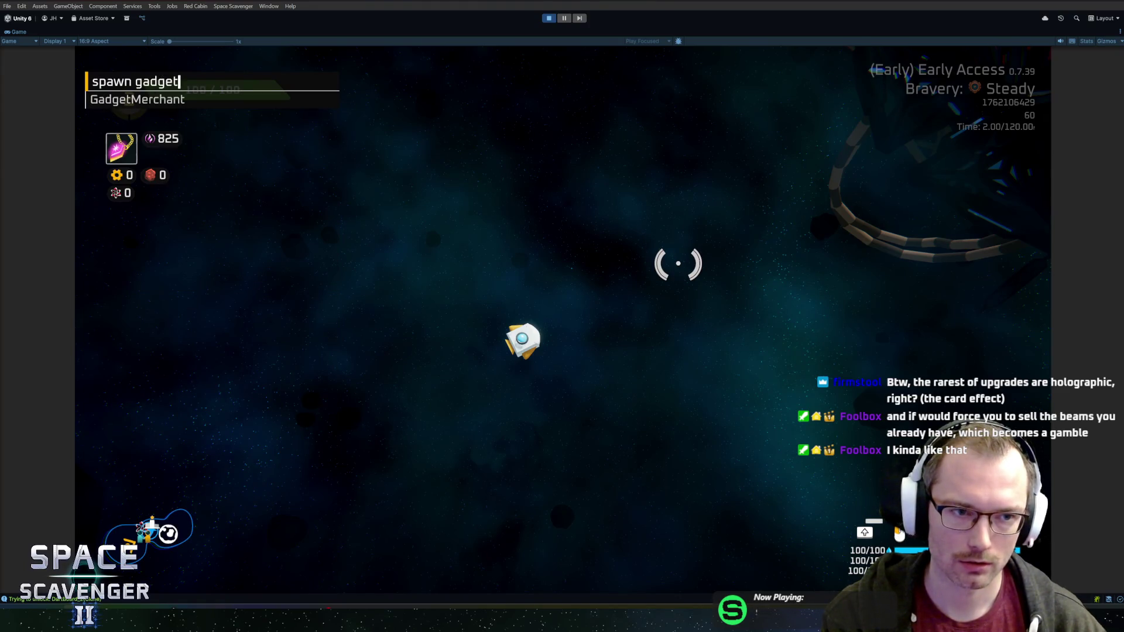
Step: Run 'spawn GadgetMerchant', talk to the merchant, then back out of the Select Epic Gadgets screen
{"action": "key", "text": "Return"}
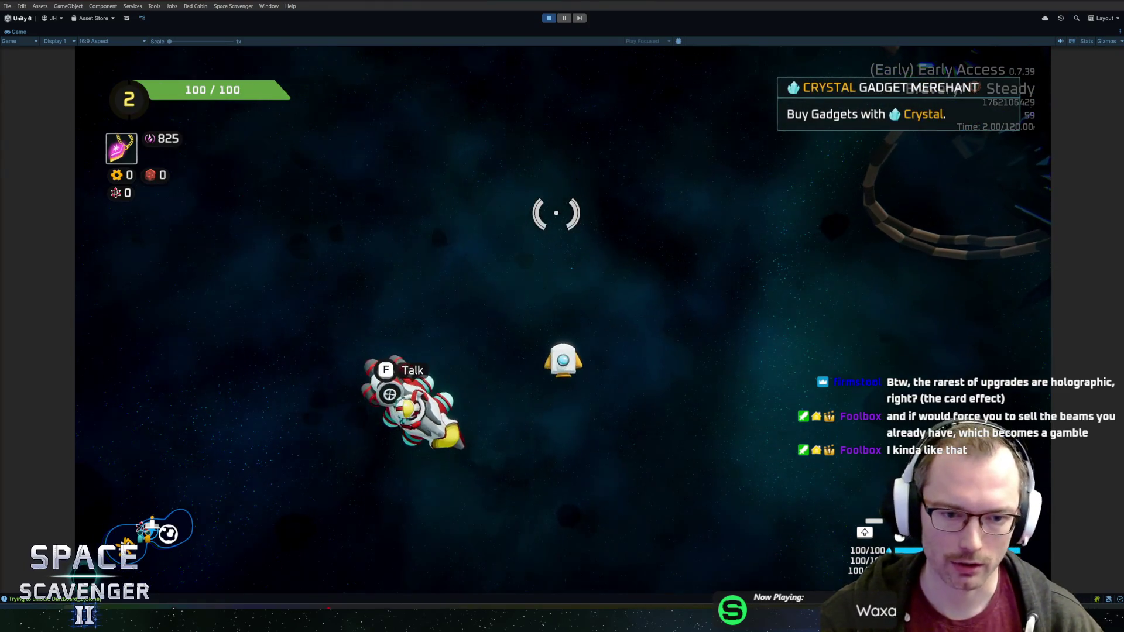
{"action": "key", "text": "f"}
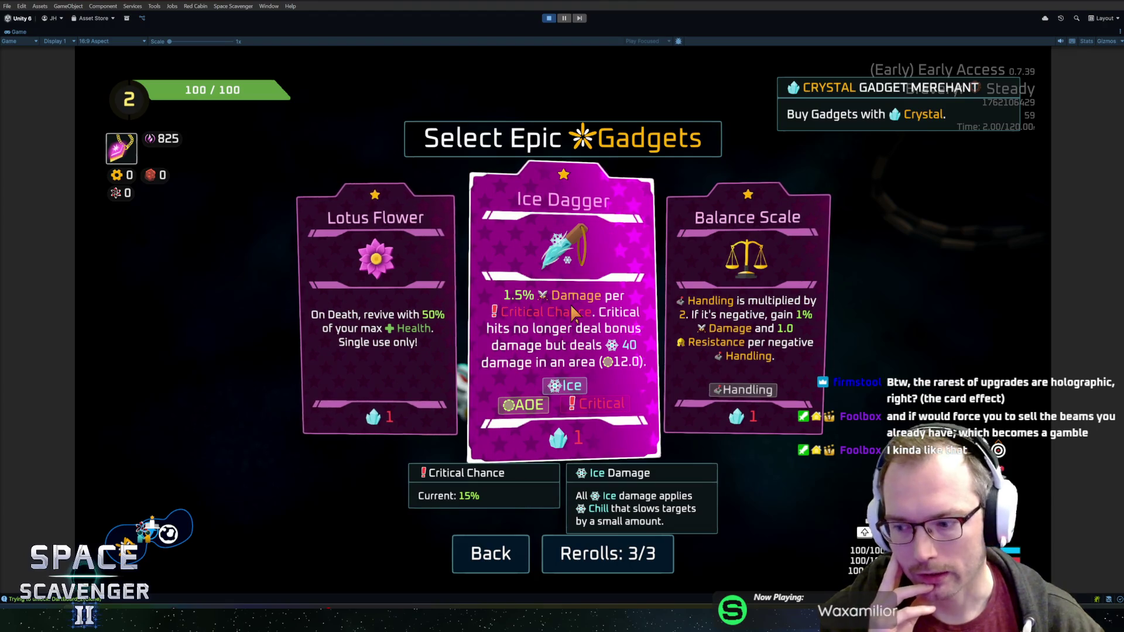
{"action": "left_click", "coordinate": [570, 313]}
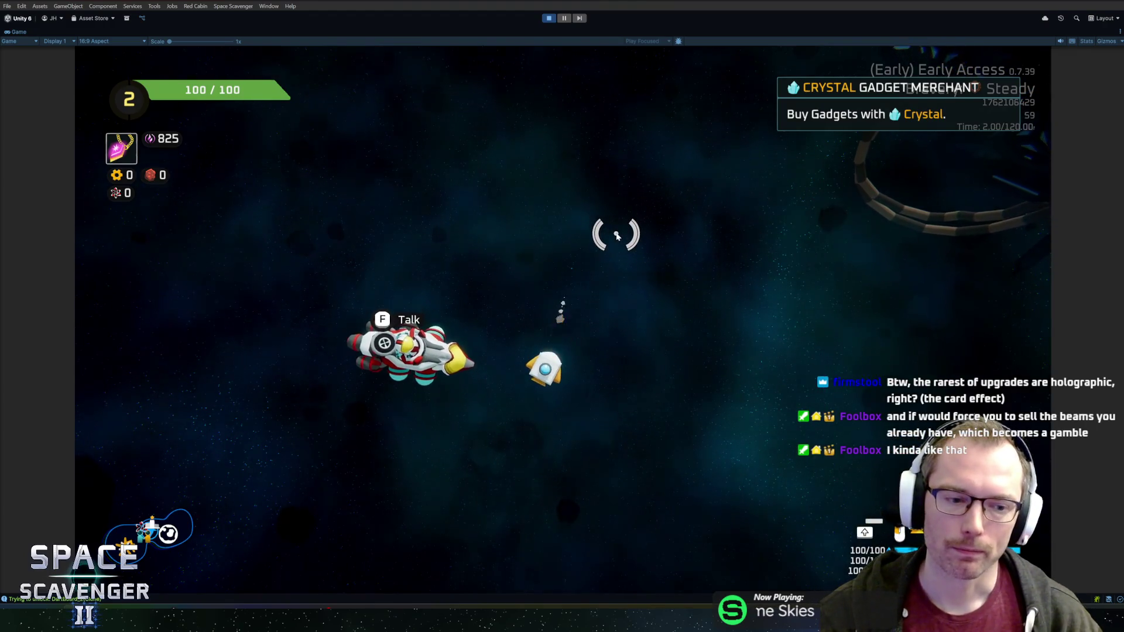
Step: Thrust the ship up-right and drift back beside the Crystal Gadget Merchant
{"action": "key", "text": "w"}
{"action": "key", "text": "d"}
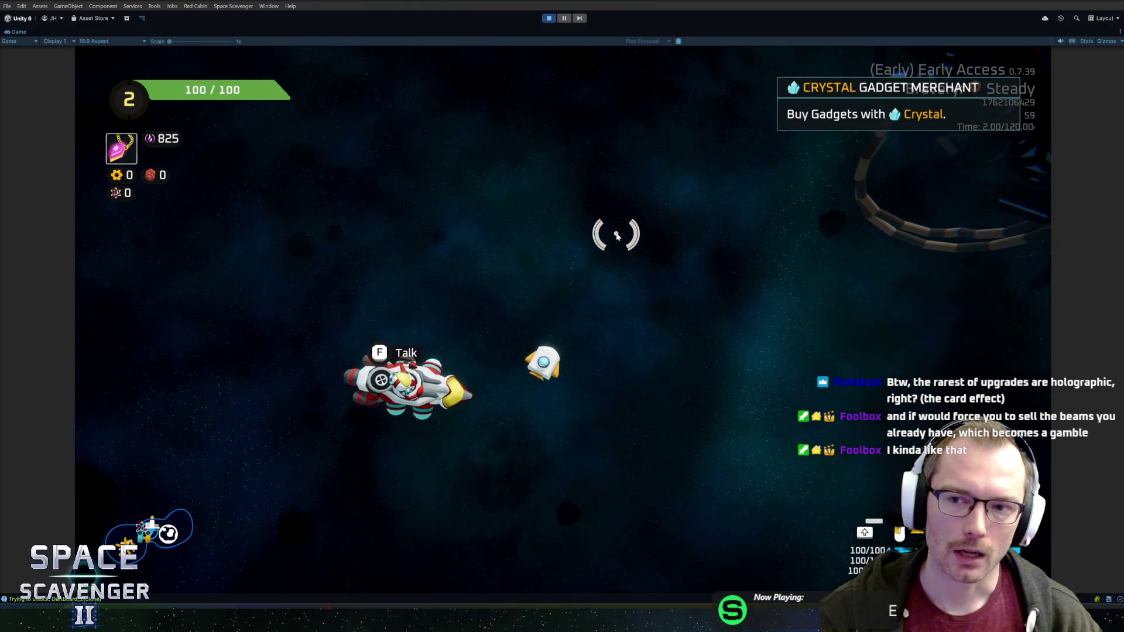
{"action": "key", "text": "a"}
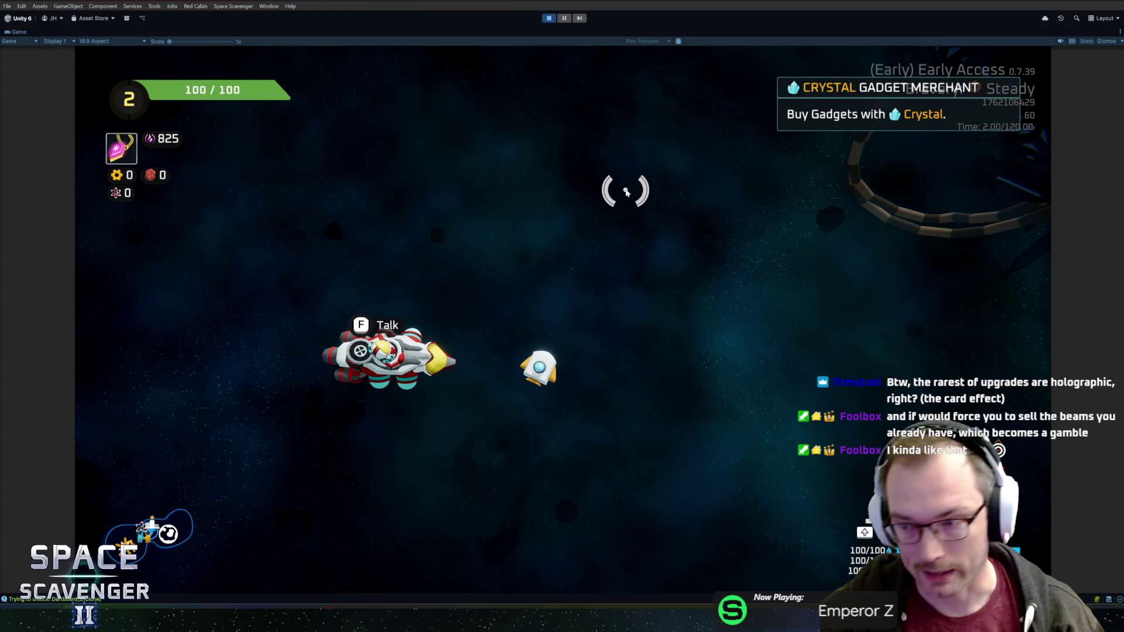
{"action": "key", "text": "Tab"}
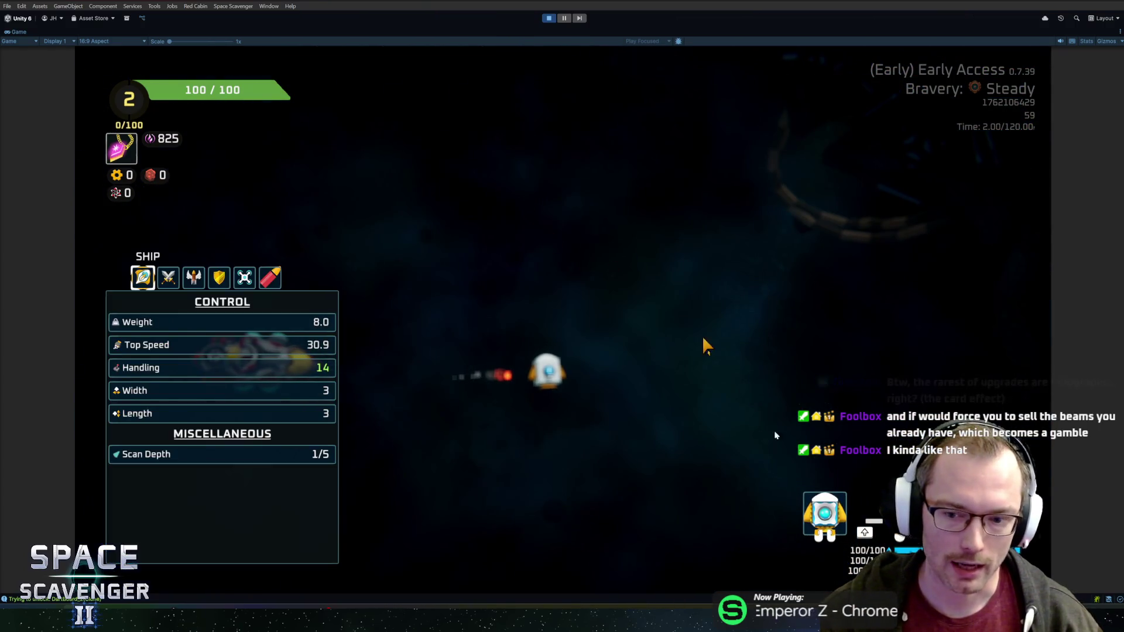
{"action": "key", "text": "grave"}
{"action": "type", "text": "spawn GadgetMerchant"}
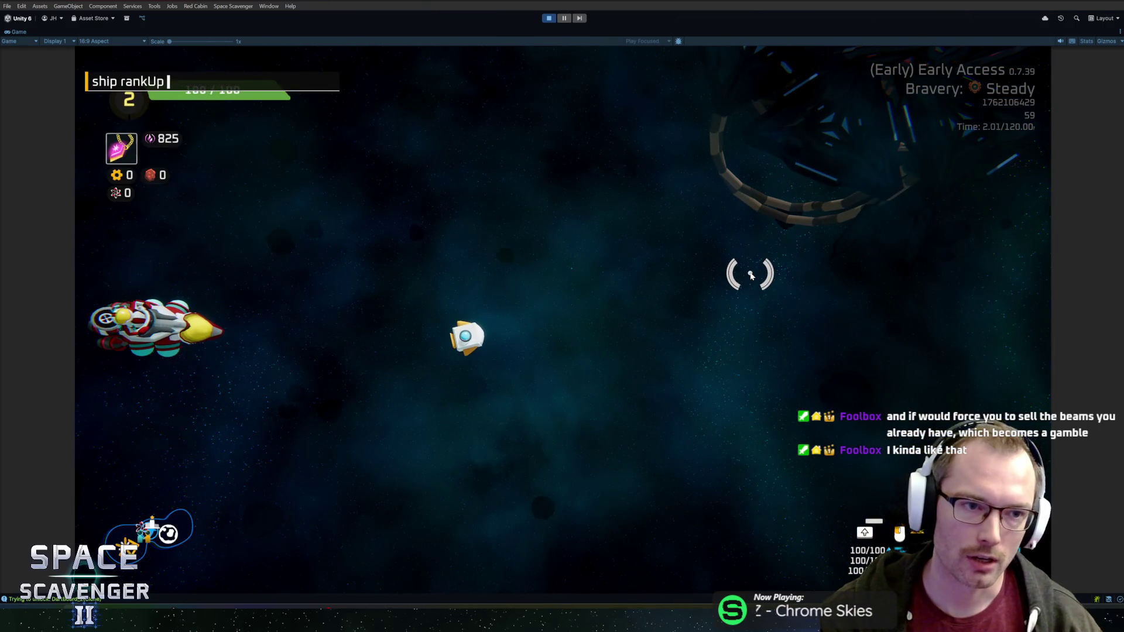
{"action": "key", "text": "Return"}
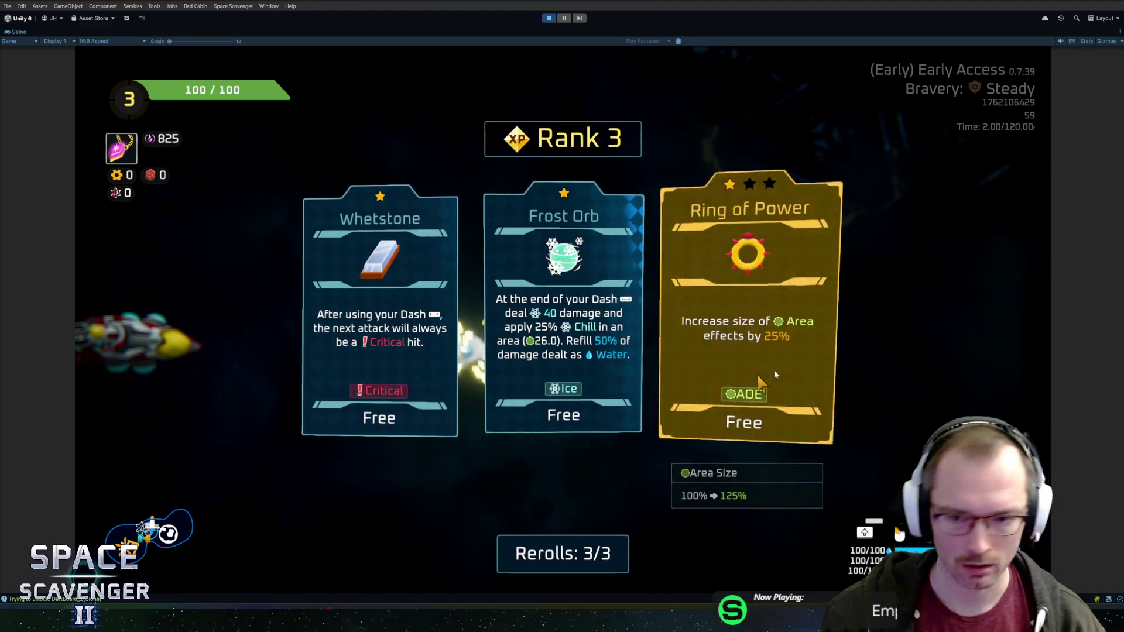
{"action": "left_click", "coordinate": [727, 338]}
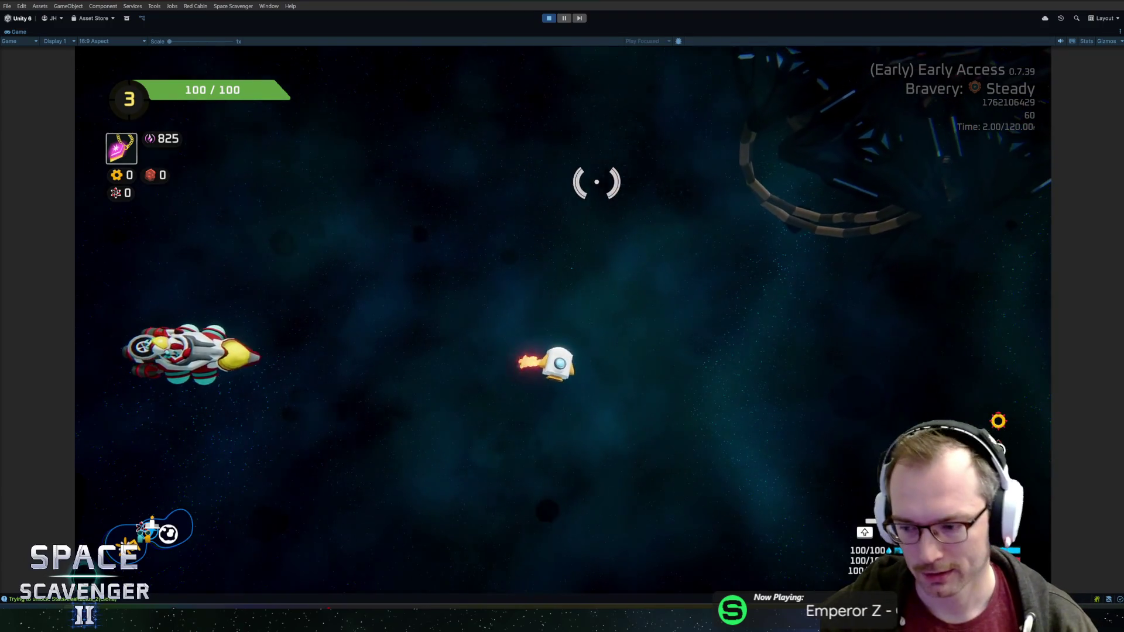
{"action": "key", "text": "w"}
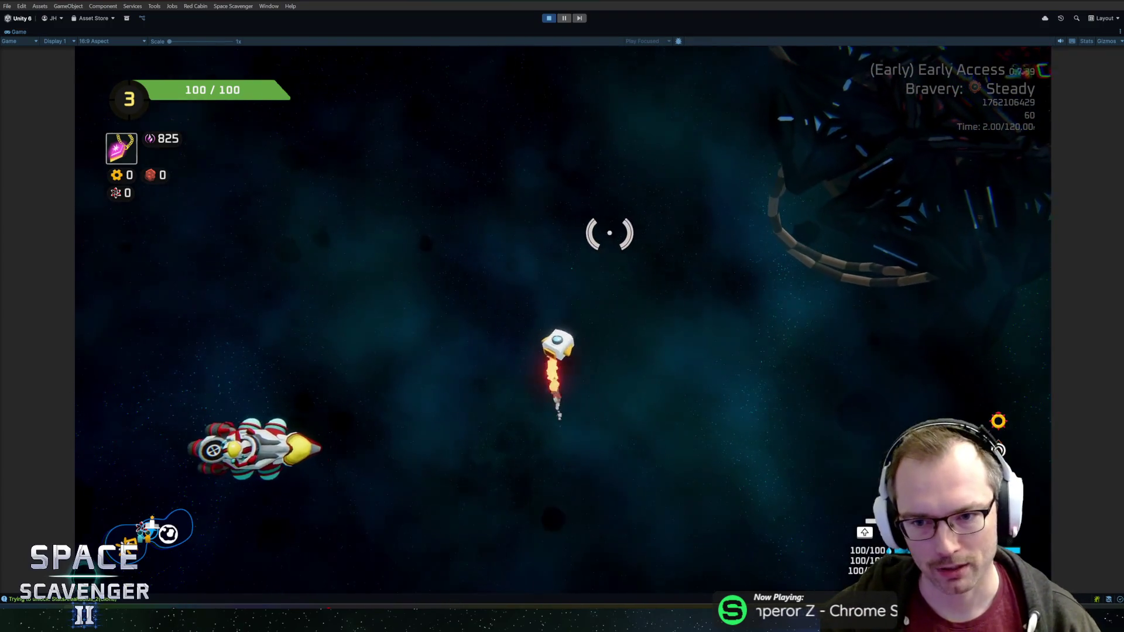
{"action": "key", "text": "d"}
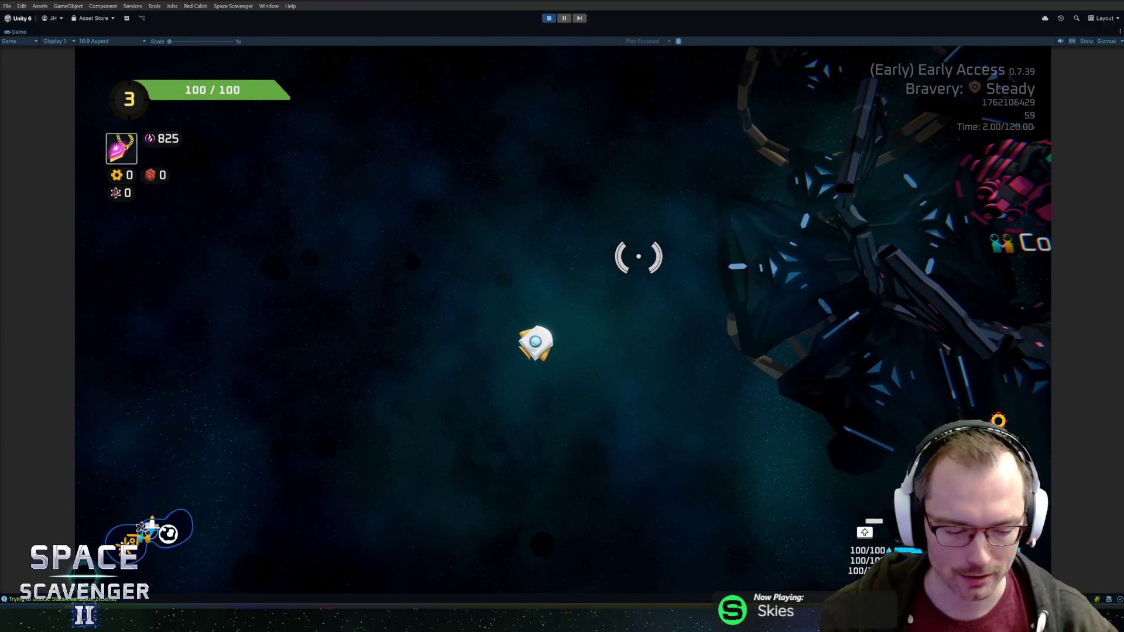
{"action": "key", "text": "a"}
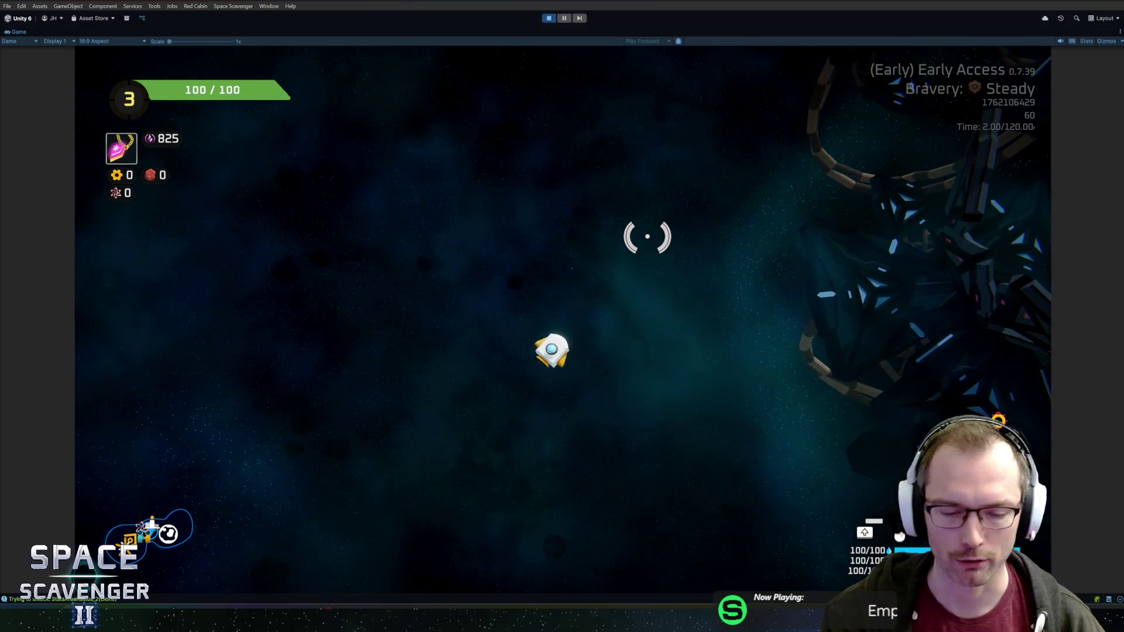
{"action": "key", "text": "Tab"}
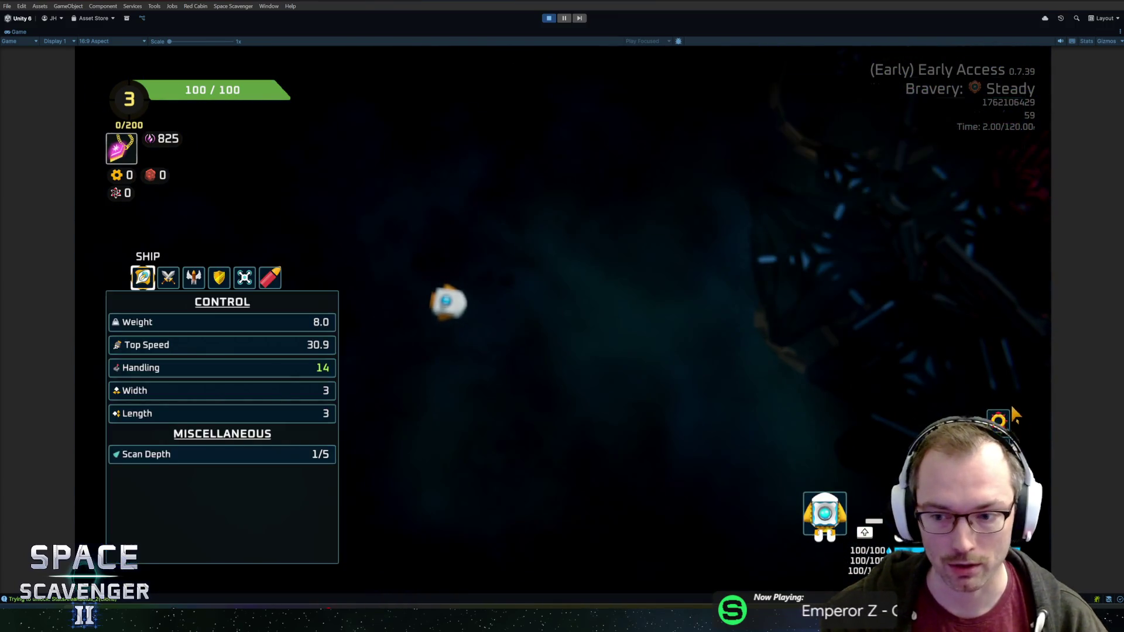
{"action": "key", "text": "Tab"}
{"action": "key", "text": "s"}
{"action": "key", "text": "d"}
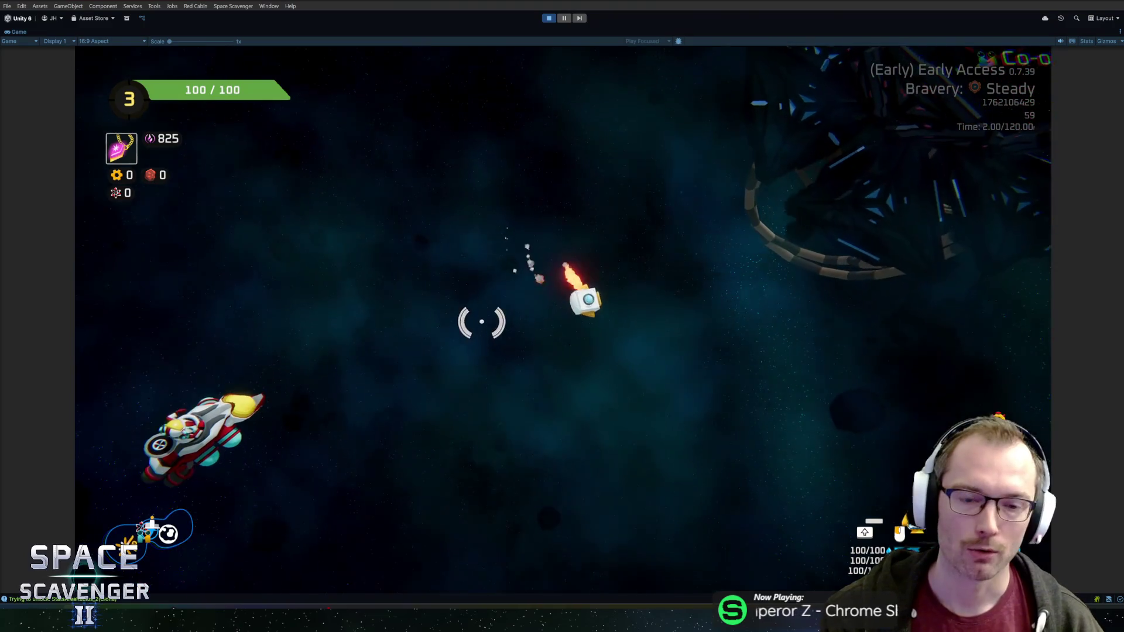
{"action": "key", "text": "w"}
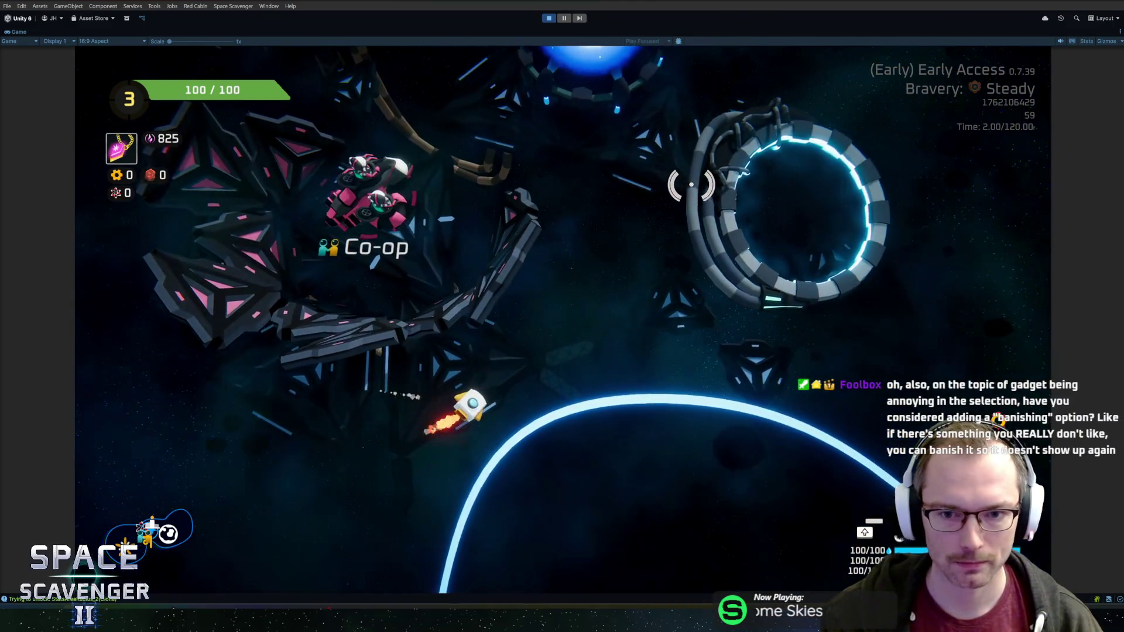
{"action": "key", "text": "d"}
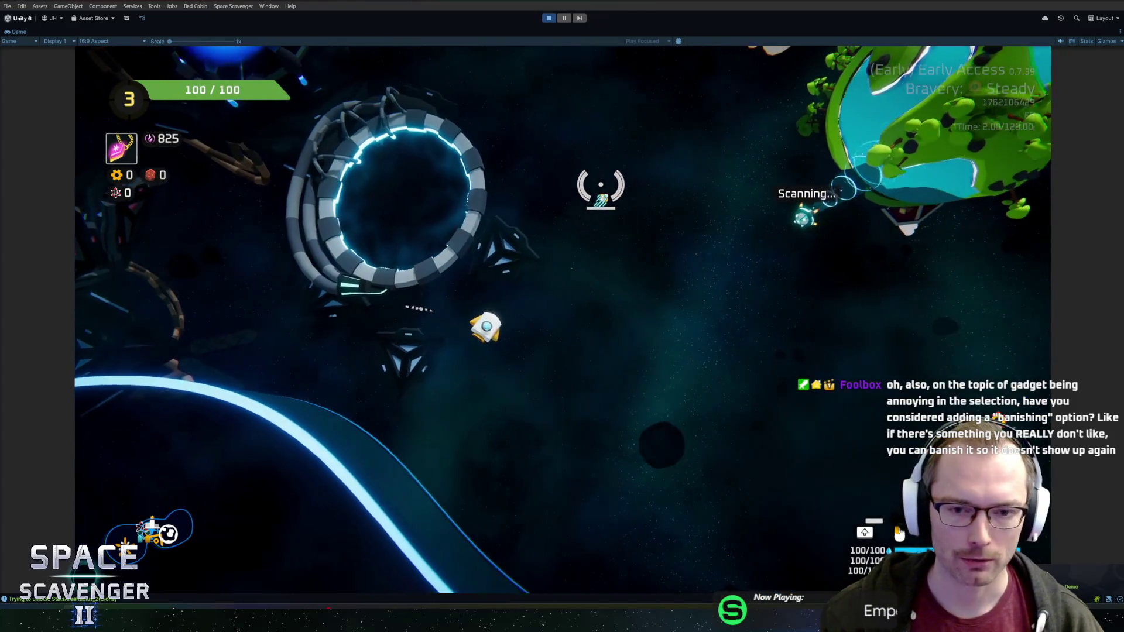
{"action": "key", "text": "grave"}
{"action": "type", "text": "ship rankup"}
Step: Run 'ship rankup' to reach rank 4, reroll the item cards twice and take the Scope upgrade
{"action": "key", "text": "Return"}
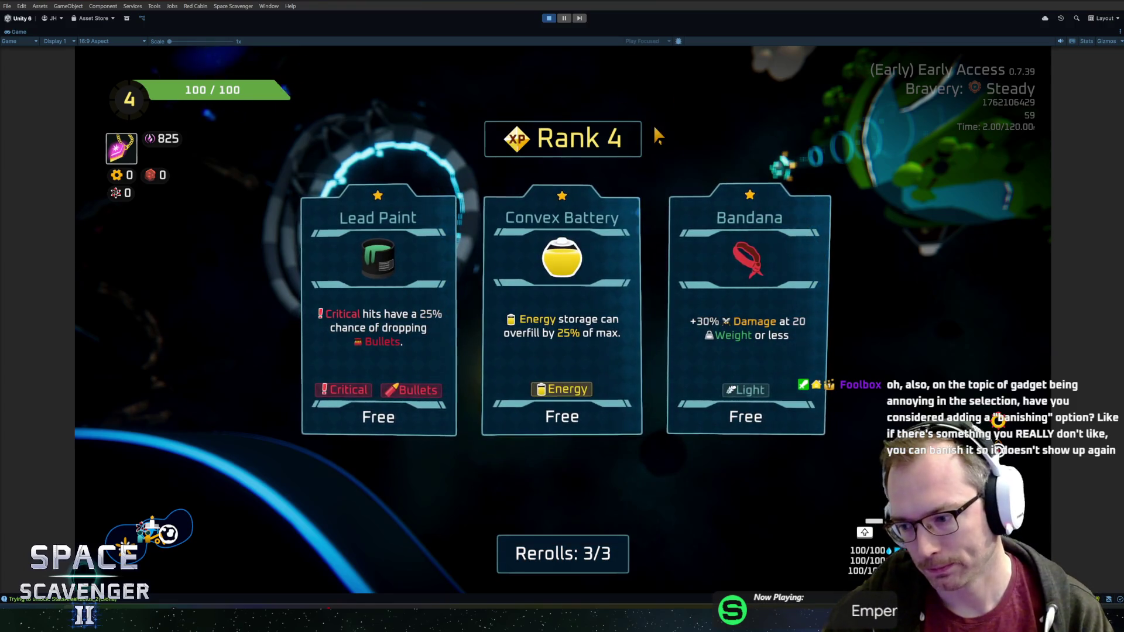
{"action": "left_click", "coordinate": [563, 552]}
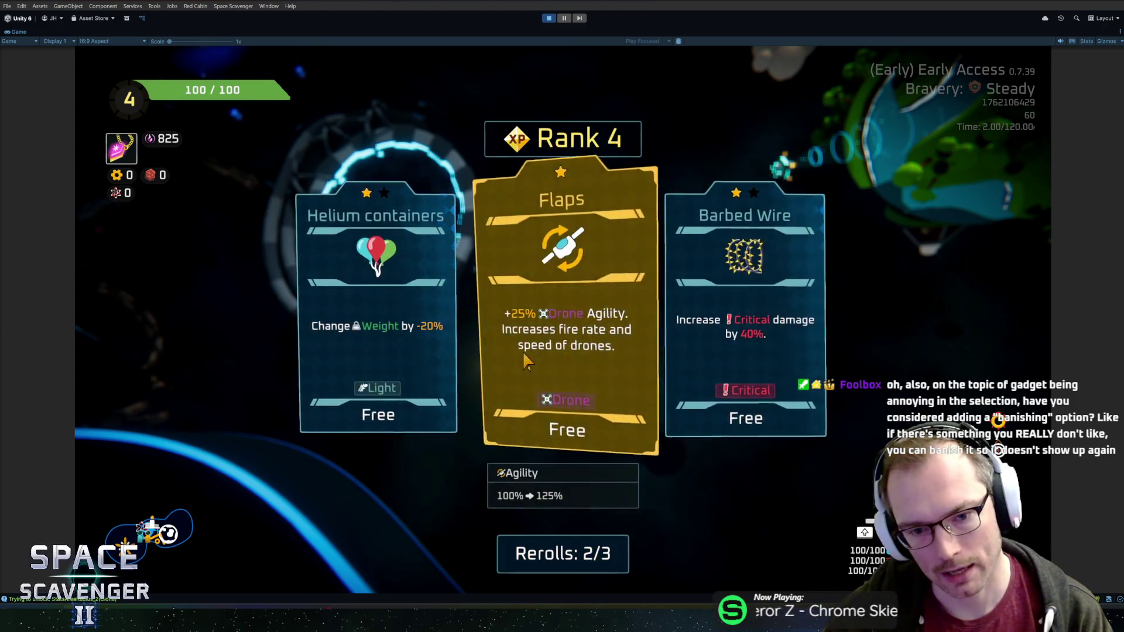
{"action": "left_click", "coordinate": [563, 553]}
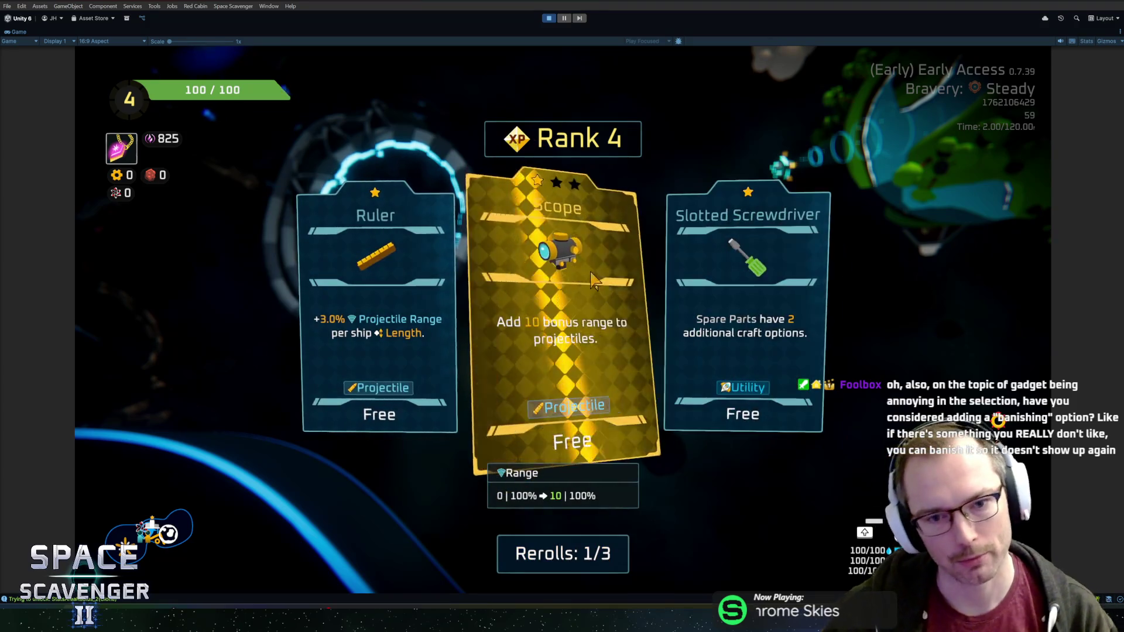
{"action": "left_click", "coordinate": [582, 274]}
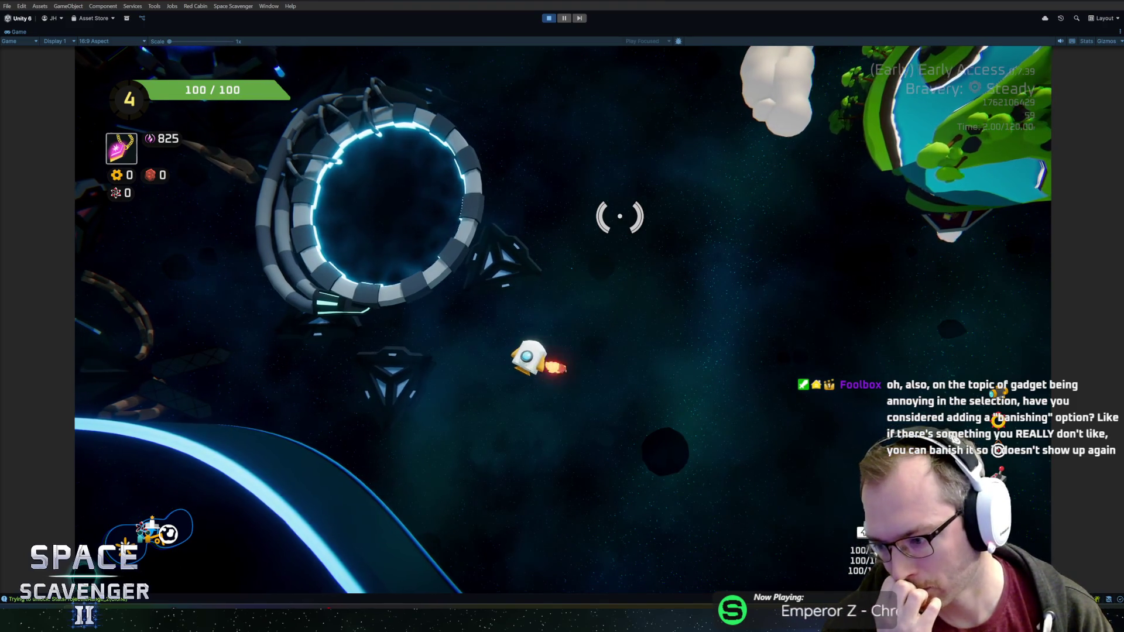
Step: Fly the ship onward into the ringed station with the customization prompt
{"action": "key", "text": "a"}
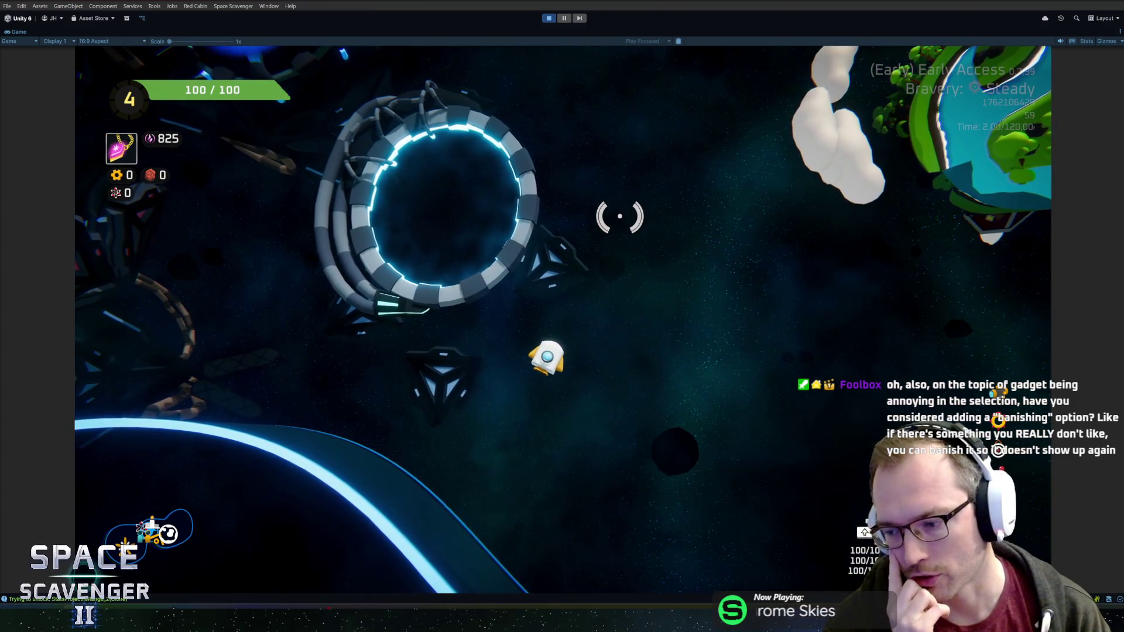
{"action": "key", "text": "w"}
{"action": "key", "text": "w"}
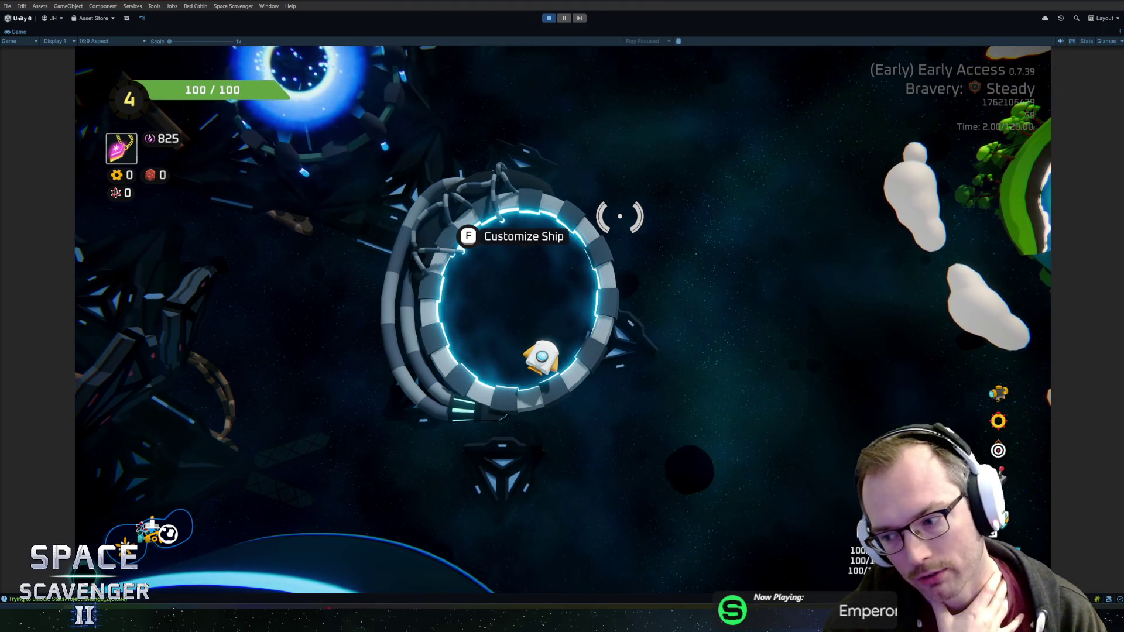
Step: Fly to the Ghoran station, browse its Science Research blueprint list, then close it
{"action": "key", "text": "w+a"}
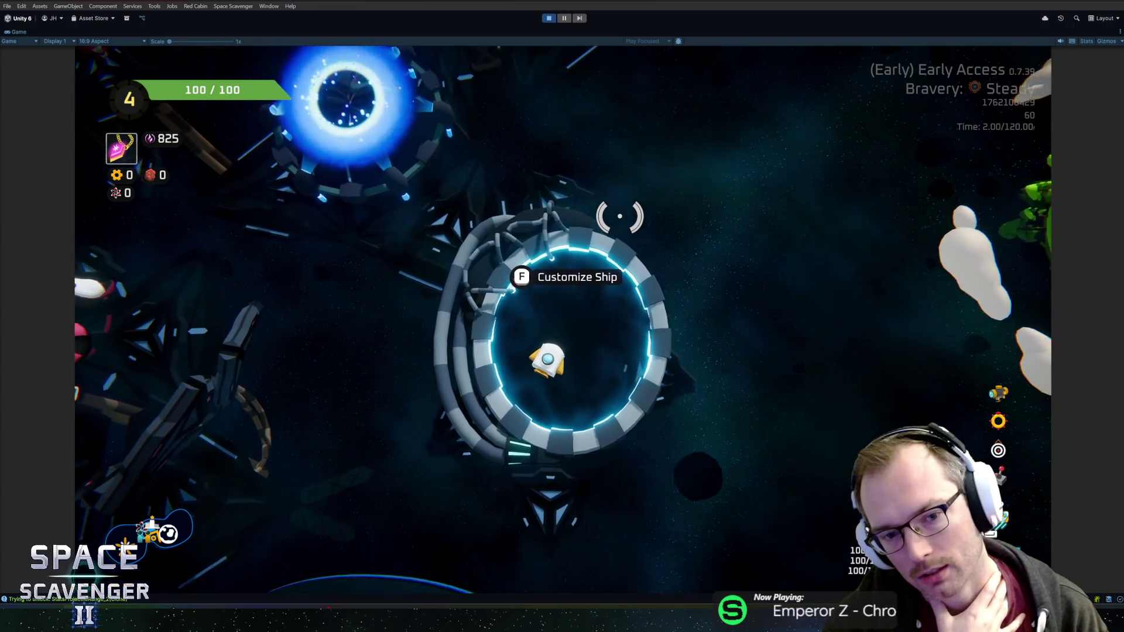
{"action": "key", "text": "w+a"}
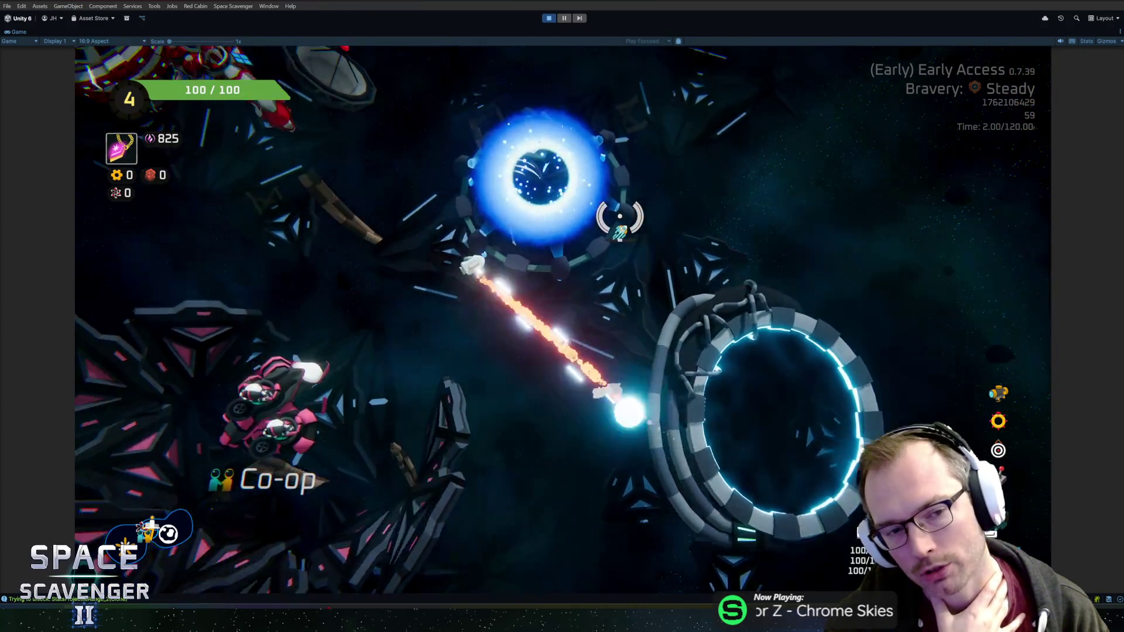
{"action": "key", "text": "w"}
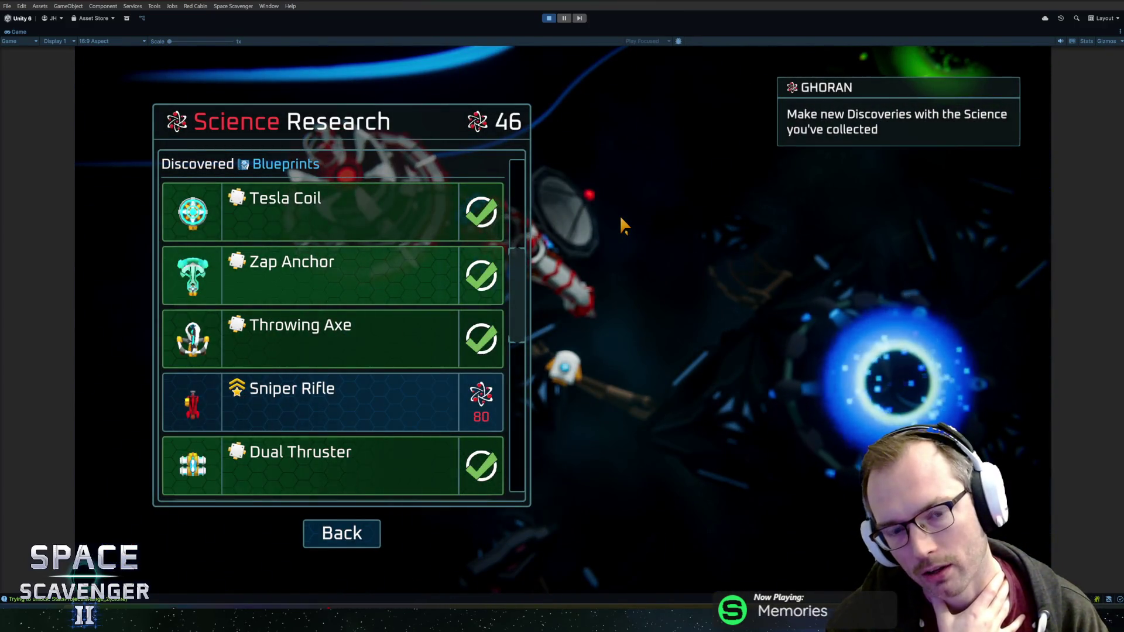
{"action": "scroll", "coordinate": [364, 307], "scroll_direction": "down", "scroll_amount": 1}
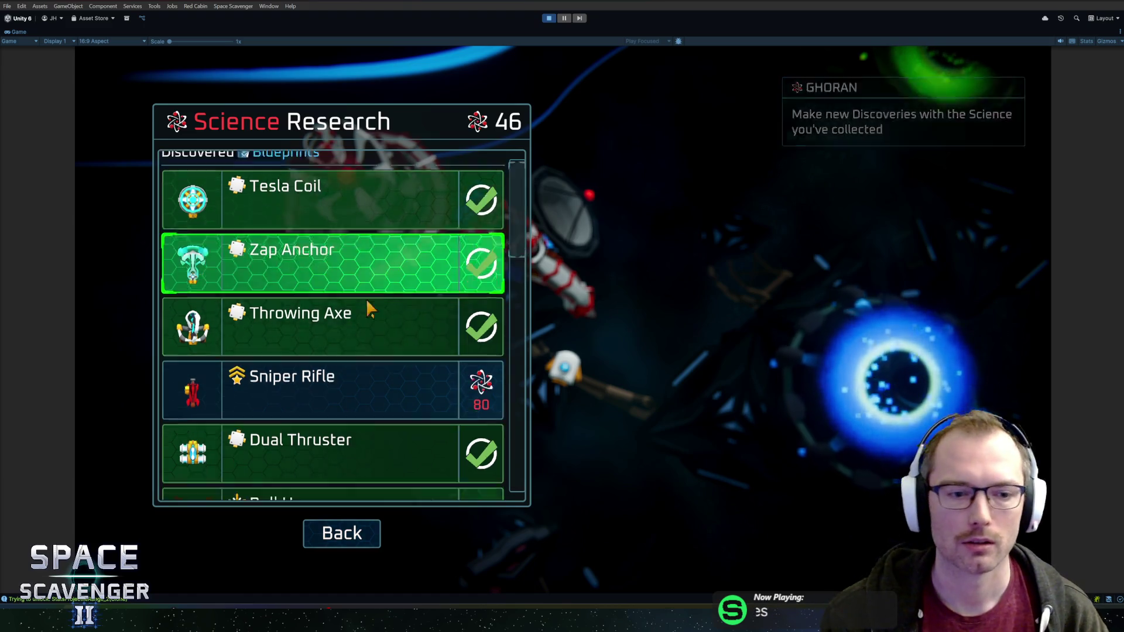
{"action": "scroll", "coordinate": [319, 334], "scroll_direction": "down", "scroll_amount": 5}
{"action": "scroll", "coordinate": [282, 442], "scroll_direction": "down", "scroll_amount": 3}
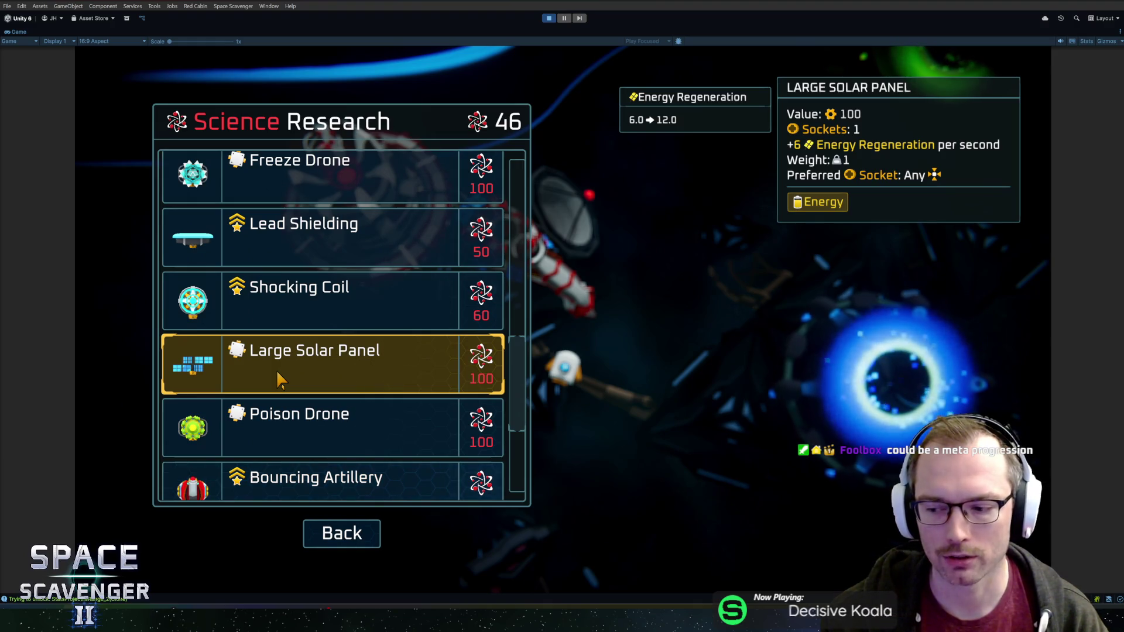
{"action": "scroll", "coordinate": [277, 369], "scroll_direction": "down", "scroll_amount": 1}
{"action": "scroll", "coordinate": [282, 378], "scroll_direction": "down", "scroll_amount": 2}
{"action": "scroll", "coordinate": [295, 377], "scroll_direction": "up", "scroll_amount": 4}
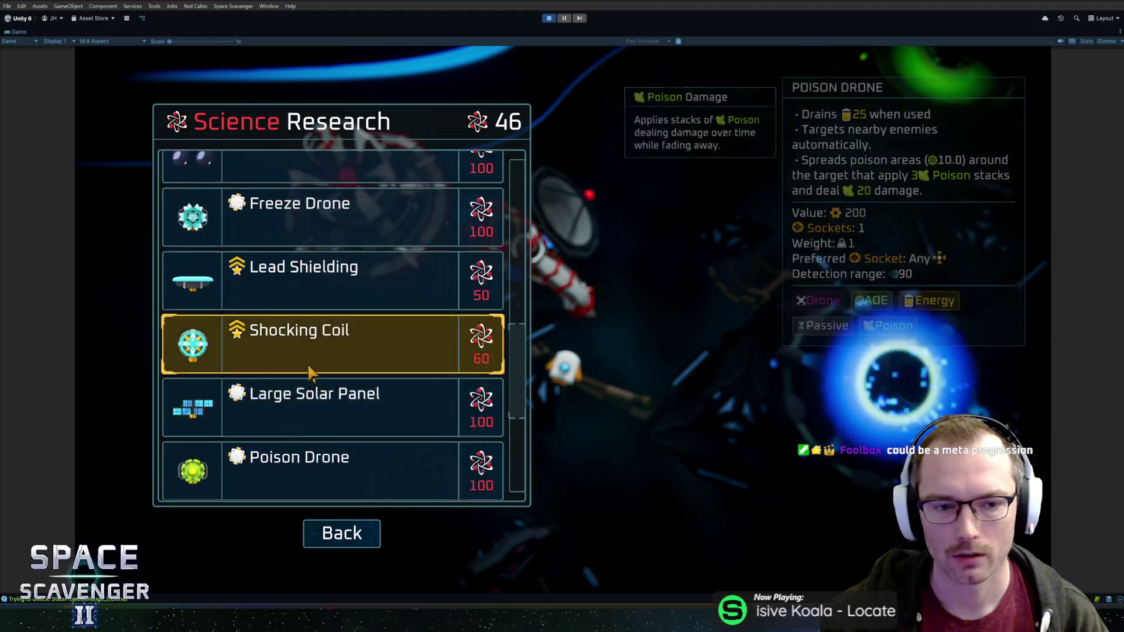
{"action": "scroll", "coordinate": [312, 376], "scroll_direction": "up", "scroll_amount": 4}
{"action": "scroll", "coordinate": [318, 370], "scroll_direction": "up", "scroll_amount": 4}
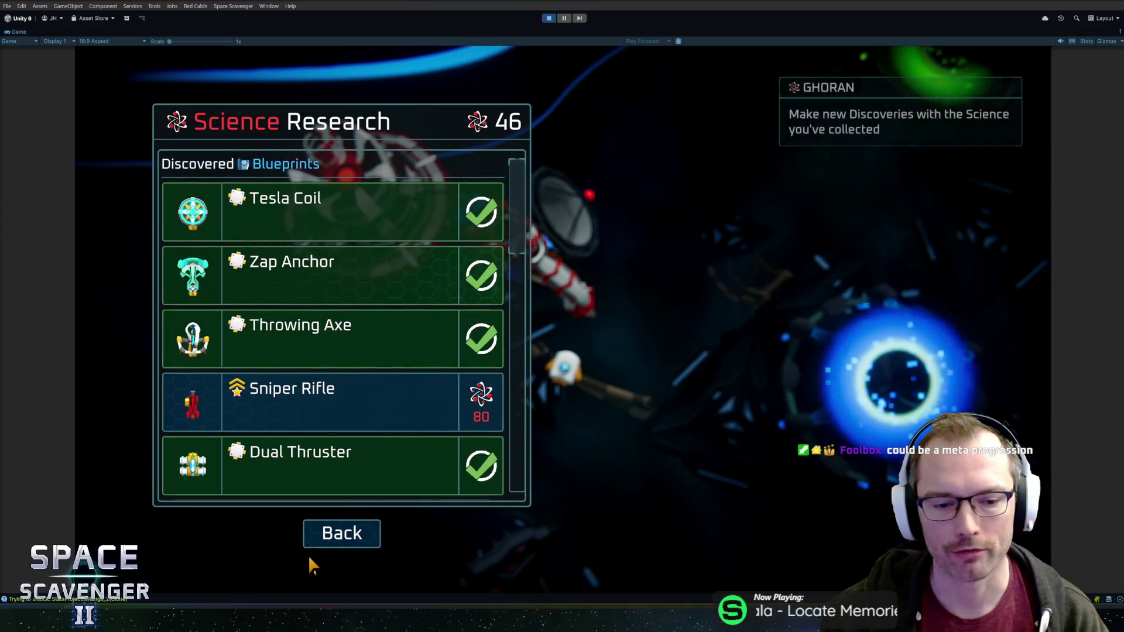
{"action": "left_click", "coordinate": [315, 538]}
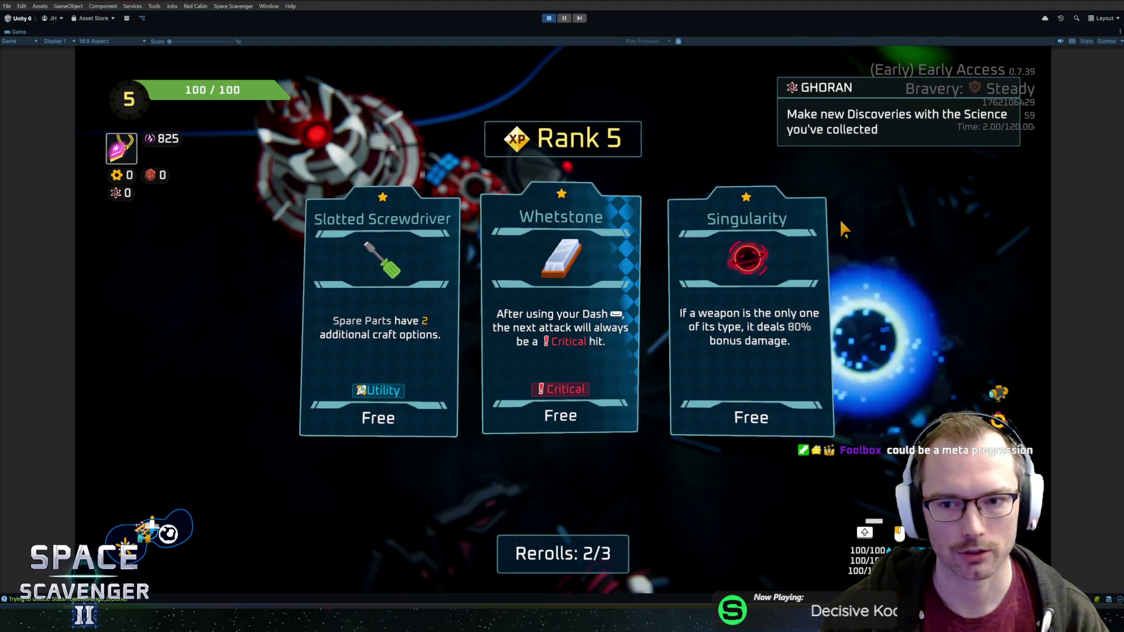
Step: Take the Whetstone upgrade at rank 5 and steer the ship into the blue gauntlet portal
{"action": "left_click", "coordinate": [635, 252]}
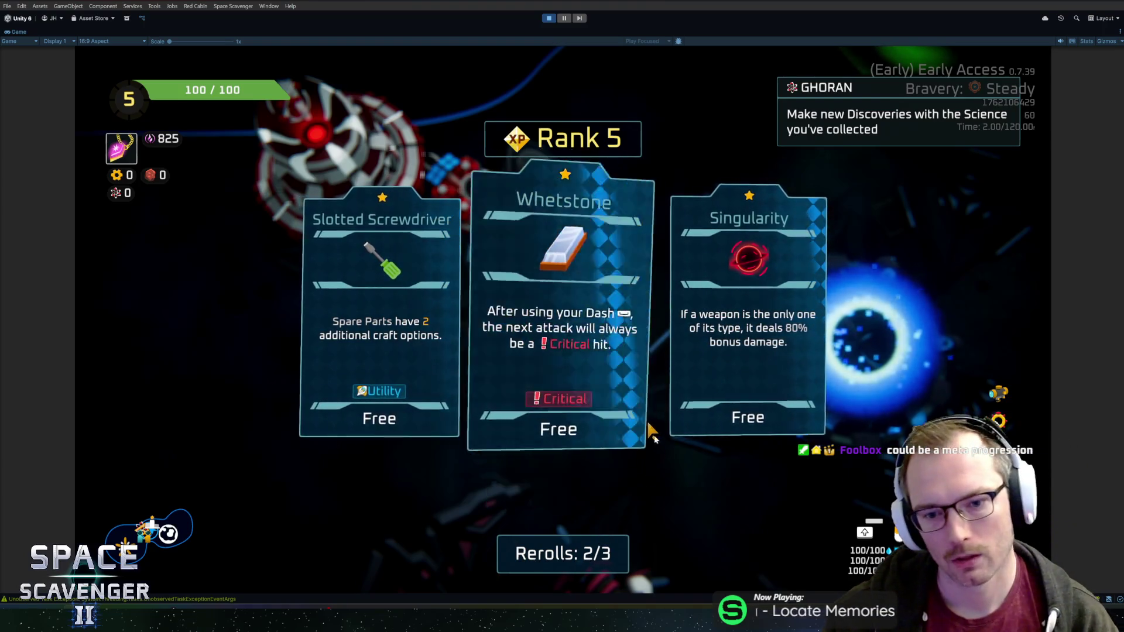
{"action": "left_click", "coordinate": [571, 369]}
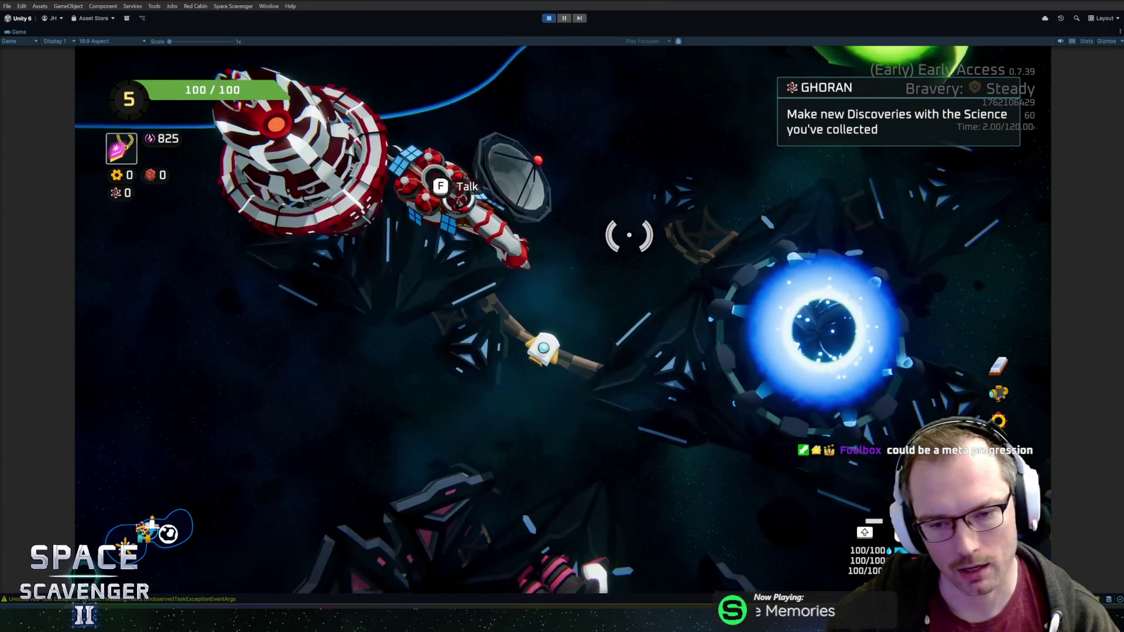
{"action": "key", "text": "w"}
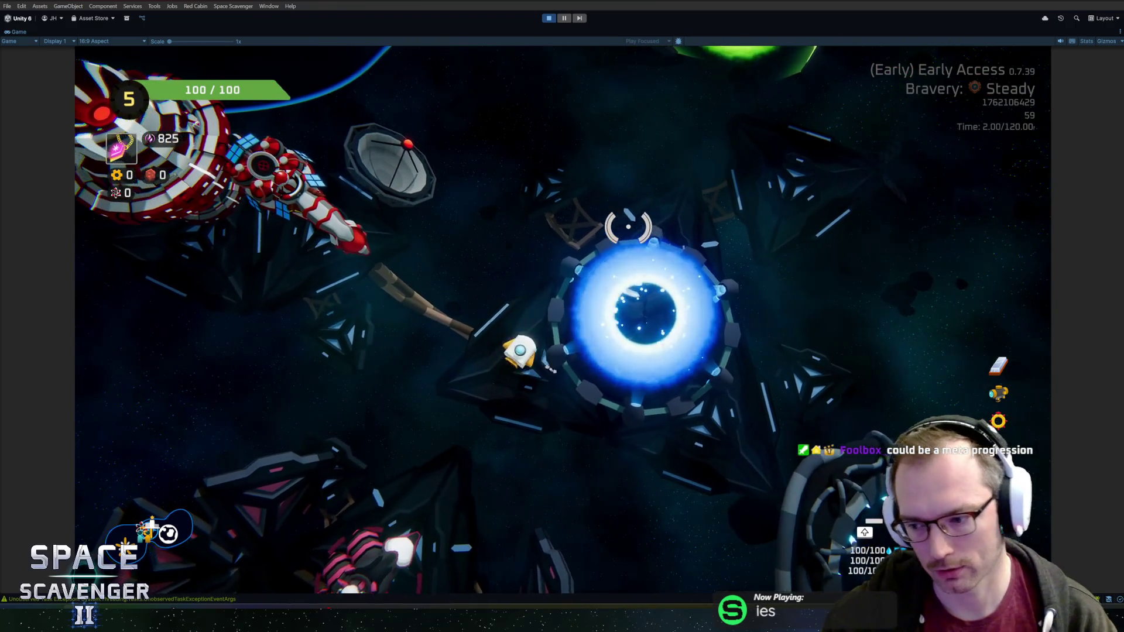
{"action": "key", "text": "d"}
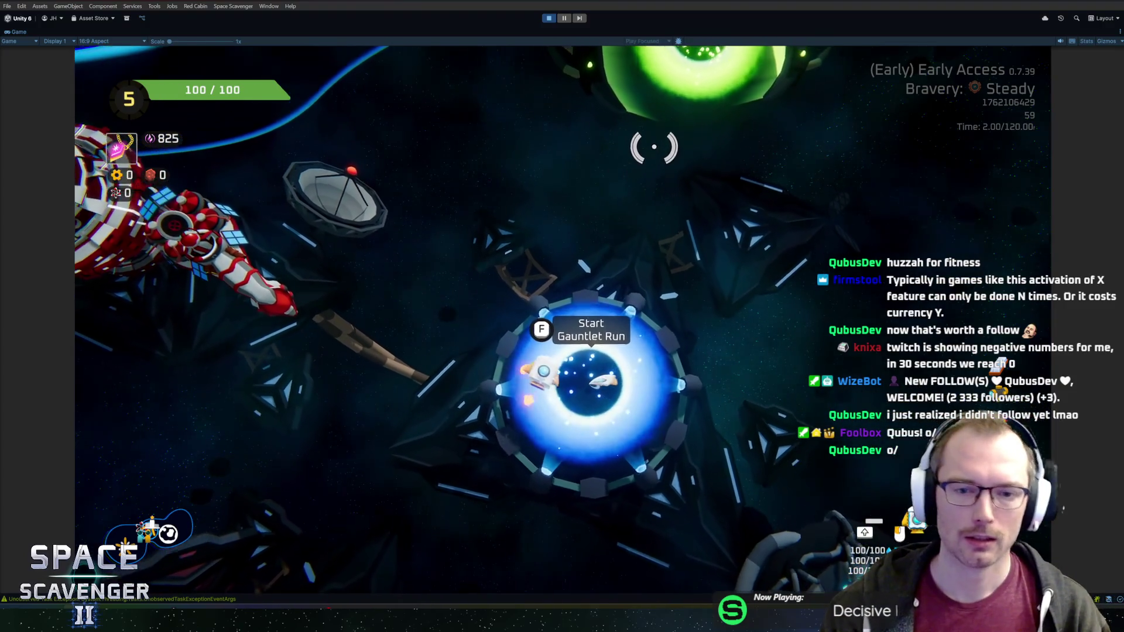
Step: Dismiss the Select Bravery dialog keeping Steady, fly off the station and bring up the debug console
{"action": "key", "text": "f"}
{"action": "key", "text": "Escape"}
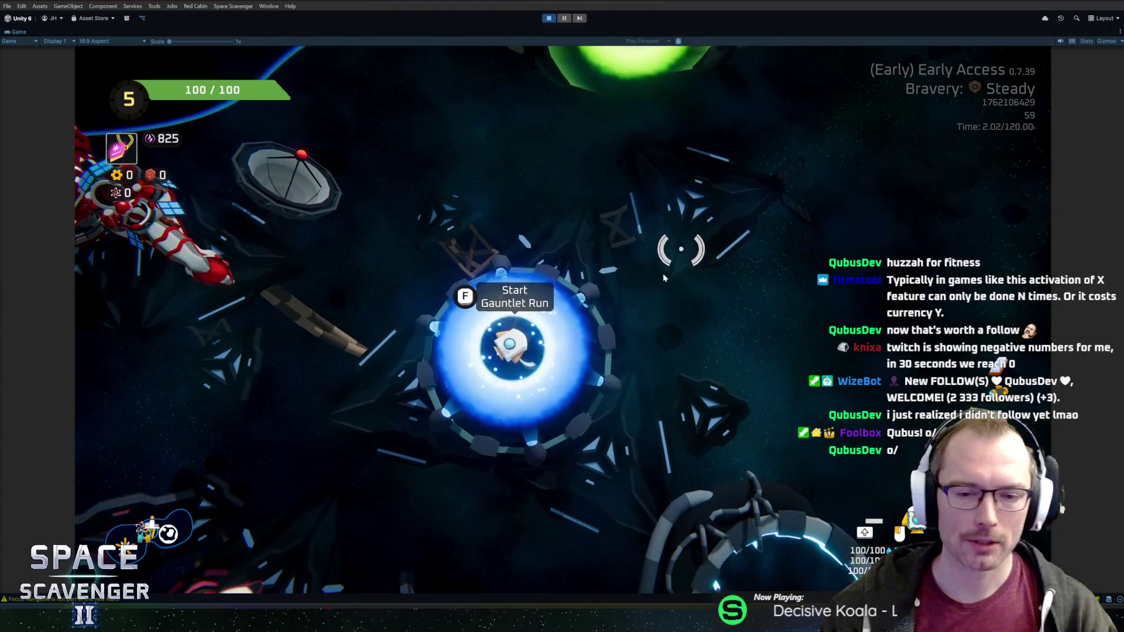
{"action": "key", "text": "a"}
{"action": "key", "text": "d"}
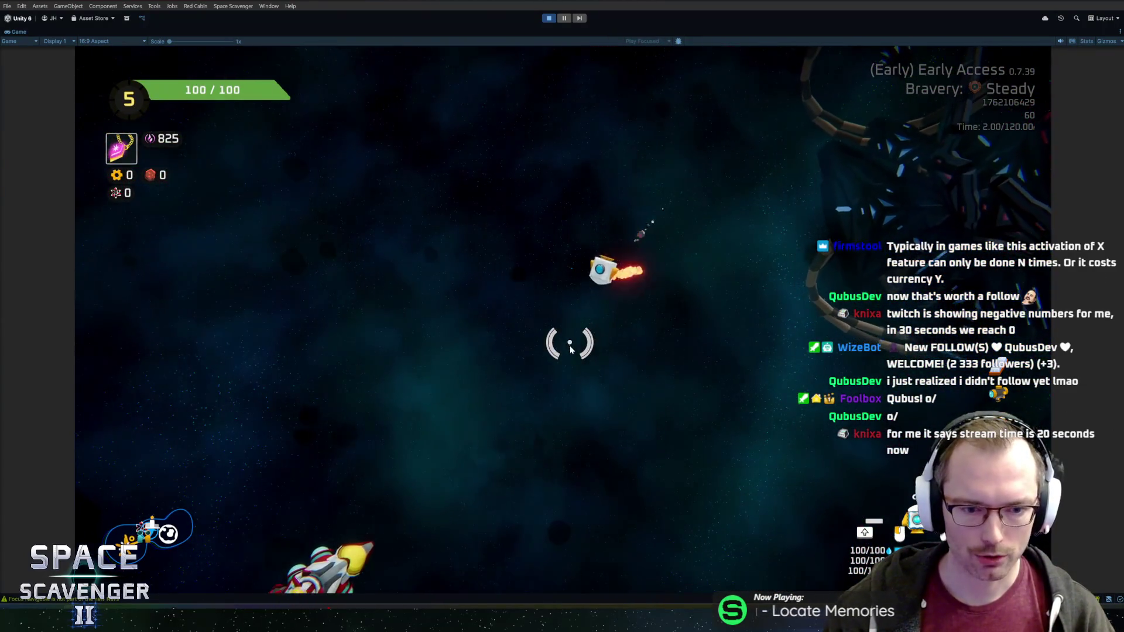
{"action": "key", "text": "grave"}
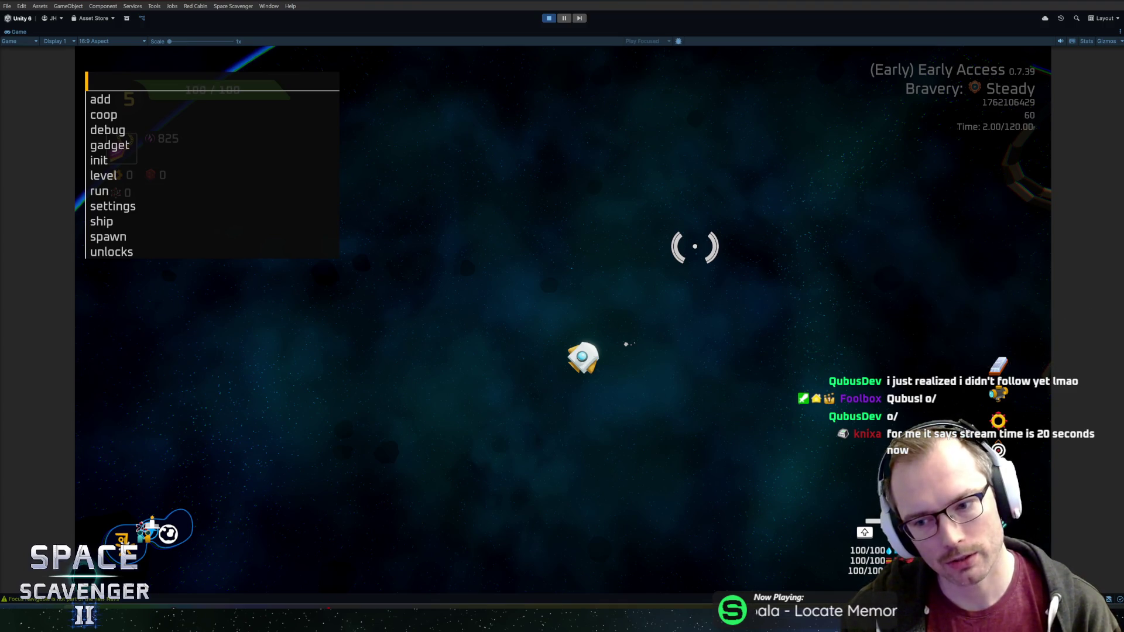
Step: Reopen the debug console and rerun 'ship rankUp' to reach rank 6
{"action": "key", "text": "Escape"}
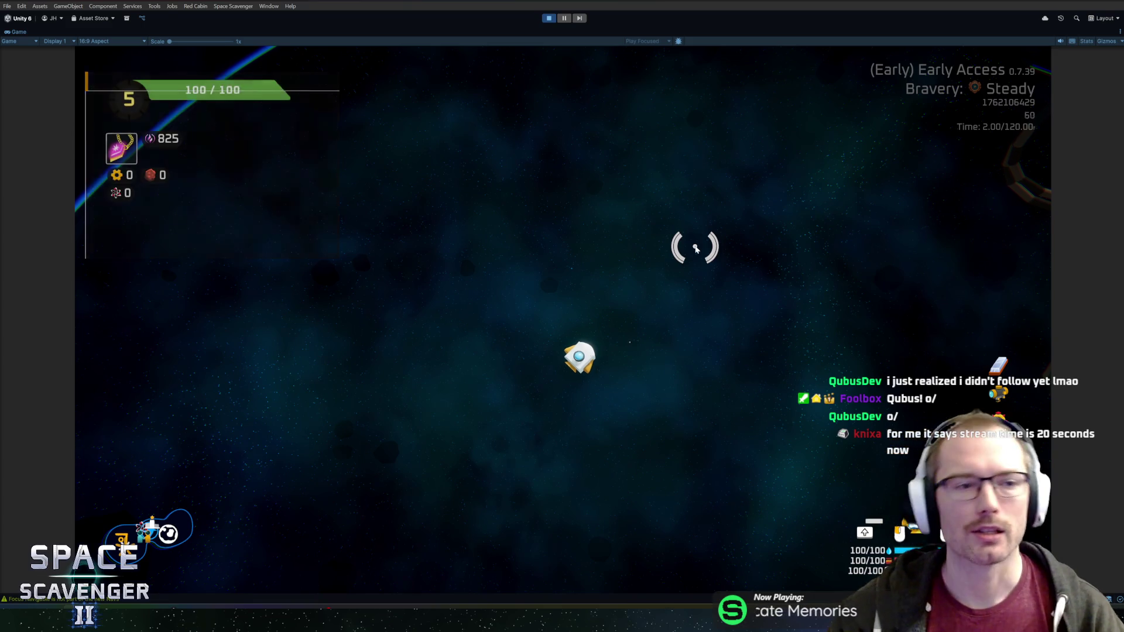
{"action": "key", "text": "grave"}
{"action": "key", "text": "Up"}
{"action": "key", "text": "Return"}
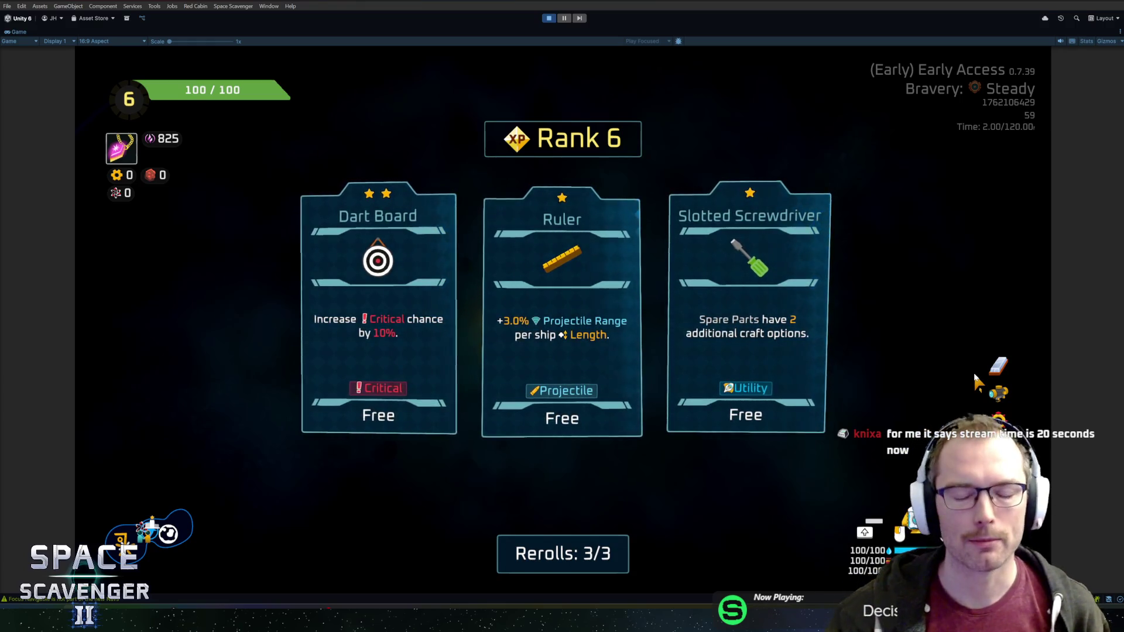
{"action": "mouse_move", "coordinate": [570, 308]}
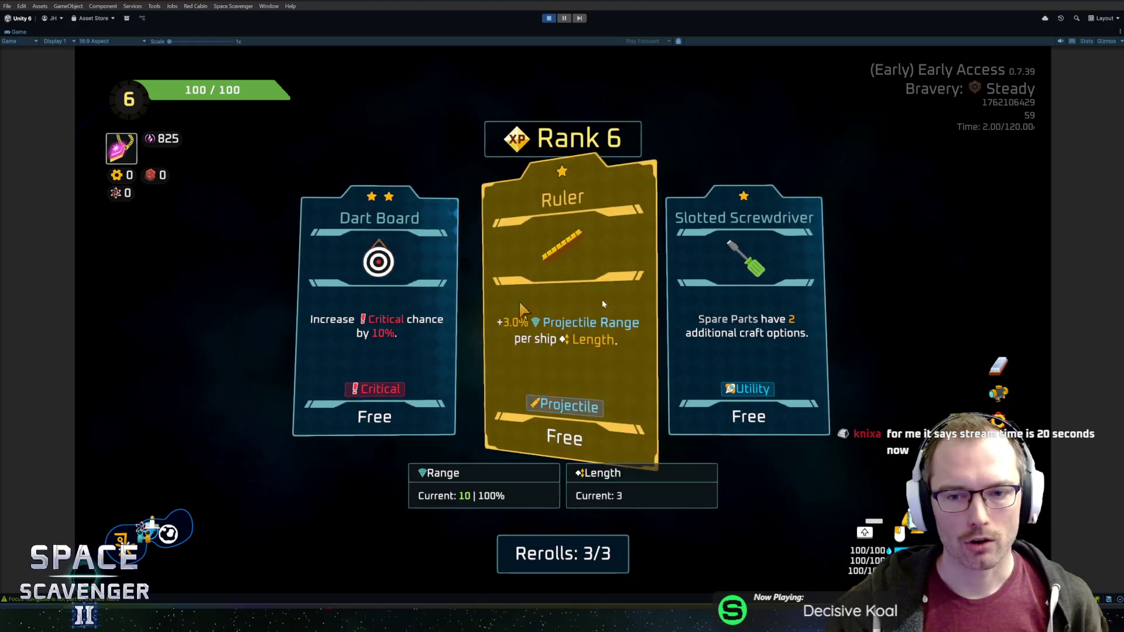
Step: Choose the Slotted Screwdriver card from the Rank 6 upgrade selection
{"action": "left_click", "coordinate": [486, 320]}
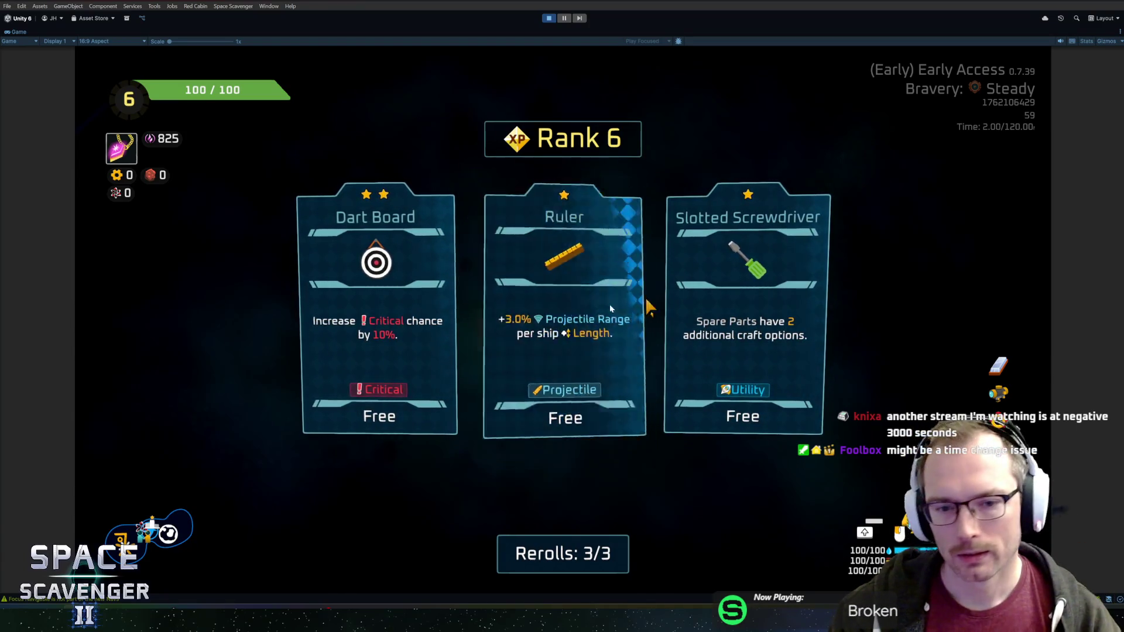
{"action": "left_click", "coordinate": [763, 325]}
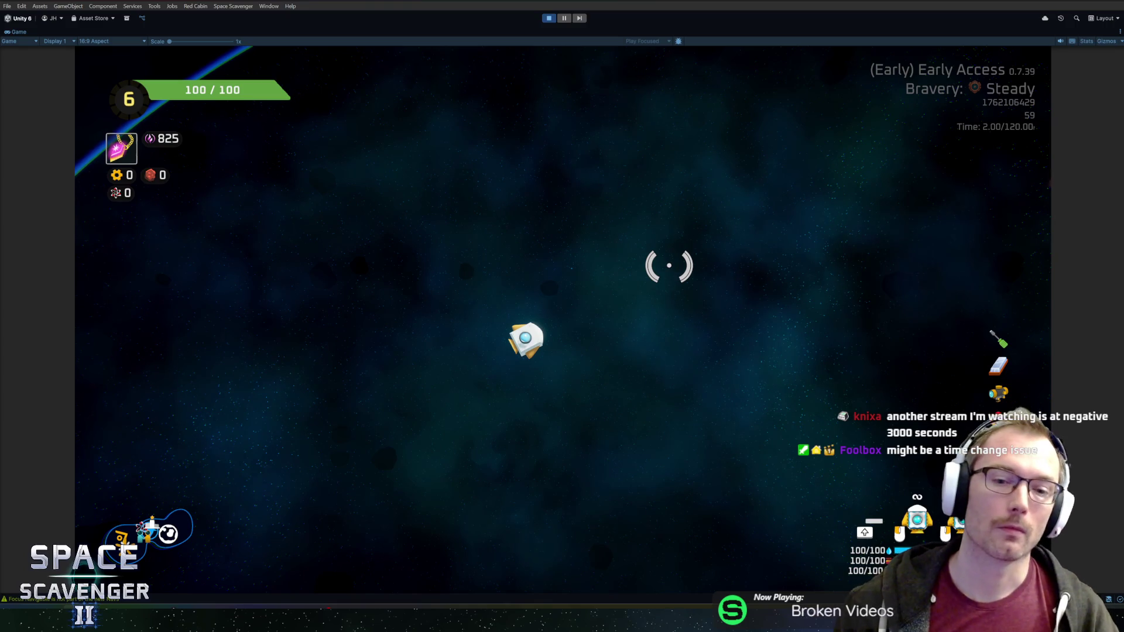
Step: Pause and resume, then stop play mode to return to the editor
{"action": "key", "text": "Escape"}
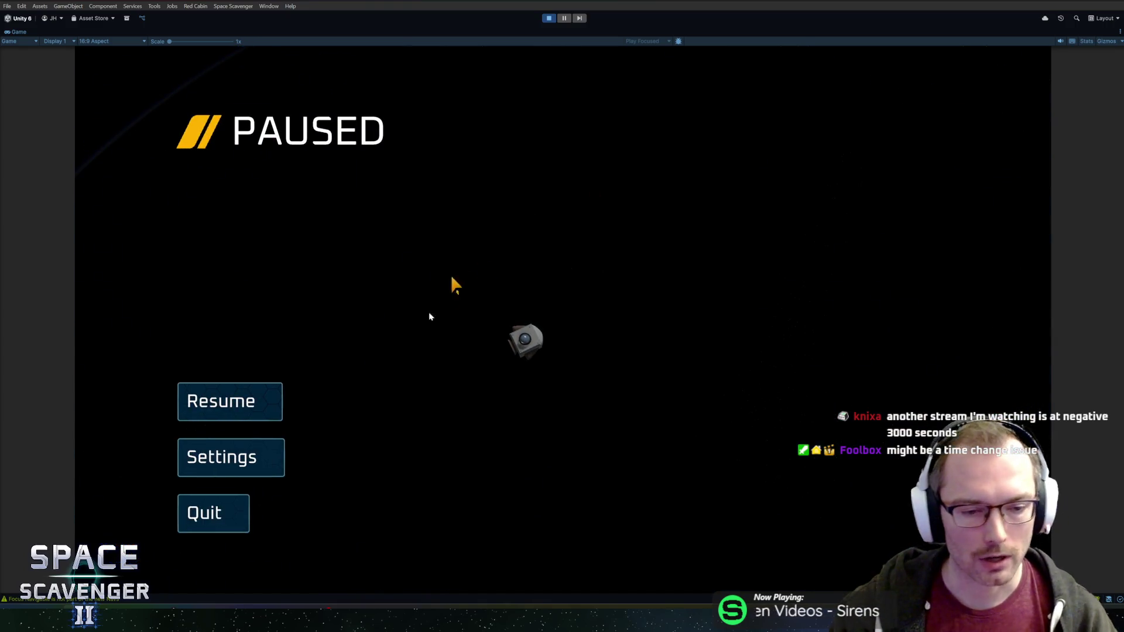
{"action": "key", "text": "Escape"}
{"action": "key", "text": "ctrl+p"}
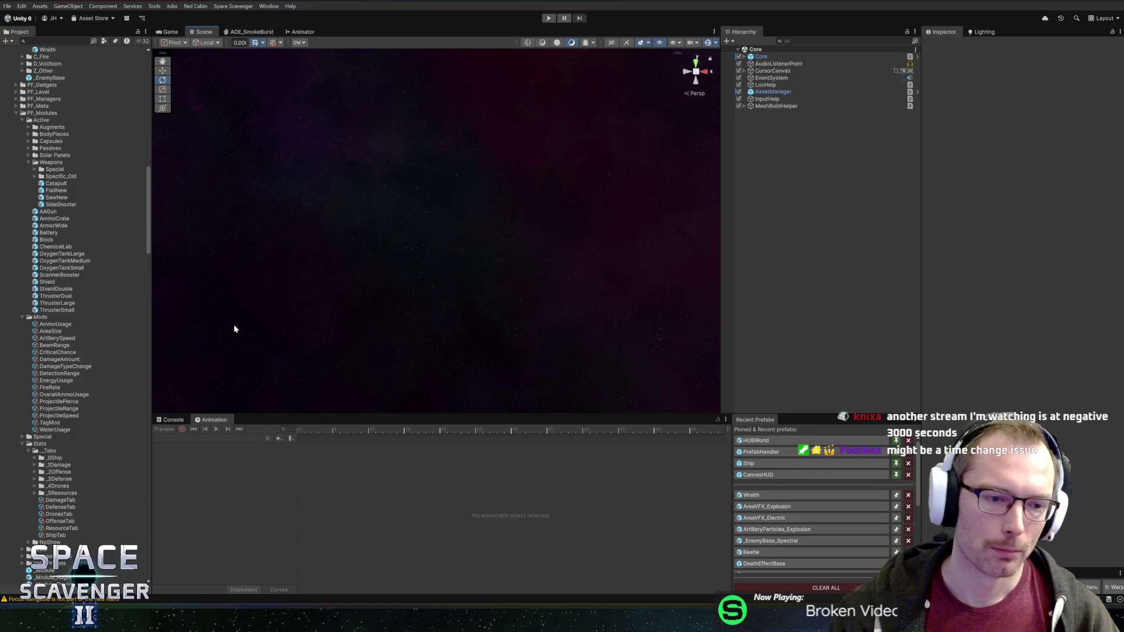
Step: Clear the Console log messages and start a fresh run in Play mode
{"action": "left_click", "coordinate": [171, 420]}
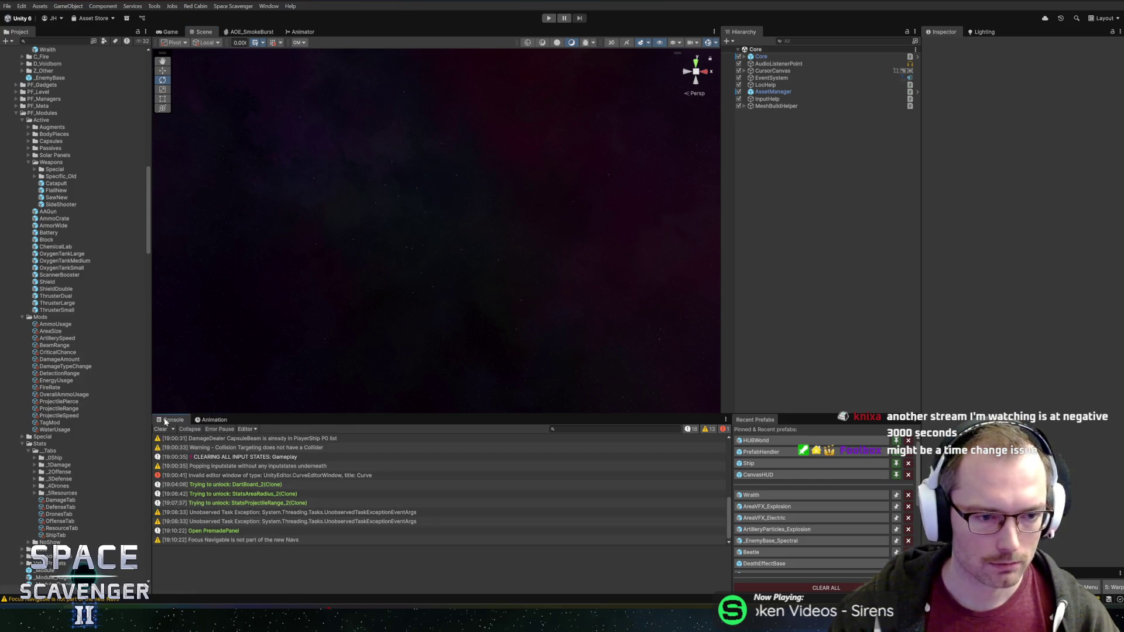
{"action": "left_click", "coordinate": [160, 429]}
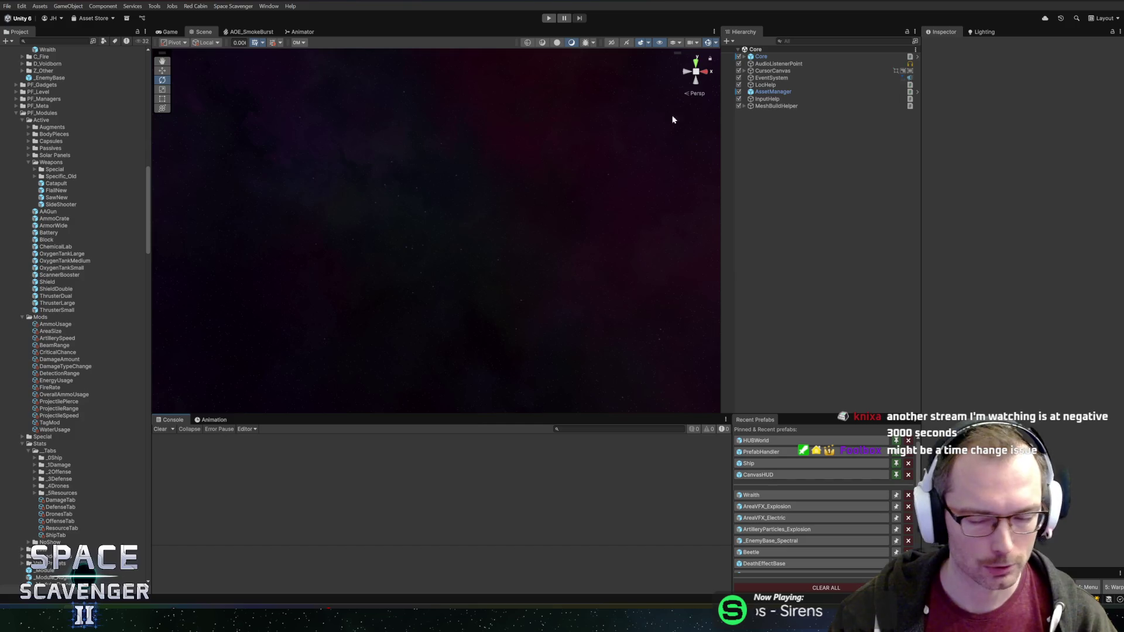
{"action": "left_click", "coordinate": [549, 17]}
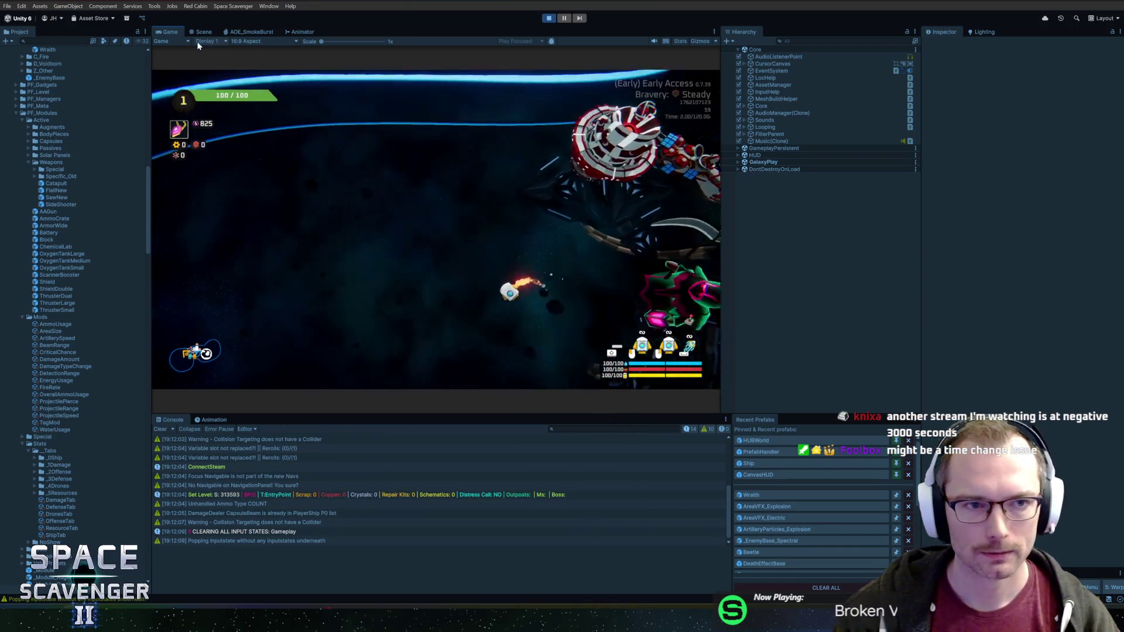
Step: Maximize the Game view and run the corrected spawn command to create a Tiny Laser
{"action": "double_click", "coordinate": [170, 31]}
{"action": "type", "text": "spawn alsert"}
{"action": "key", "text": "BackSpace"}
{"action": "key", "text": "BackSpace"}
{"action": "key", "text": "BackSpace"}
{"action": "key", "text": "BackSpace"}
{"action": "type", "text": "lasert"}
{"action": "key", "text": "Return"}
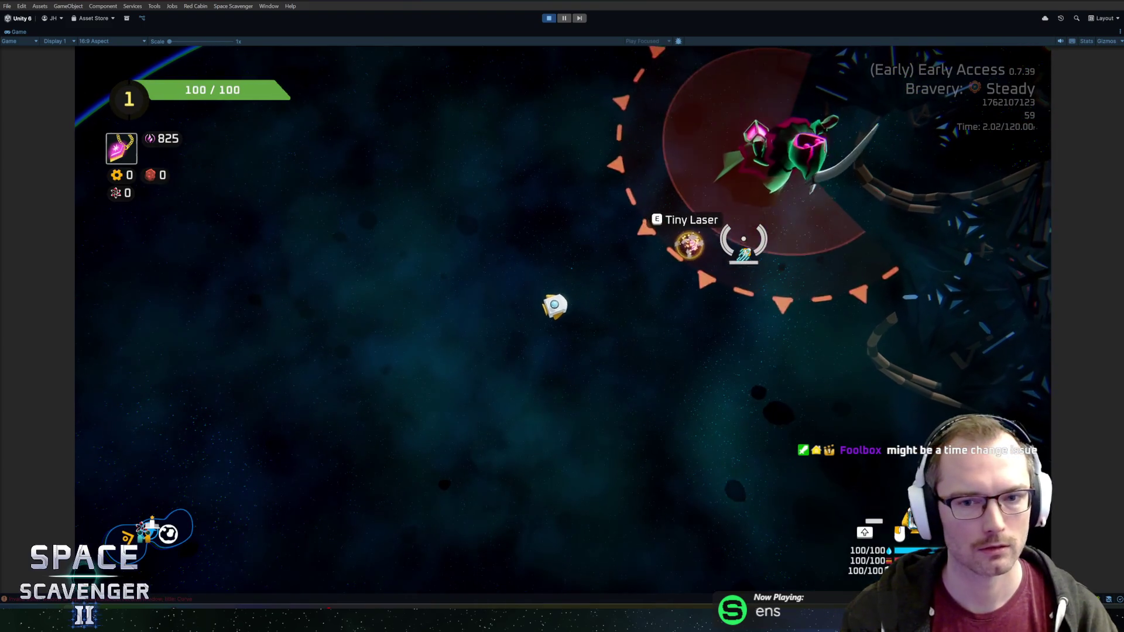
Step: Mount the two pink laser parts on the capsule's left and right sides, then begin the ship upgrade command
{"action": "key", "text": "e"}
{"action": "left_click", "coordinate": [273, 316]}
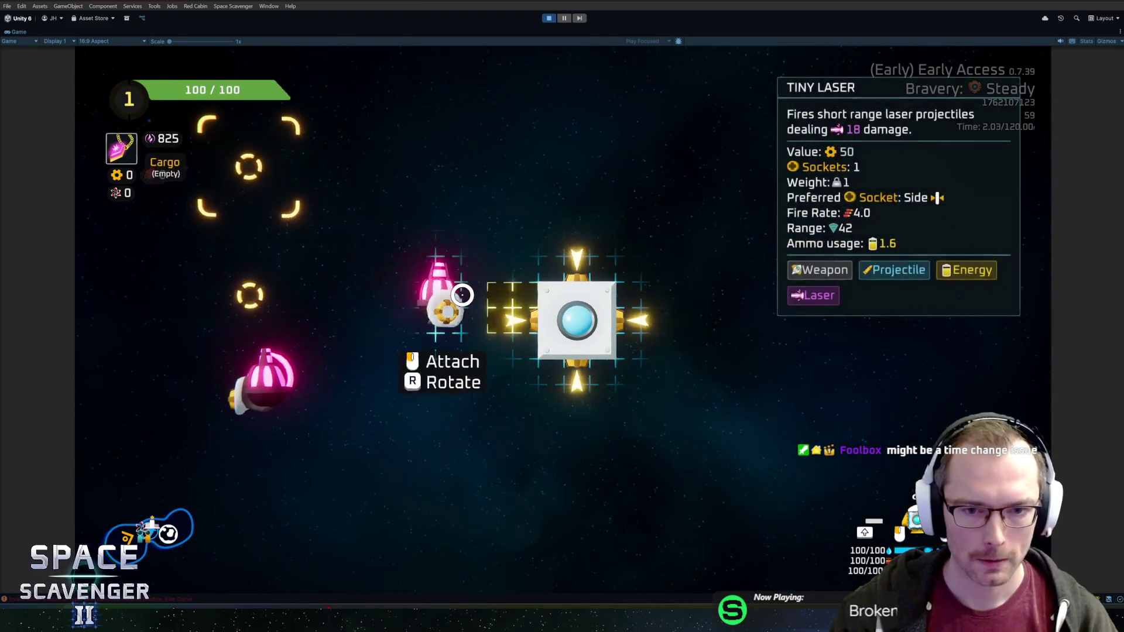
{"action": "left_click", "coordinate": [527, 303]}
{"action": "left_click", "coordinate": [268, 409]}
{"action": "left_click", "coordinate": [685, 281]}
{"action": "key", "text": "e"}
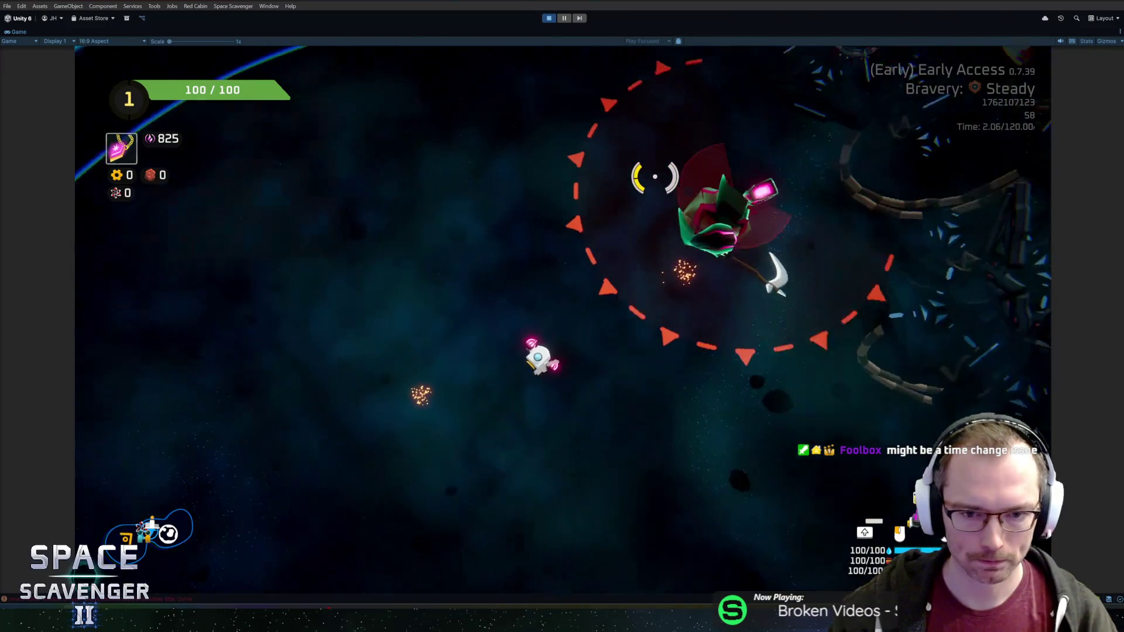
{"action": "key", "text": "grave"}
{"action": "type", "text": "ship upg"}
{"action": "key", "text": "Tab"}
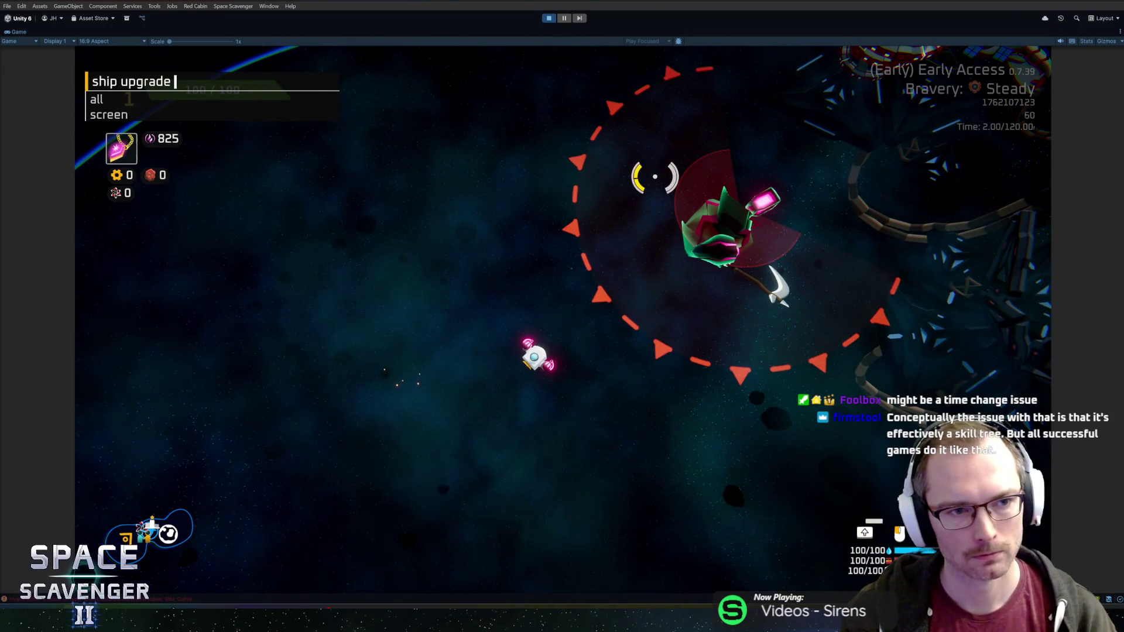
{"action": "type", "text": "all"}
Step: Run 'ship upgrade all' in the debug console, then spawn a Wraith enemy
{"action": "key", "text": "Return"}
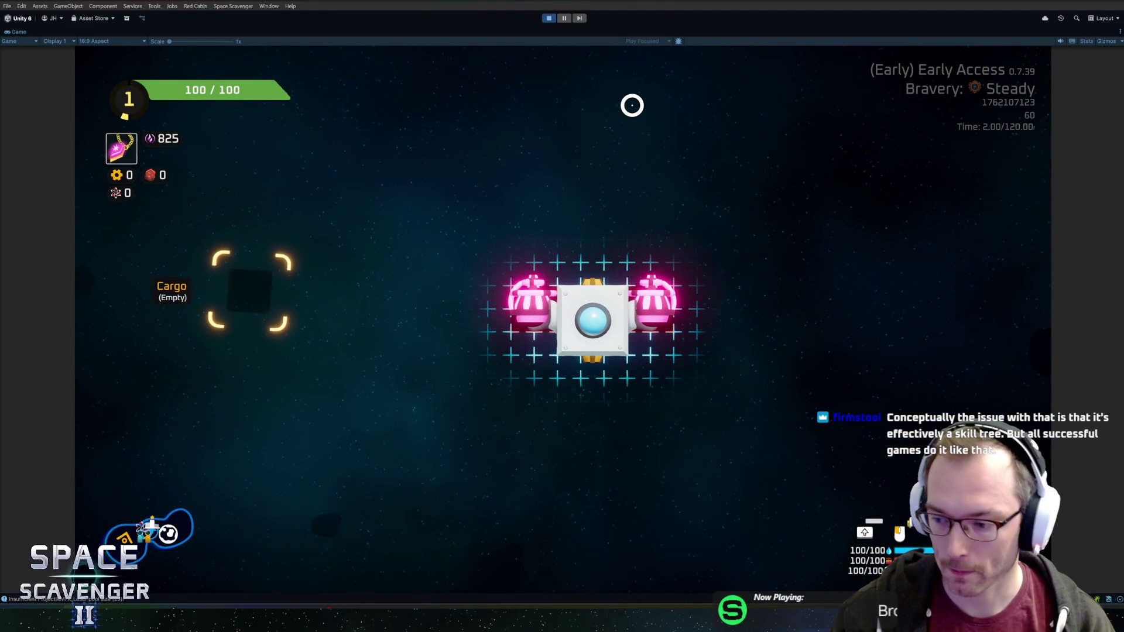
{"action": "type", "text": "ship upgrade all"}
{"action": "key", "text": "Return"}
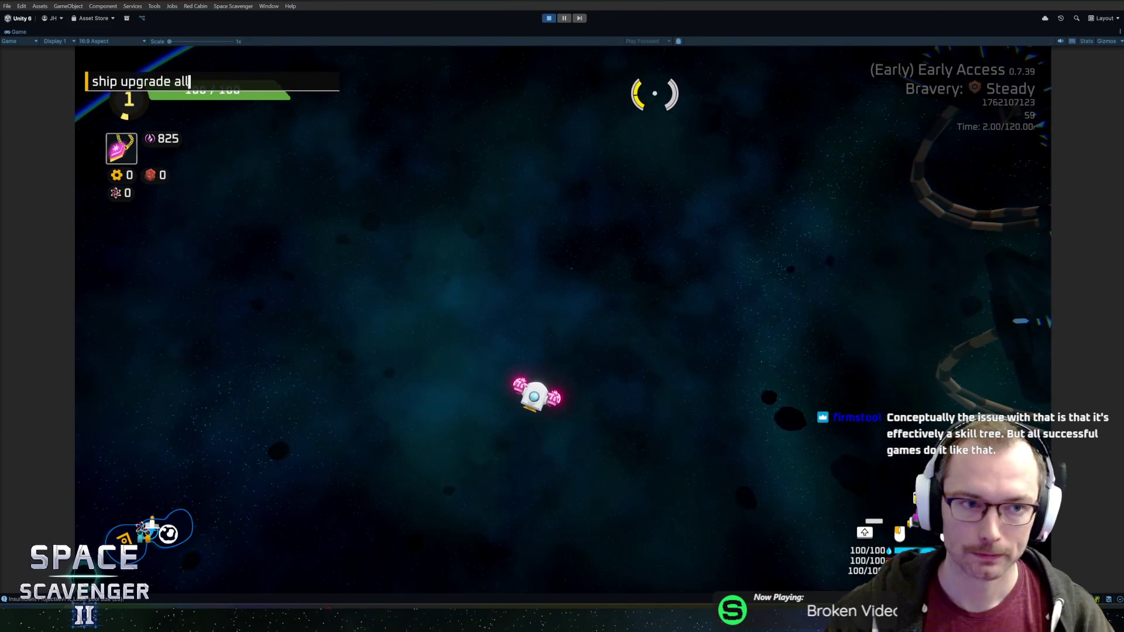
{"action": "key", "text": "grave"}
{"action": "key", "text": "Up"}
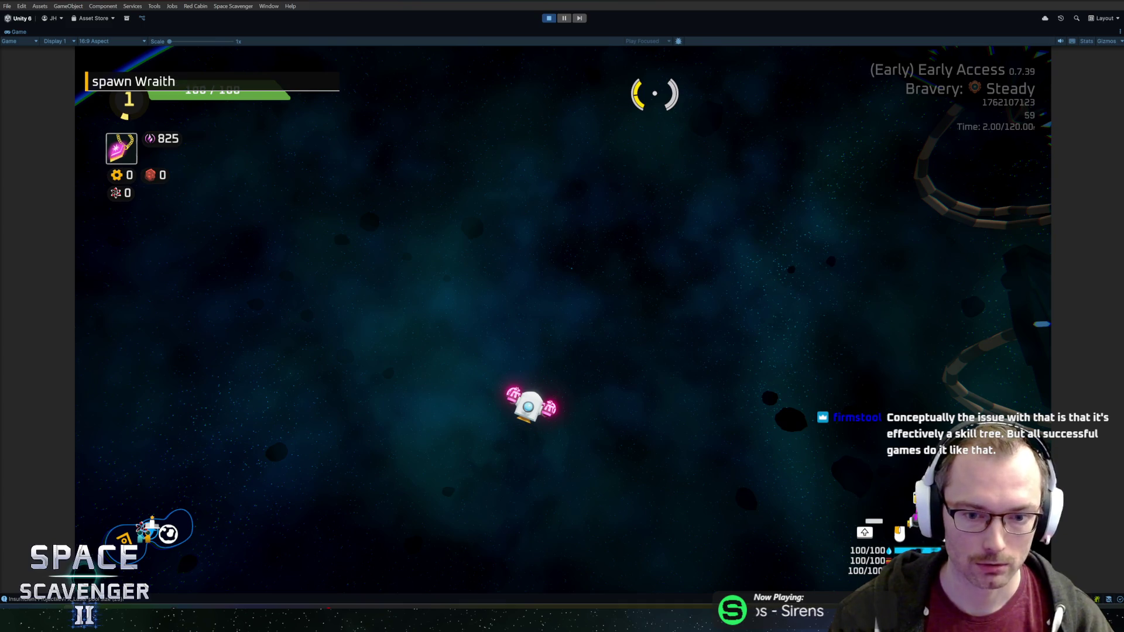
{"action": "key", "text": "Return"}
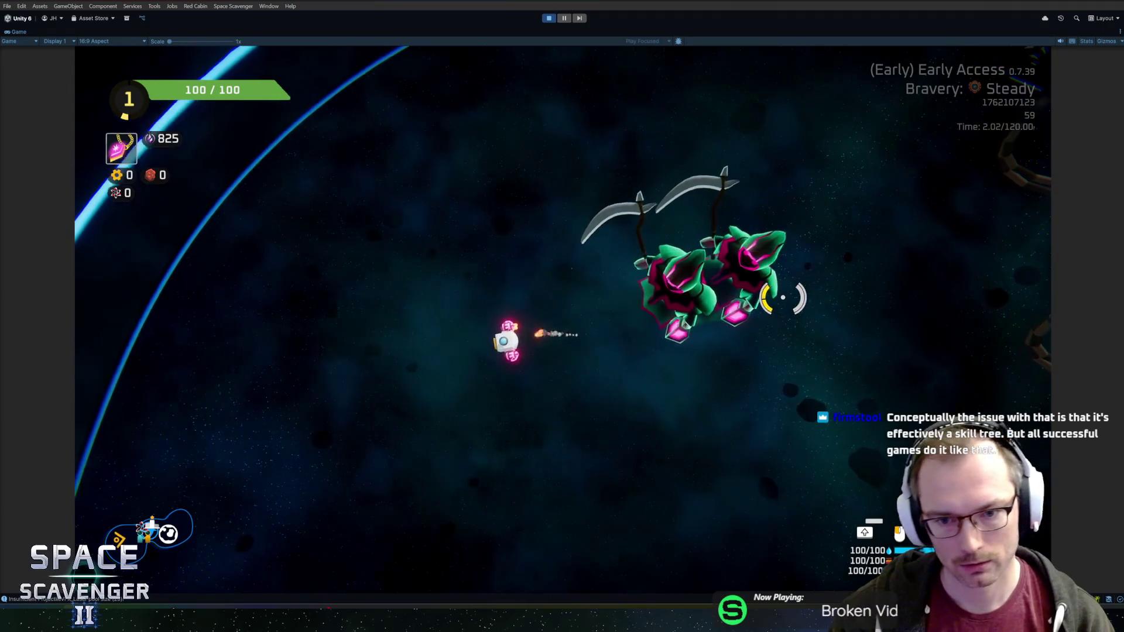
Step: Dodge and fire at the Wraith with the ship, then stop play mode
{"action": "key", "text": "a"}
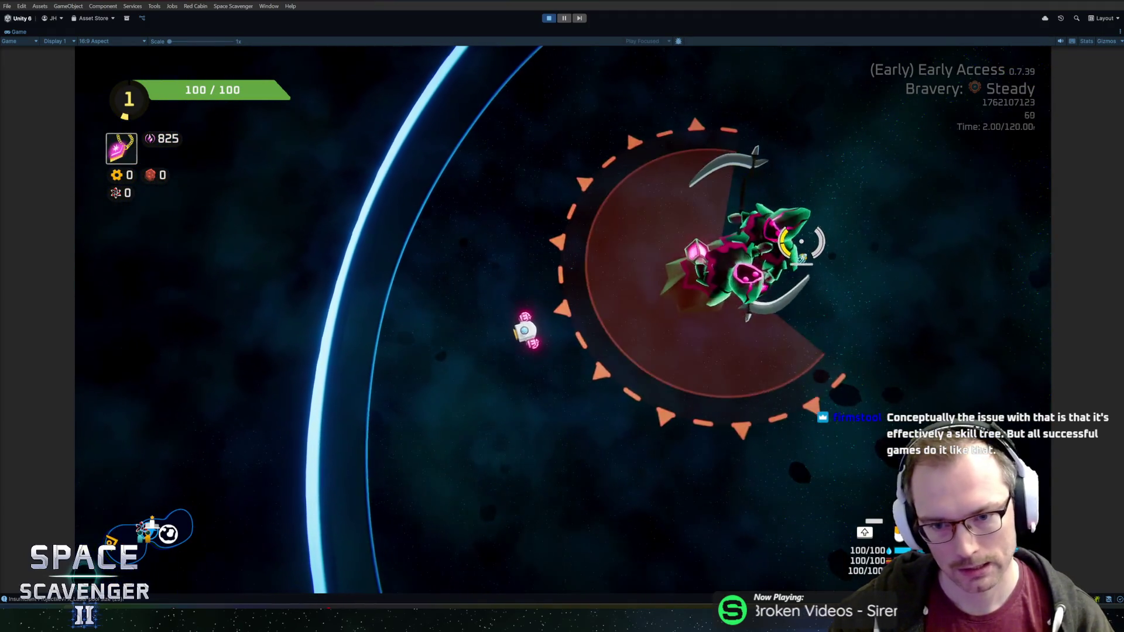
{"action": "key", "text": "d"}
{"action": "key", "text": "d"}
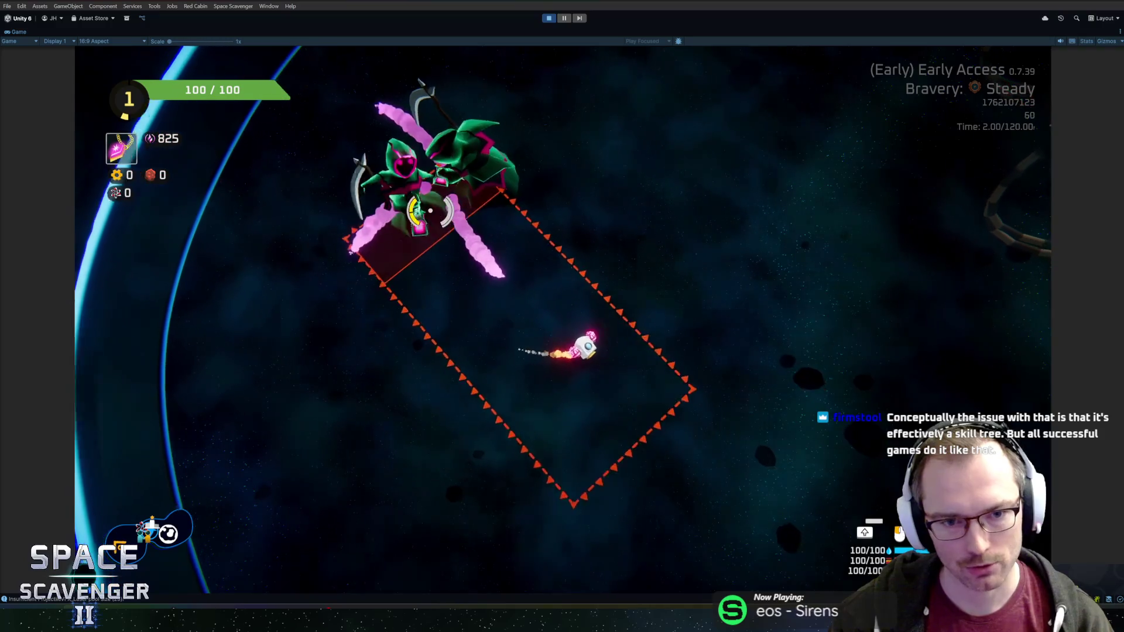
{"action": "key", "text": "a"}
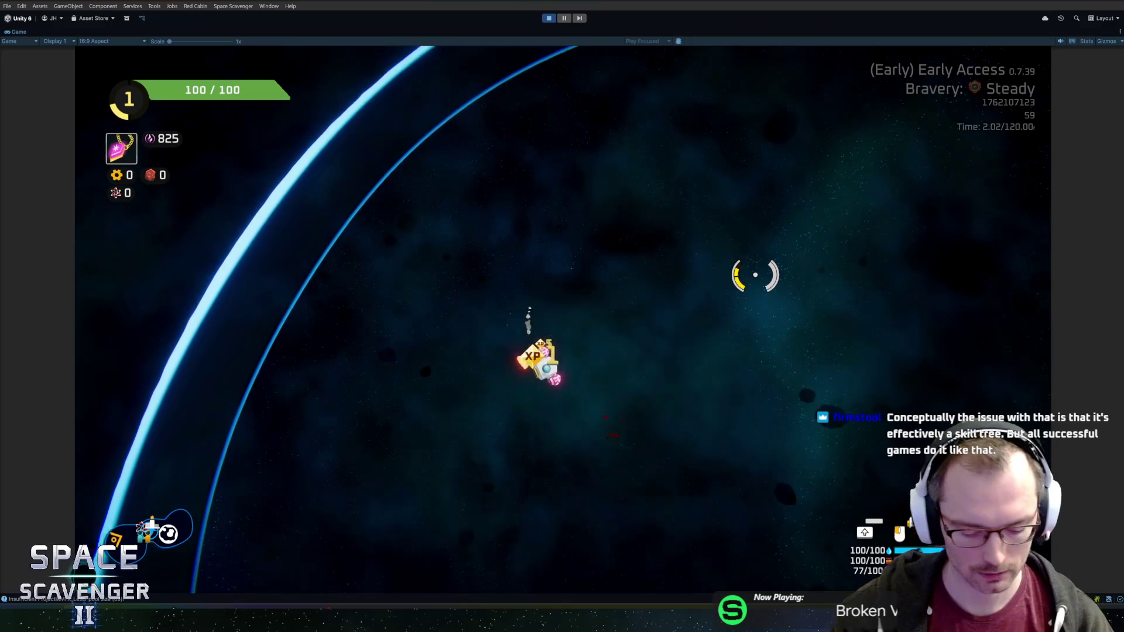
{"action": "key", "text": "ctrl+p"}
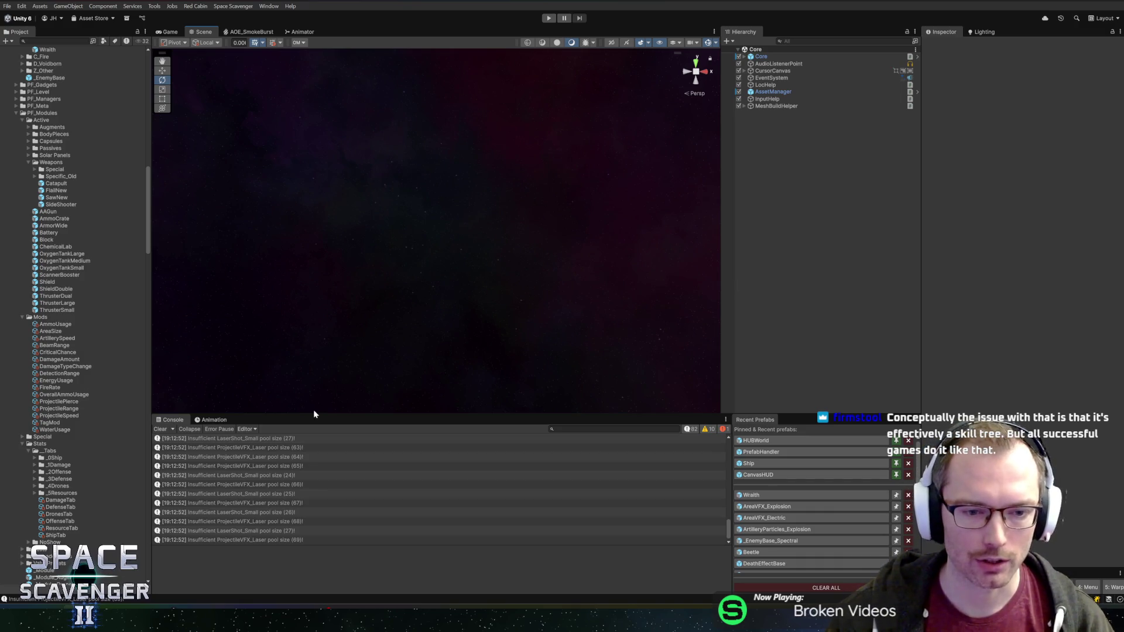
Step: Clear the console of the laser pool warnings and resize the console and project panels
{"action": "left_click_drag", "start_coordinate": [319, 414], "coordinate": [320, 404]}
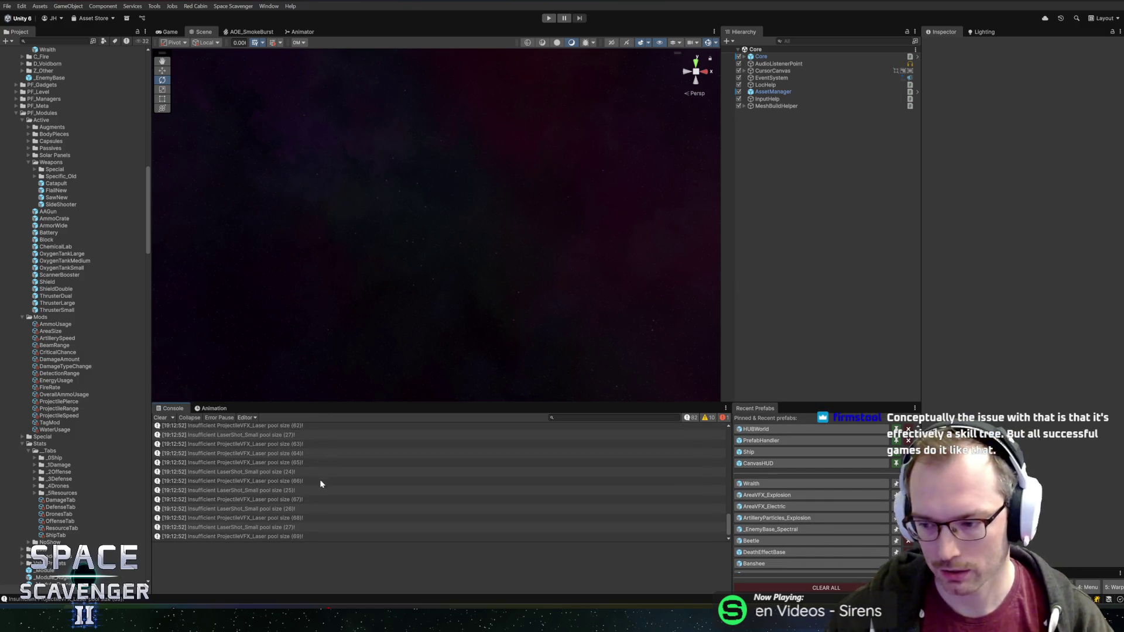
{"action": "left_click", "coordinate": [160, 419]}
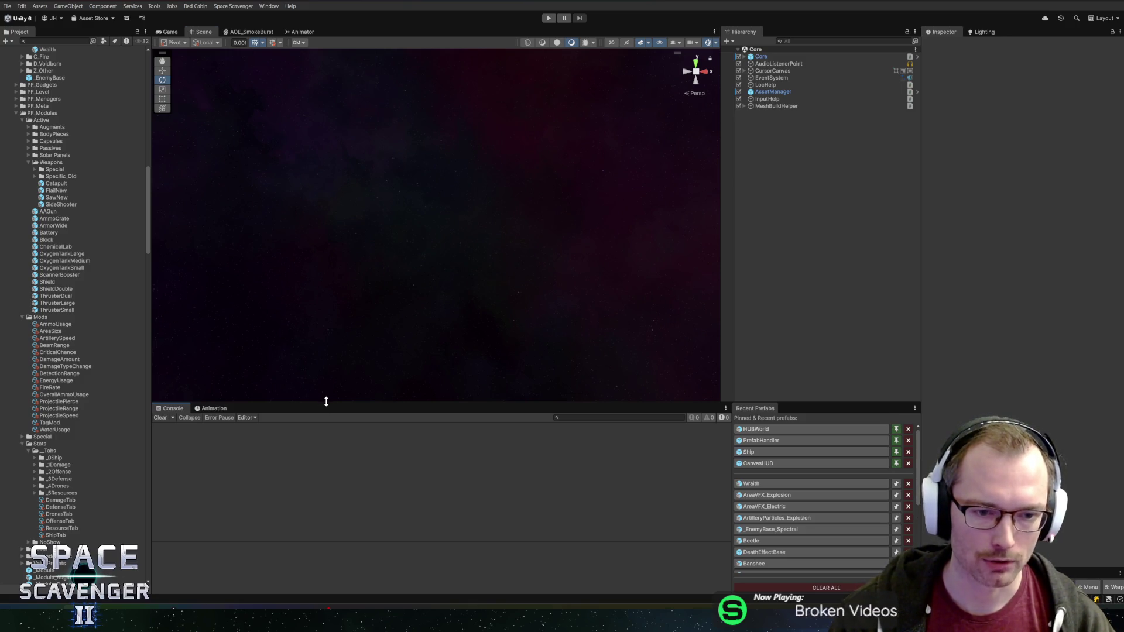
{"action": "left_click_drag", "start_coordinate": [325, 403], "coordinate": [332, 408]}
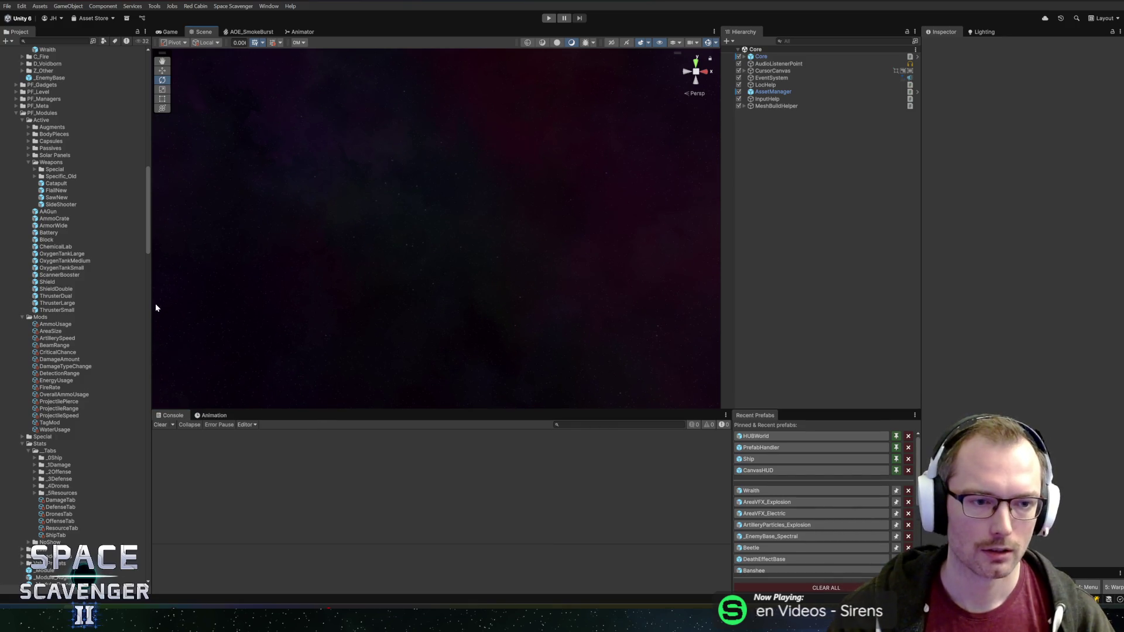
{"action": "left_click_drag", "start_coordinate": [149, 306], "coordinate": [138, 309]}
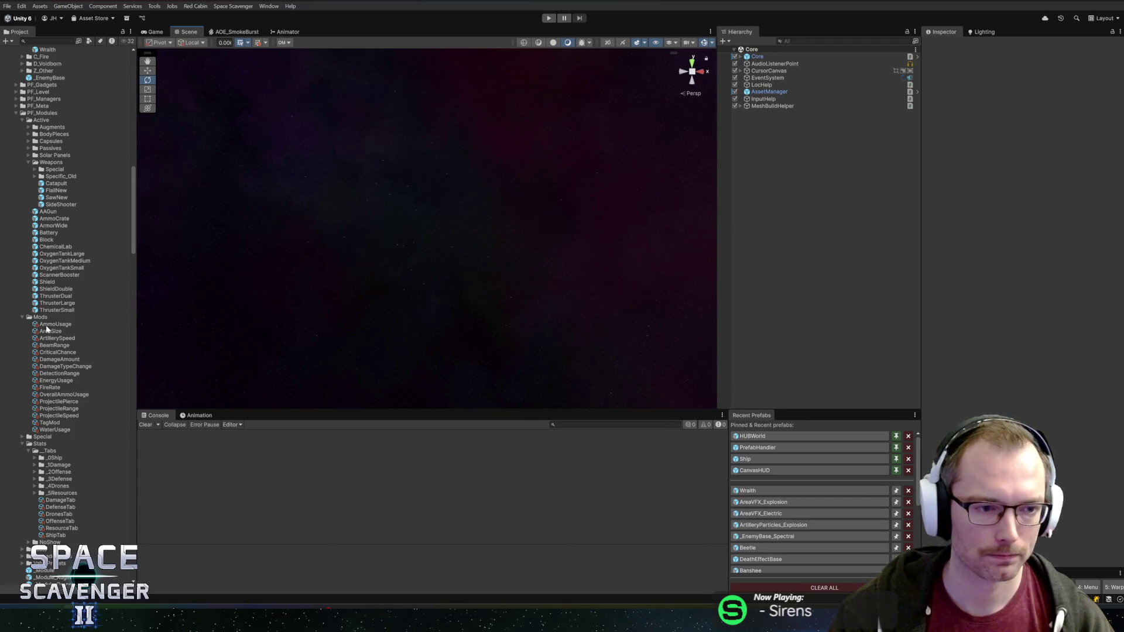
Step: Collapse the Mods and Weapons folders and open the Wraith prefab from Recent Prefabs
{"action": "key", "text": "Left"}
{"action": "scroll", "coordinate": [46, 249], "scroll_direction": "up", "scroll_amount": 3}
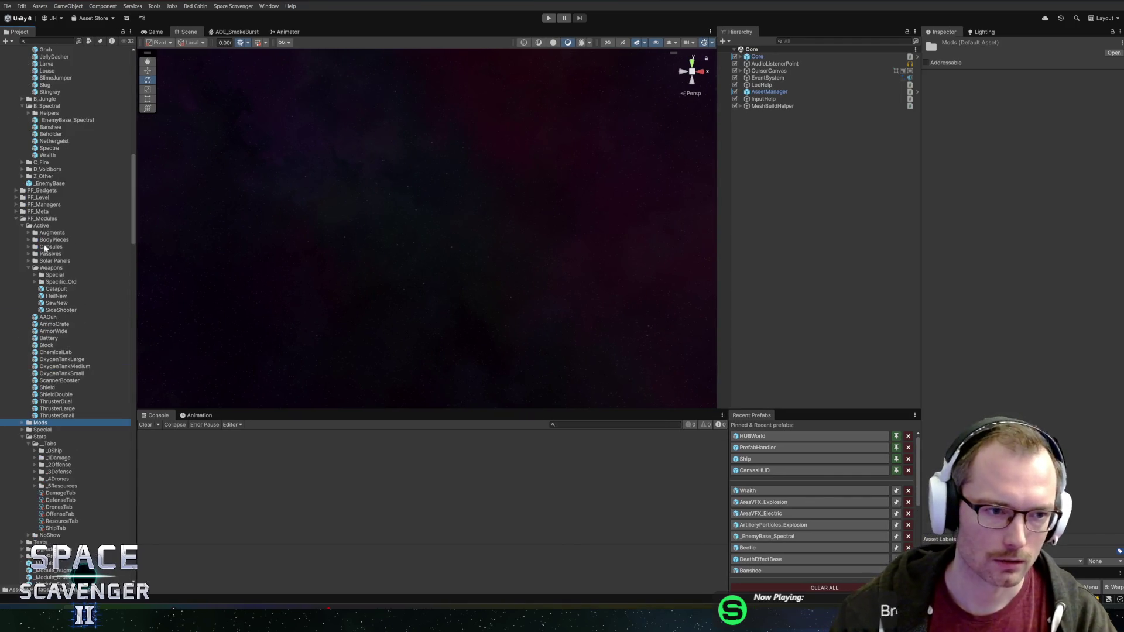
{"action": "left_click", "coordinate": [49, 275]}
{"action": "key", "text": "Up"}
{"action": "key", "text": "Left"}
{"action": "scroll", "coordinate": [52, 265], "scroll_direction": "up", "scroll_amount": 3}
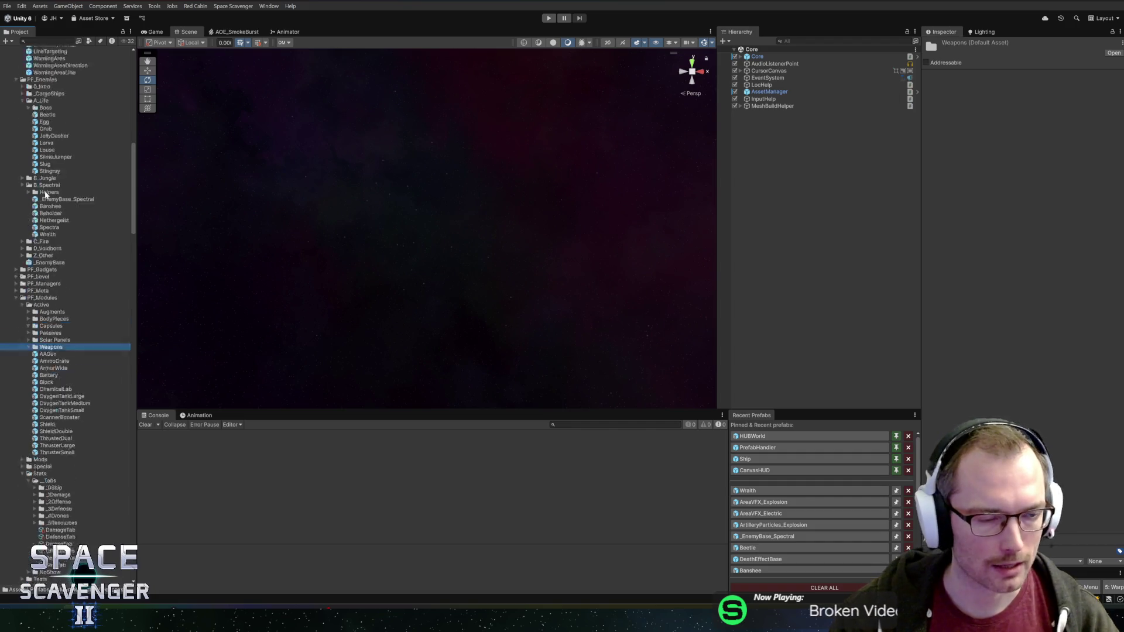
{"action": "scroll", "coordinate": [58, 237], "scroll_direction": "up", "scroll_amount": 4}
{"action": "scroll", "coordinate": [58, 238], "scroll_direction": "up", "scroll_amount": 3}
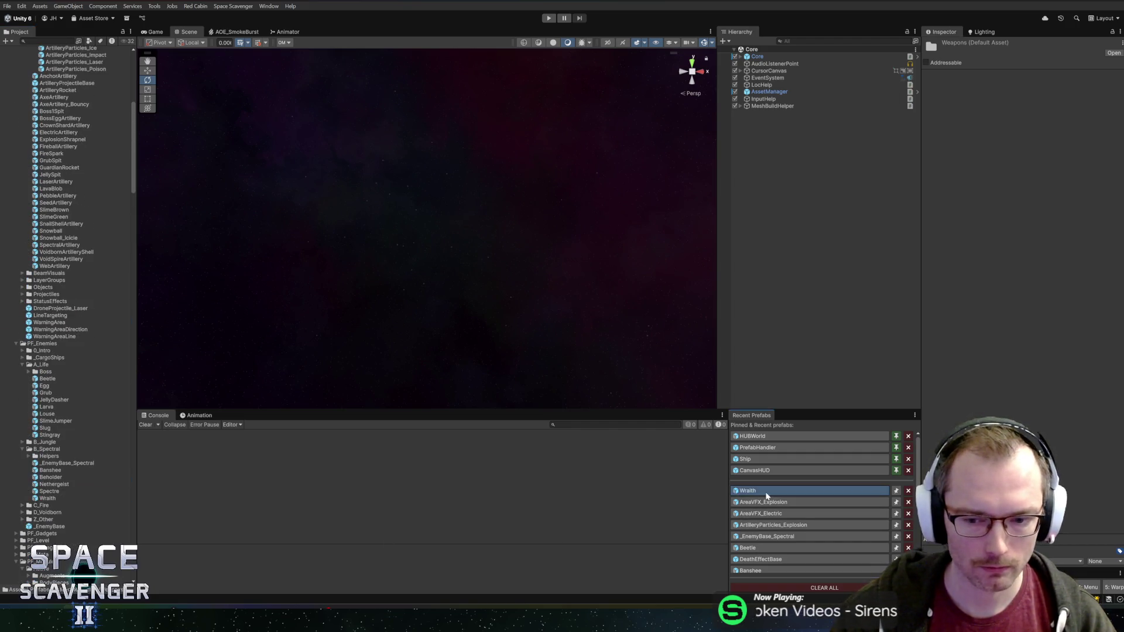
{"action": "left_click", "coordinate": [767, 492]}
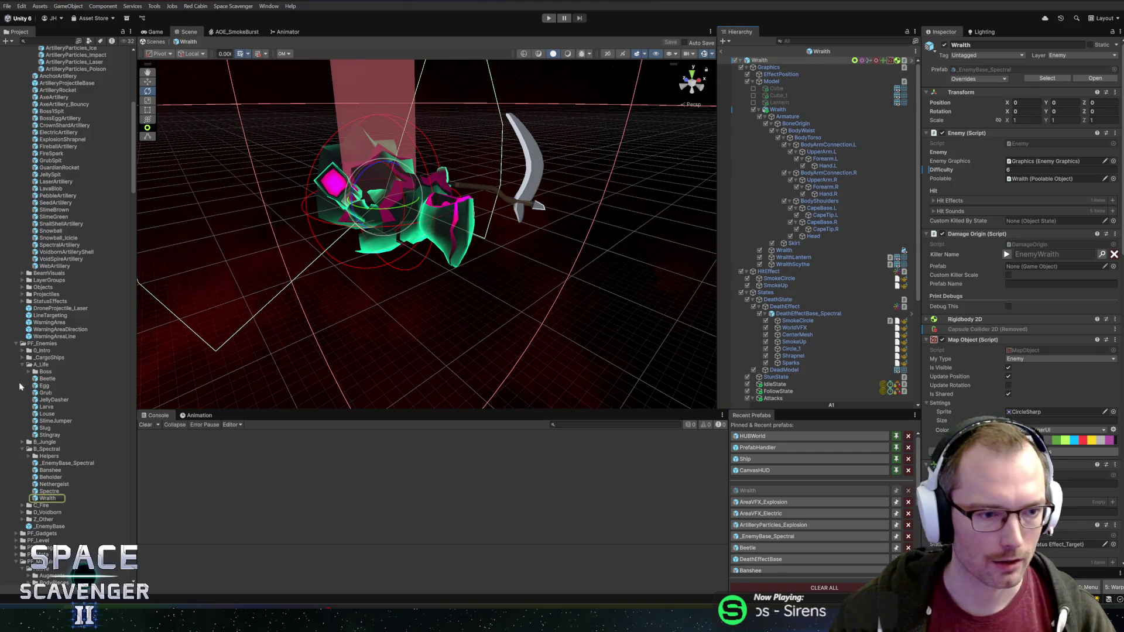
Step: Open the Banshee prefab and inspect its Shockwave, ArcScreamSmall and ArcSmoke effect settings
{"action": "double_click", "coordinate": [50, 470]}
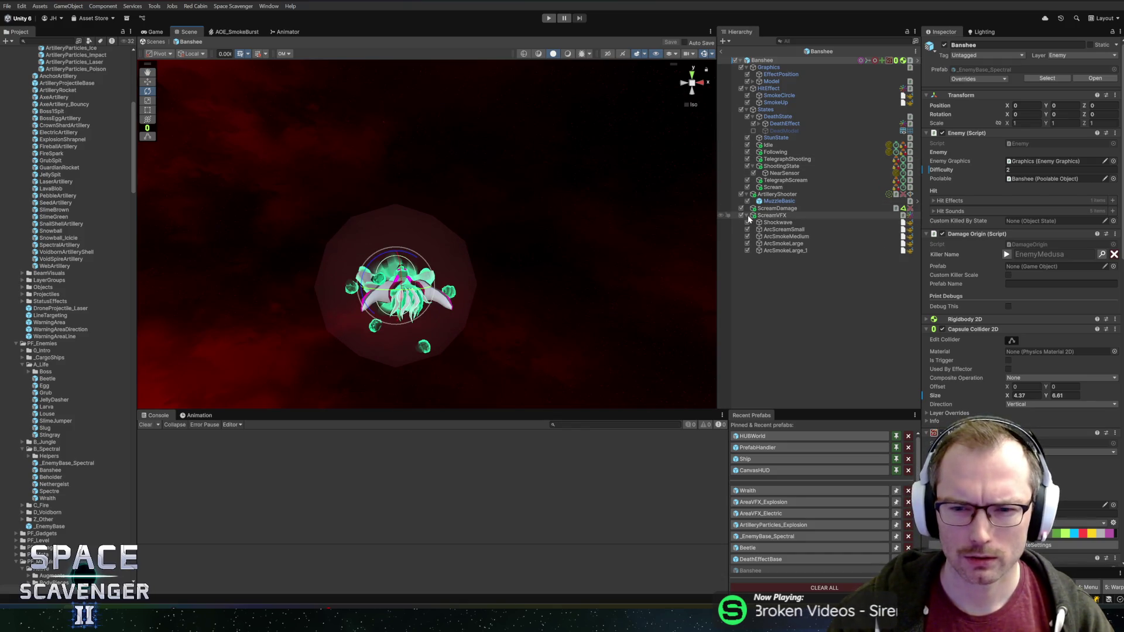
{"action": "left_click", "coordinate": [771, 222]}
{"action": "left_click", "coordinate": [781, 250], "text": "shift"}
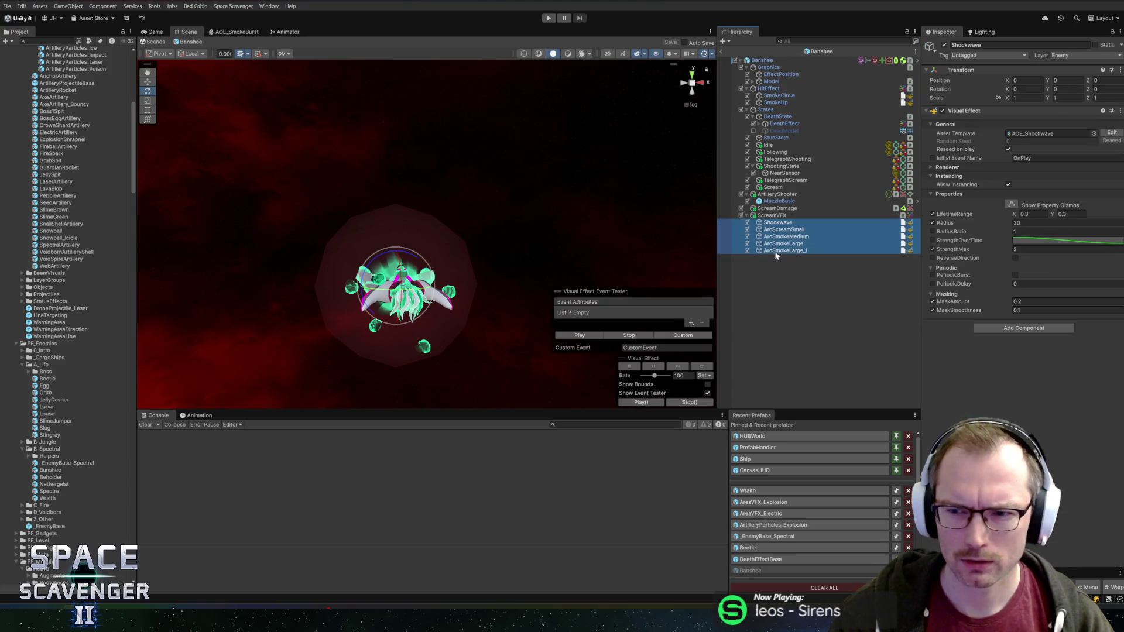
{"action": "left_click", "coordinate": [856, 222]}
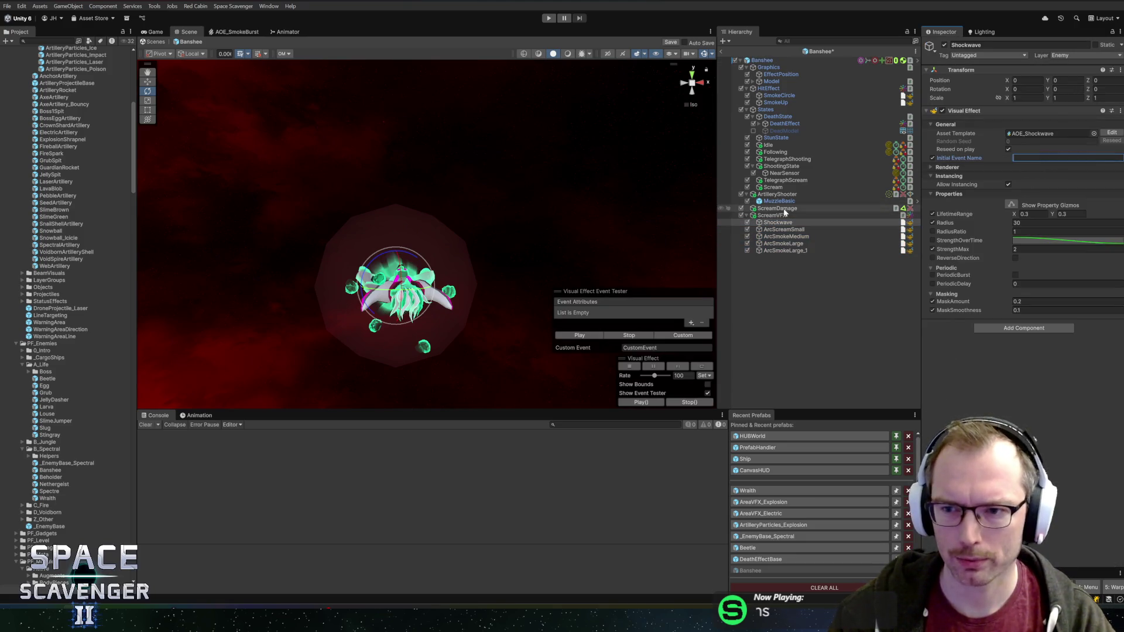
{"action": "left_click", "coordinate": [780, 229]}
{"action": "left_click", "coordinate": [788, 237]}
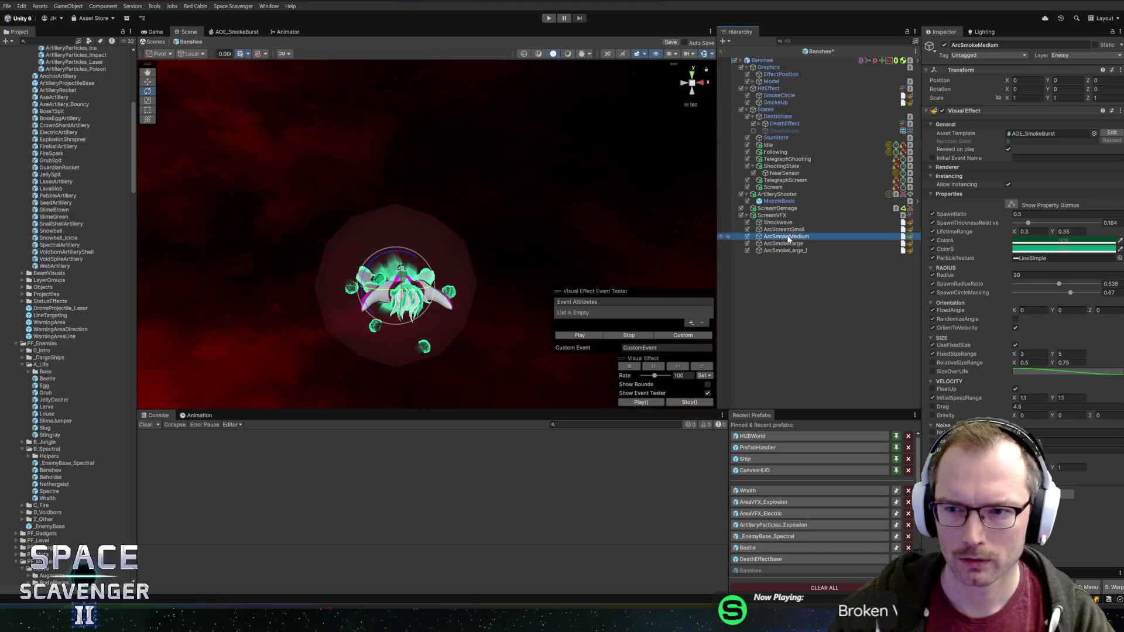
{"action": "left_click", "coordinate": [787, 250]}
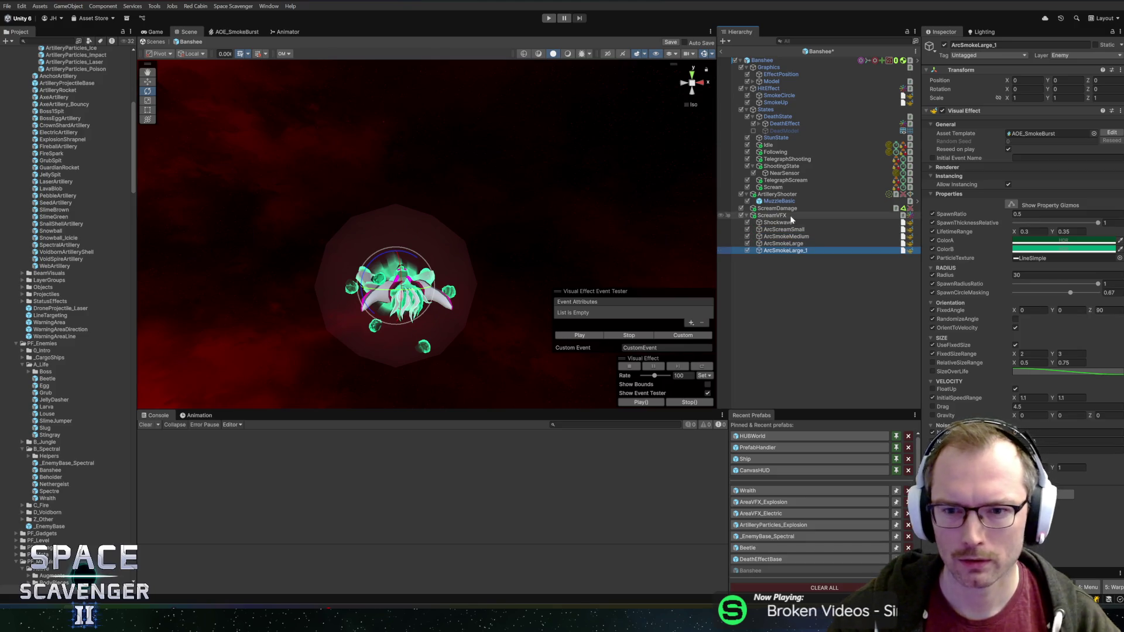
Step: Expand DeathEffectBase_Spectral, select its child effects through Sparks and preview the death burst
{"action": "left_click", "coordinate": [765, 124]}
{"action": "left_click", "coordinate": [787, 139]}
{"action": "left_click", "coordinate": [791, 180]}
{"action": "left_click", "coordinate": [794, 145], "text": "shift"}
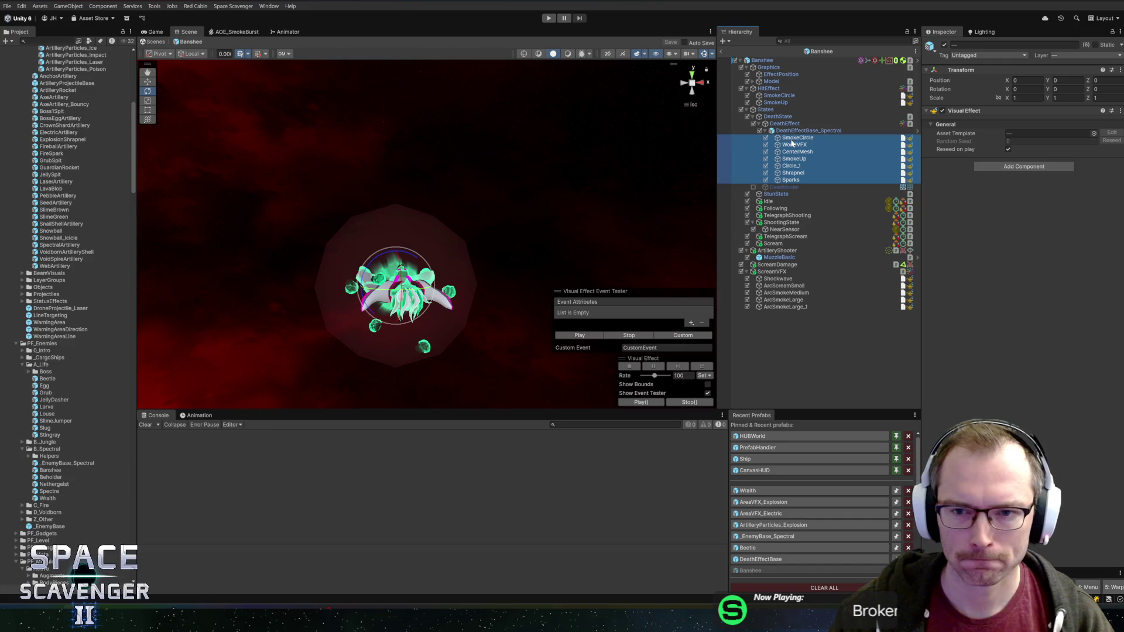
{"action": "left_click", "coordinate": [579, 335]}
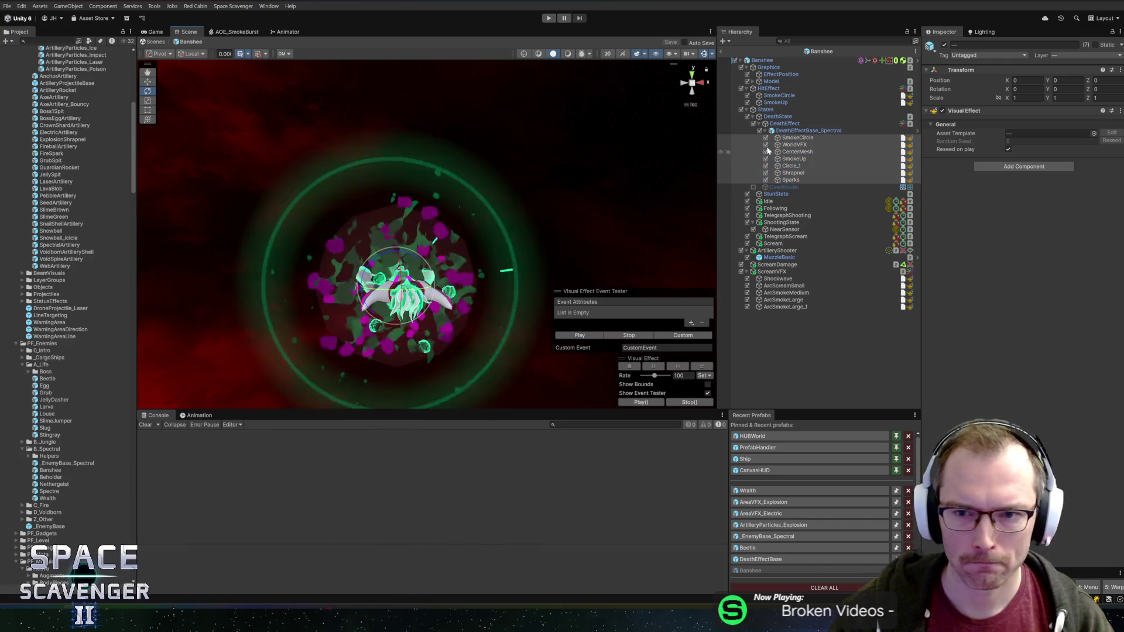
{"action": "left_click", "coordinate": [777, 130]}
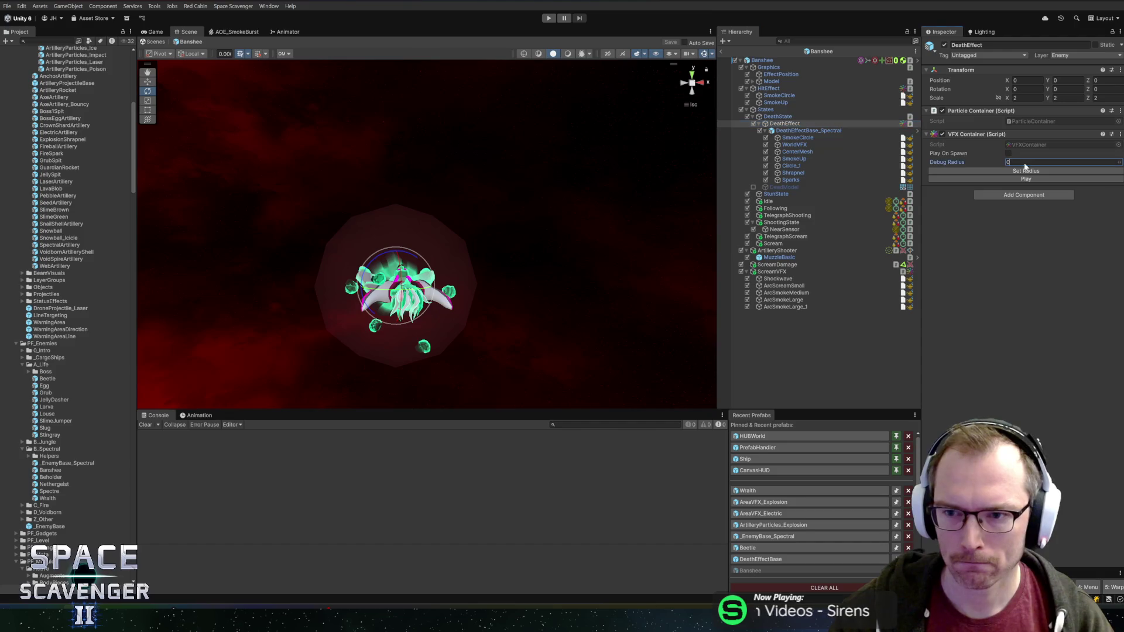
{"action": "type", "text": "5"}
Step: Reselect WorldVFX and the SmokeCircle-to-Sparks effects and replay the death effect
{"action": "left_click", "coordinate": [1023, 173]}
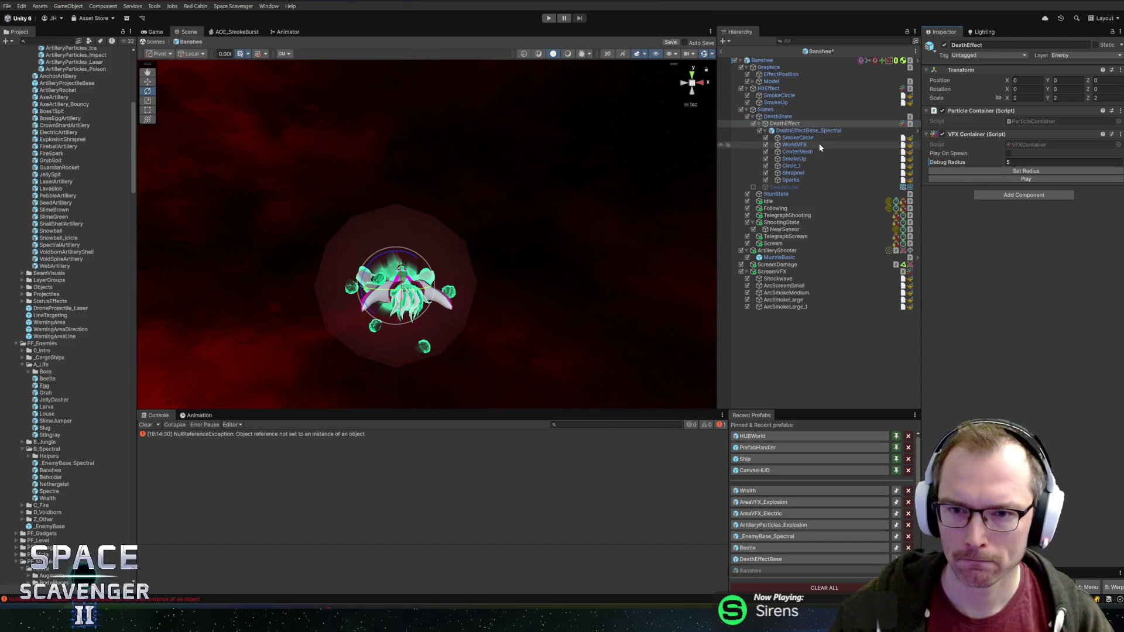
{"action": "left_click", "coordinate": [795, 144]}
{"action": "left_click", "coordinate": [801, 137]}
{"action": "left_click", "coordinate": [792, 178], "text": "shift"}
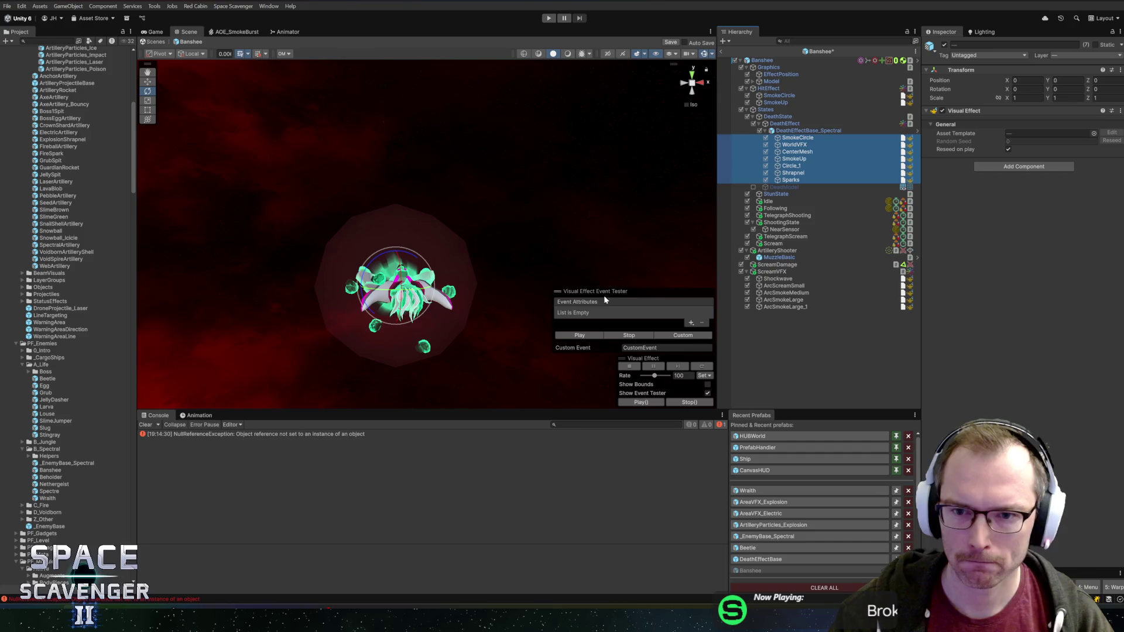
{"action": "left_click", "coordinate": [576, 335]}
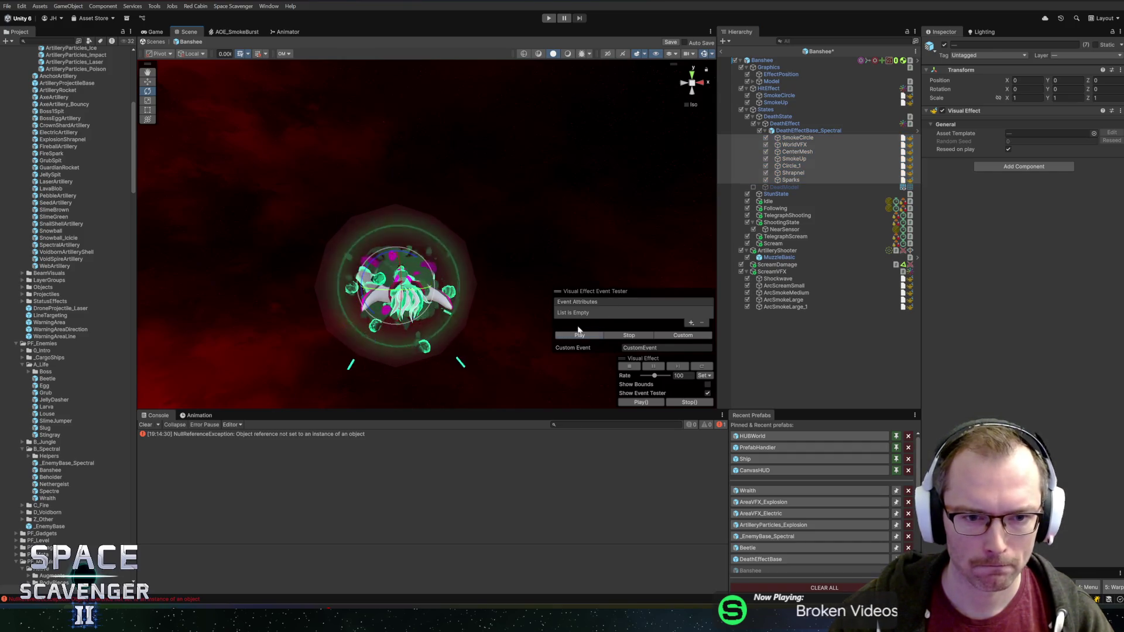
Step: Trace the VFXContainer null-reference error to its line in Rider, return to Unity and open the Beholder prefab
{"action": "left_click", "coordinate": [822, 51]}
{"action": "left_click", "coordinate": [306, 434]}
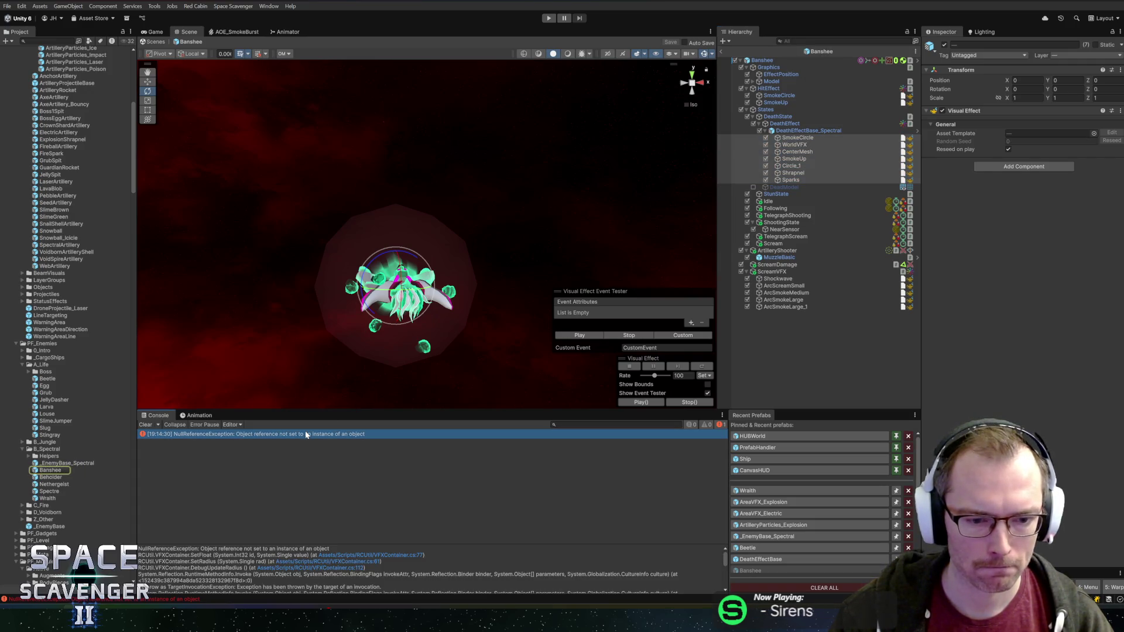
{"action": "left_click", "coordinate": [408, 554]}
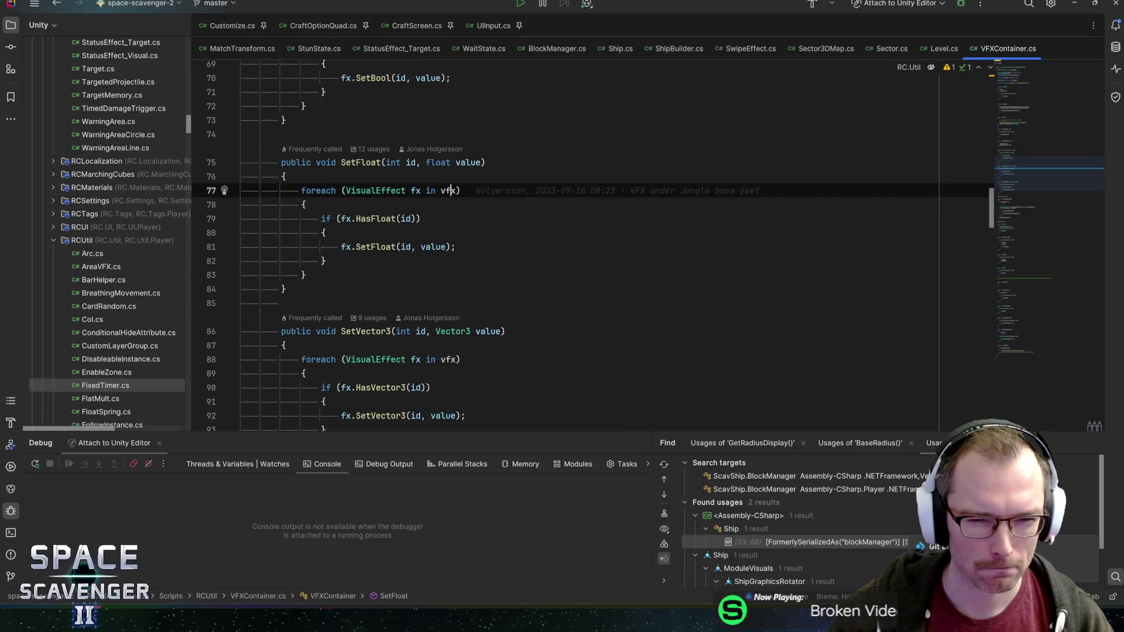
{"action": "key", "text": "alt+Tab"}
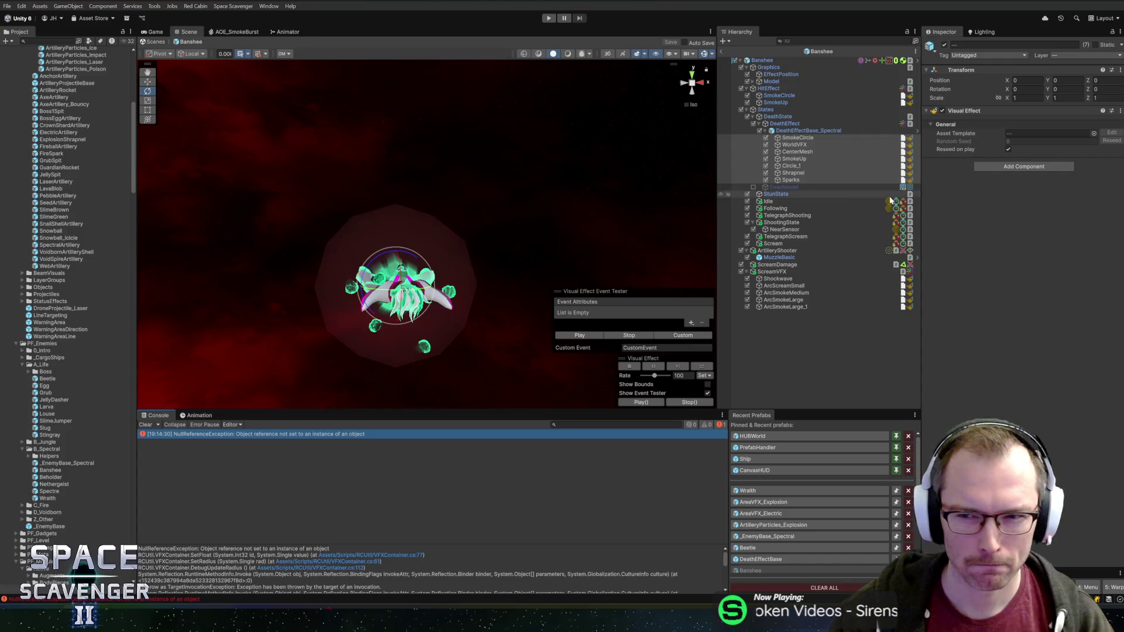
{"action": "left_click", "coordinate": [887, 324]}
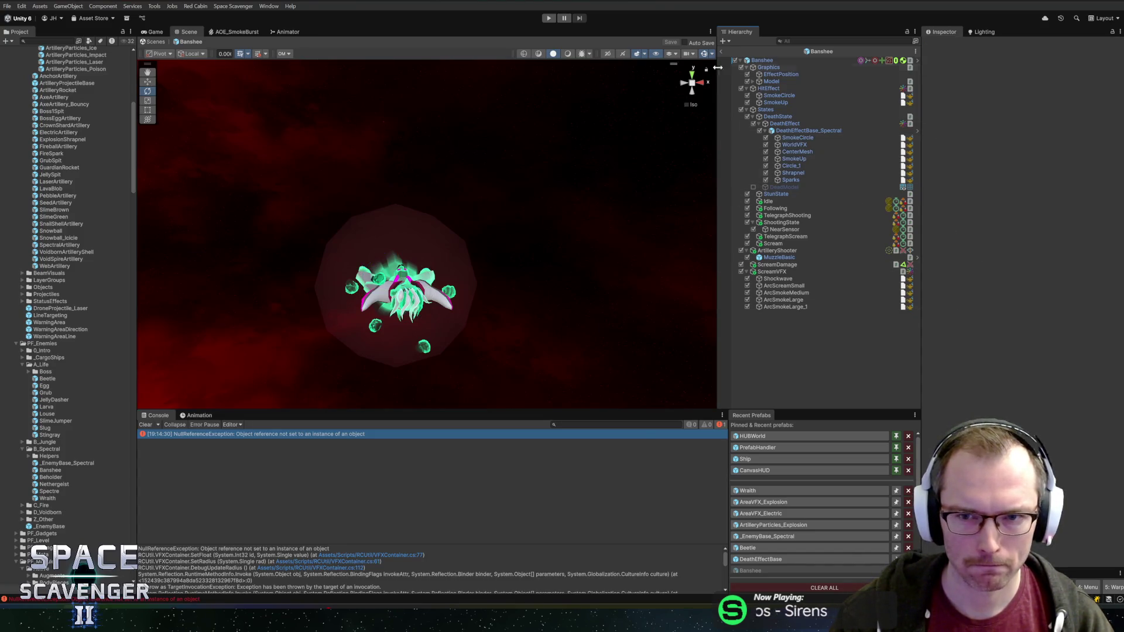
{"action": "left_click", "coordinate": [810, 53]}
{"action": "double_click", "coordinate": [45, 479]}
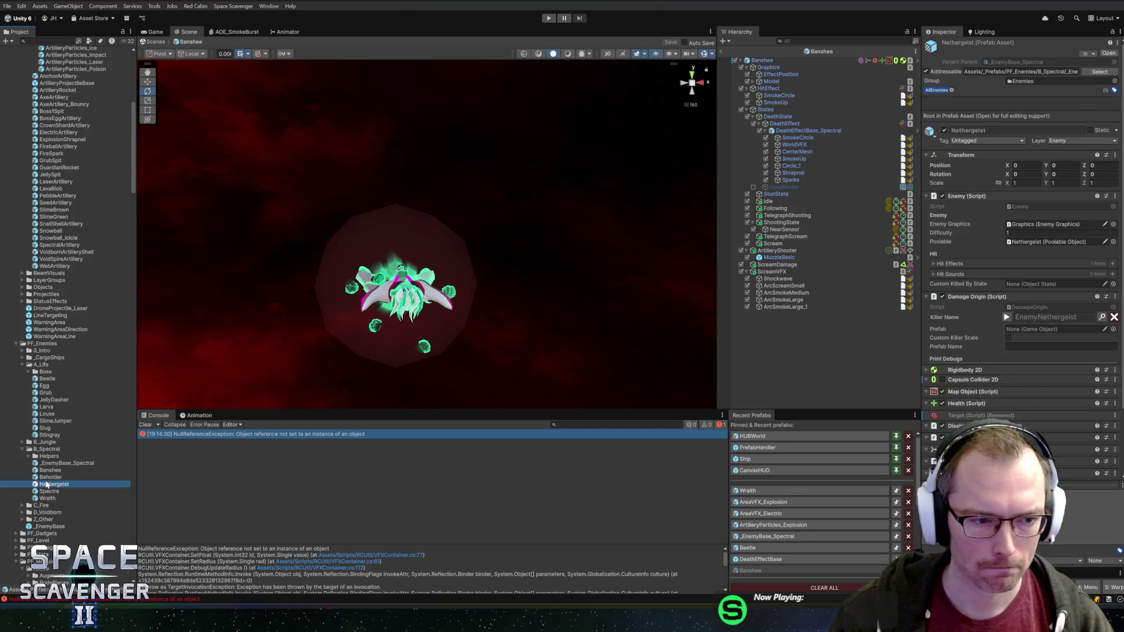
Step: Orbit the Scene view, select the spectral death effect's children and play the Beholder's death burst
{"action": "left_click_drag", "start_coordinate": [369, 279], "coordinate": [520, 276], "text": "alt"}
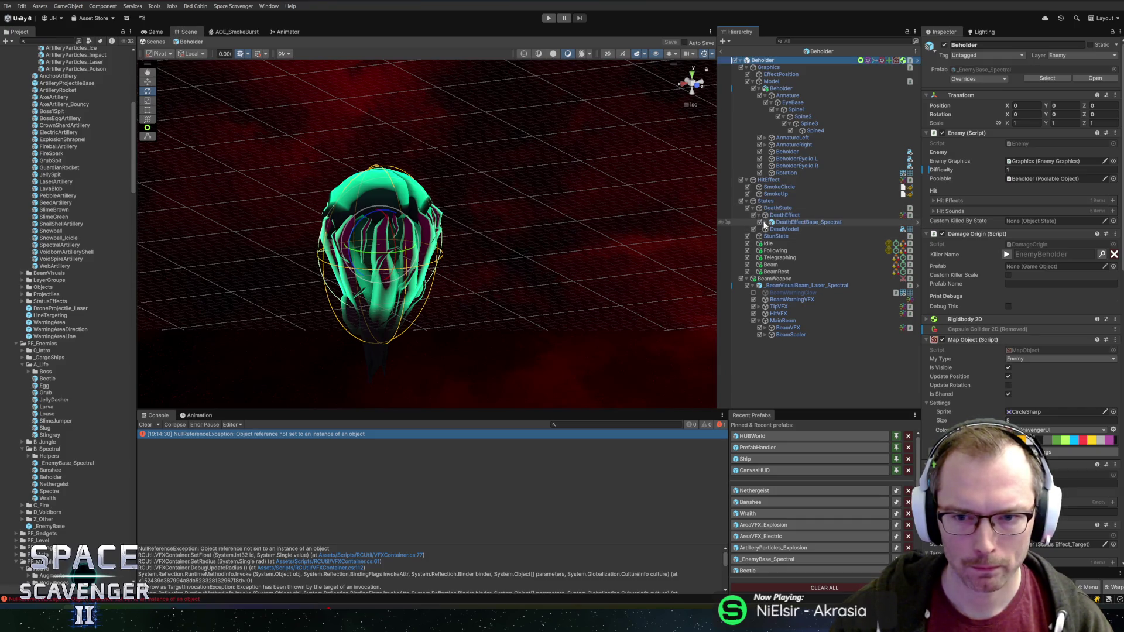
{"action": "left_click", "coordinate": [771, 222]}
{"action": "left_click", "coordinate": [791, 272], "text": "shift"}
{"action": "left_click", "coordinate": [604, 338]}
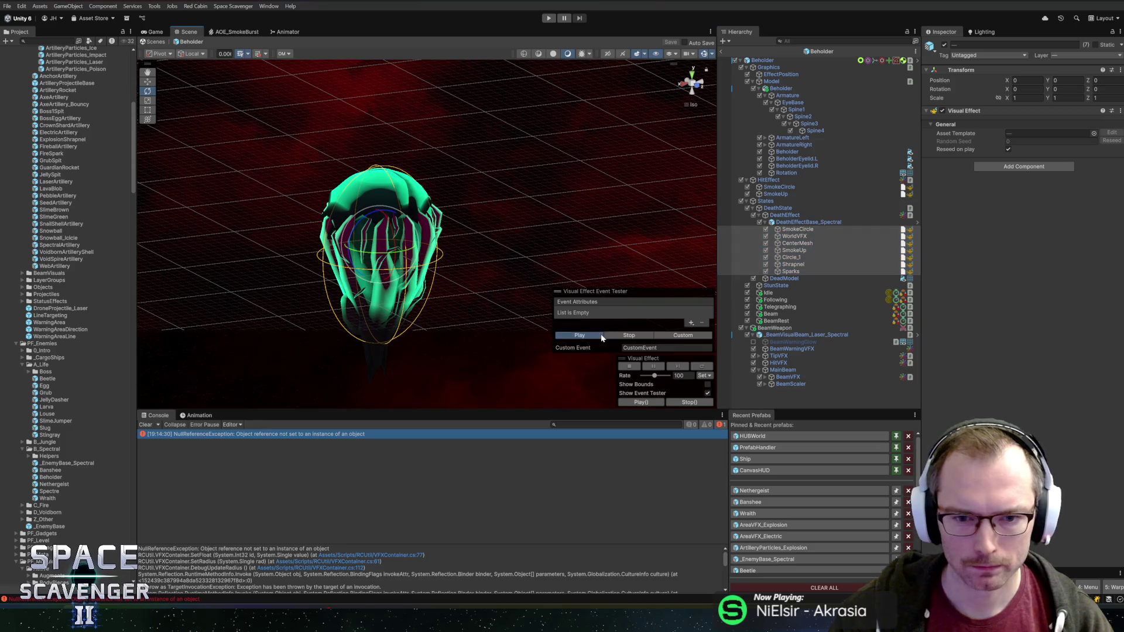
{"action": "left_click", "coordinate": [794, 224]}
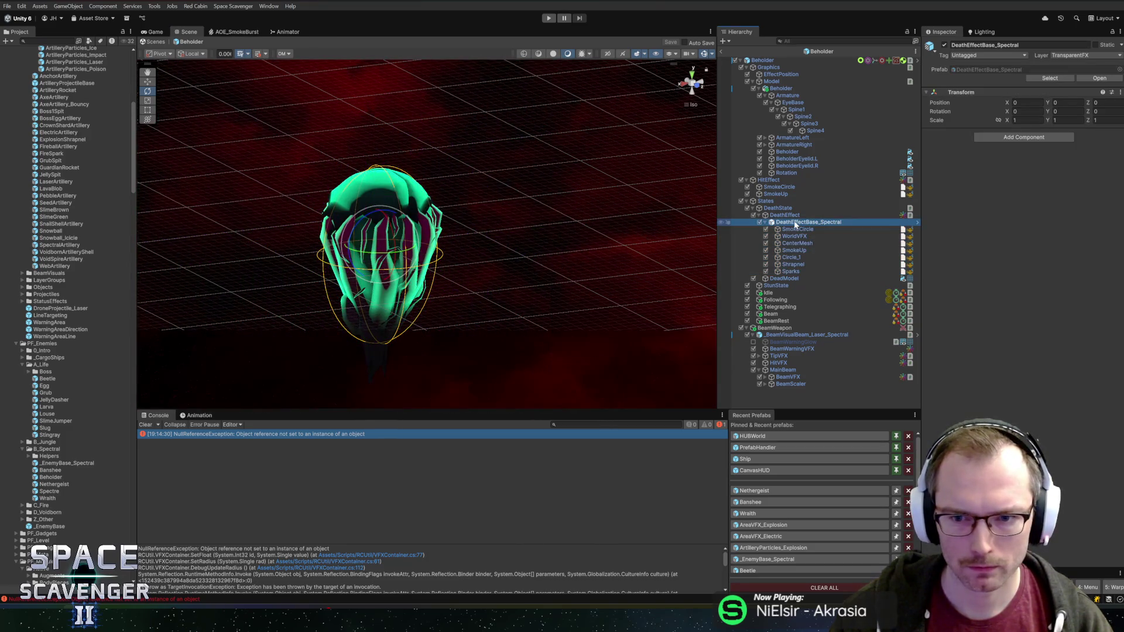
Step: Set the death effect's Debug Radius to 5, replay the burst, then open the Nethergeist prefab
{"action": "left_click", "coordinate": [1011, 162]}
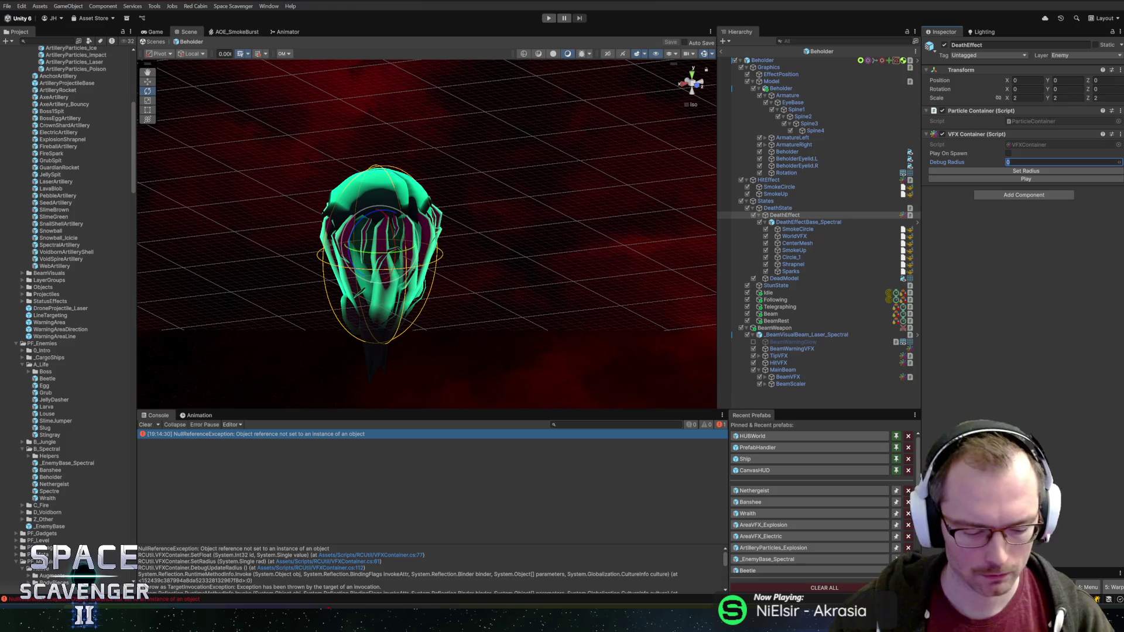
{"action": "left_click", "coordinate": [1001, 172]}
{"action": "left_click", "coordinate": [795, 230]}
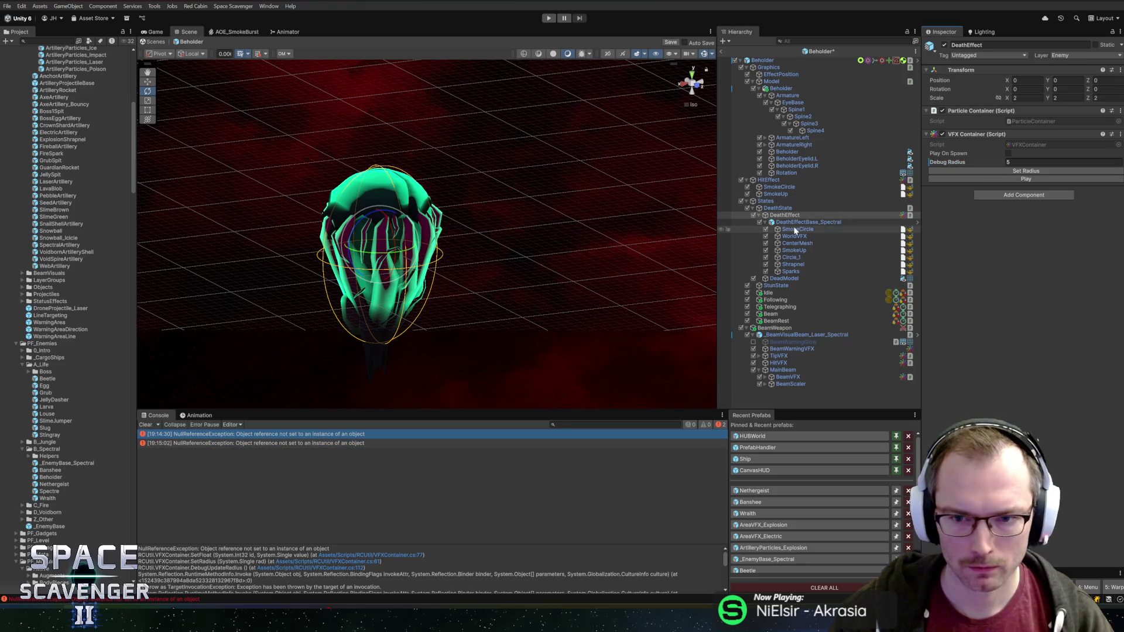
{"action": "left_click", "coordinate": [789, 271], "text": "shift"}
{"action": "left_click", "coordinate": [573, 336]}
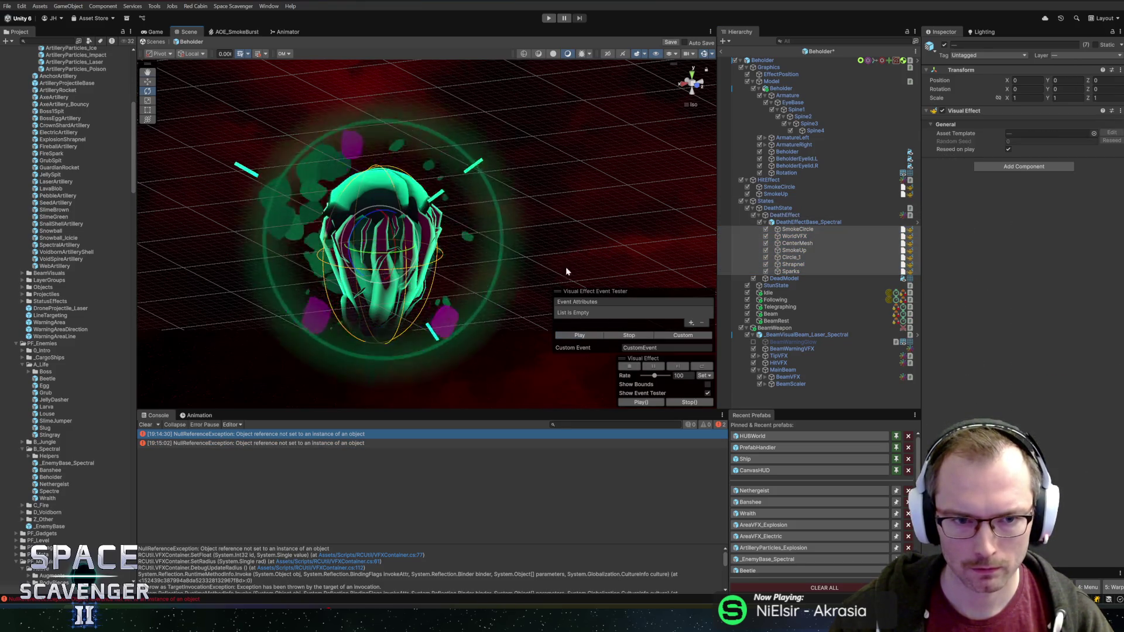
{"action": "left_click", "coordinate": [580, 340]}
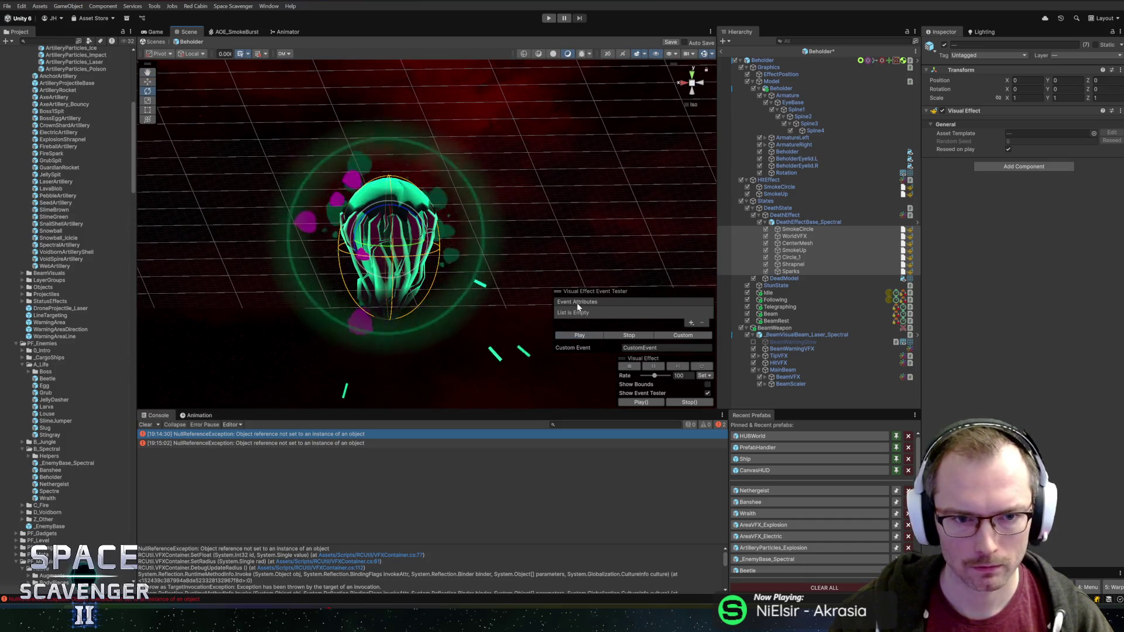
{"action": "left_click", "coordinate": [809, 55]}
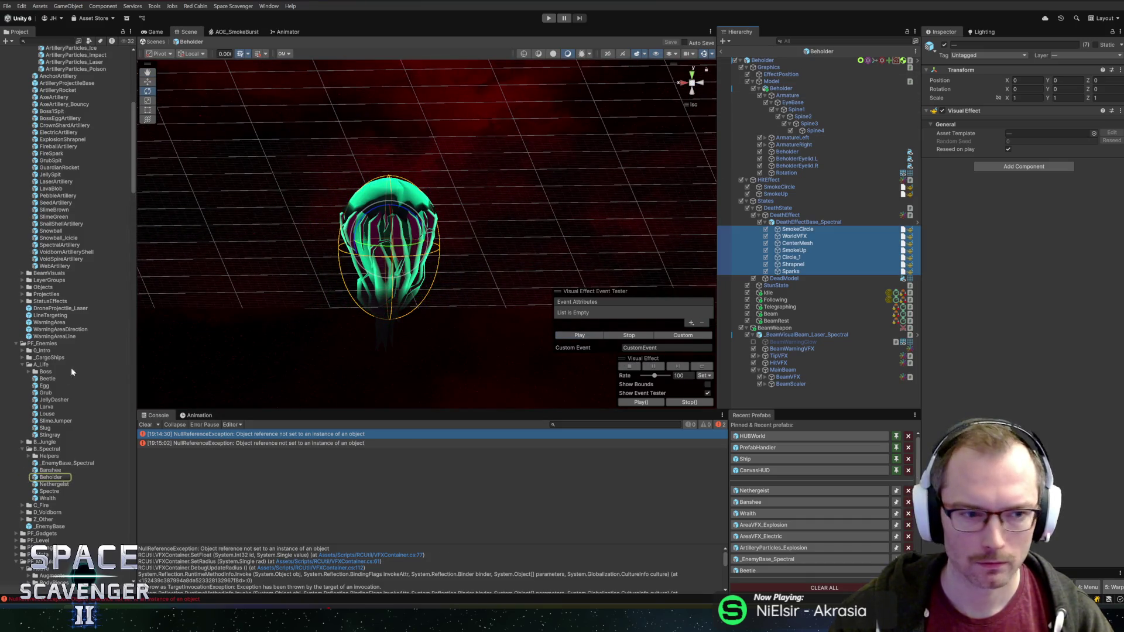
{"action": "double_click", "coordinate": [51, 484]}
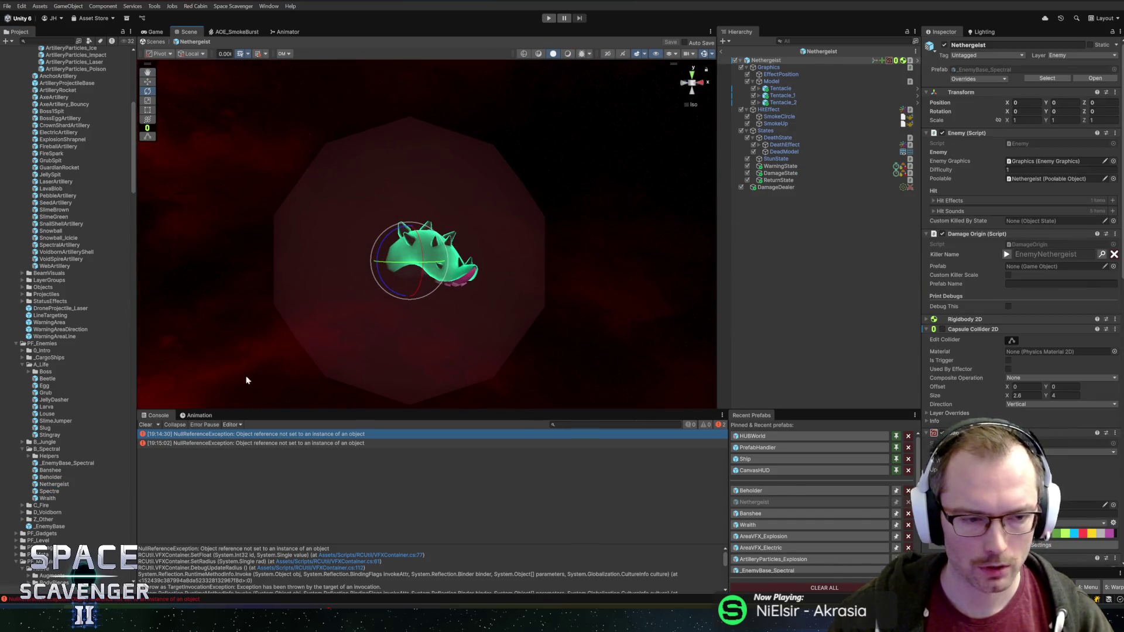
Step: Delete DeathEffectBase_Spectral from the Nethergeist's DeathEffect object
{"action": "left_click", "coordinate": [768, 145]}
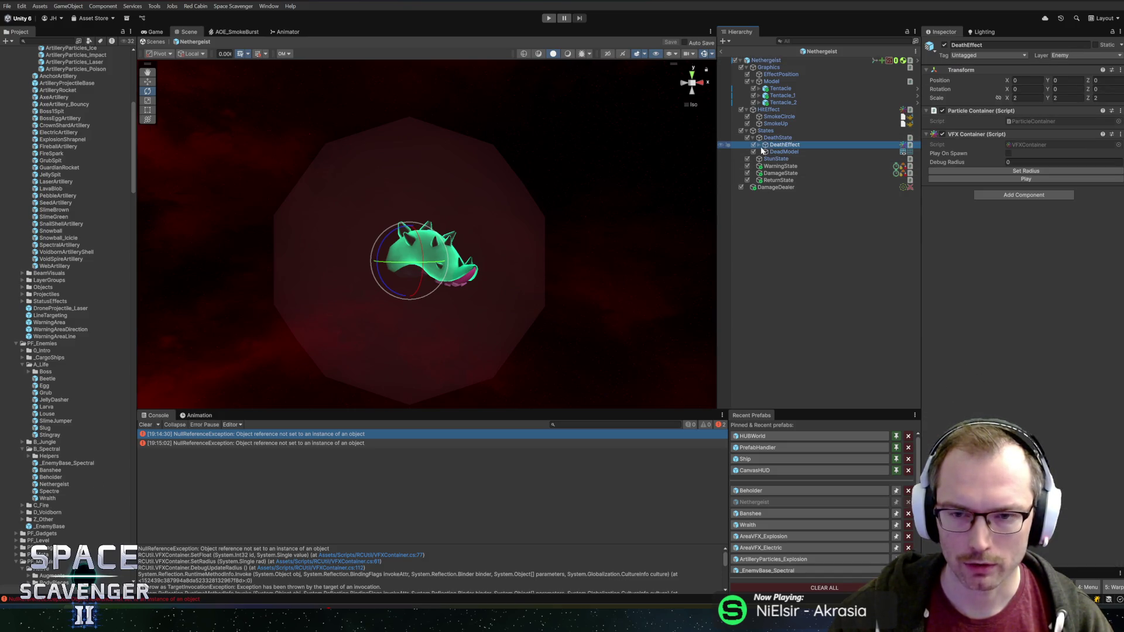
{"action": "left_click", "coordinate": [758, 145]}
{"action": "left_click", "coordinate": [800, 151]}
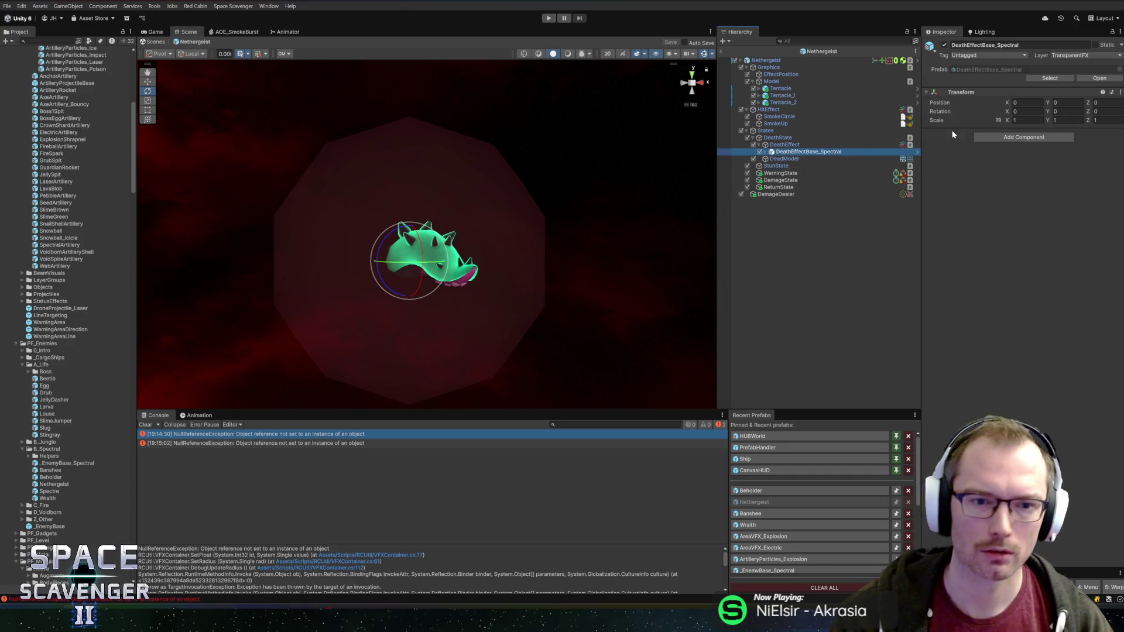
{"action": "key", "text": "Delete"}
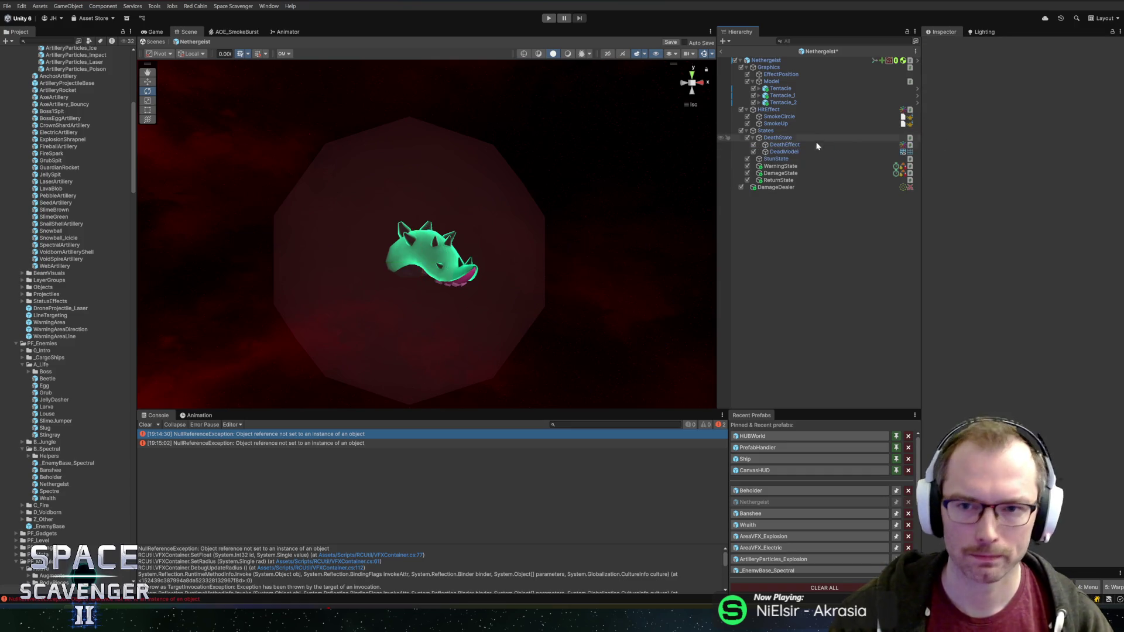
Step: Open the Spectre prefab, expand to its spectral death effect and play the SmokeCircle-to-Sparks burst
{"action": "double_click", "coordinate": [49, 491]}
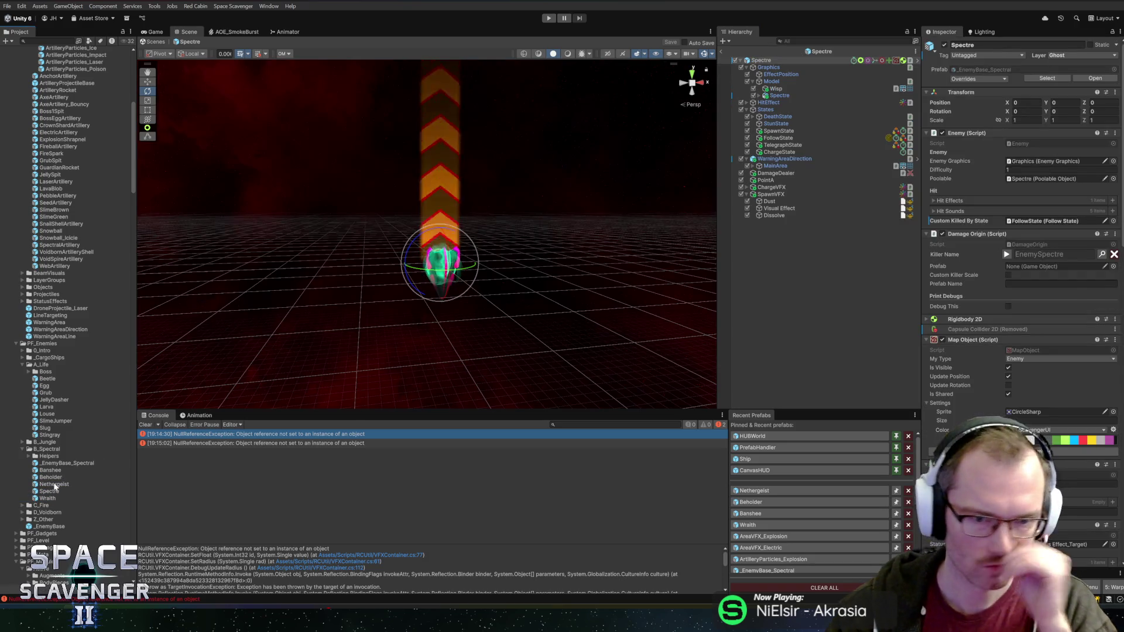
{"action": "left_click", "coordinate": [770, 116]}
{"action": "left_click", "coordinate": [792, 124]}
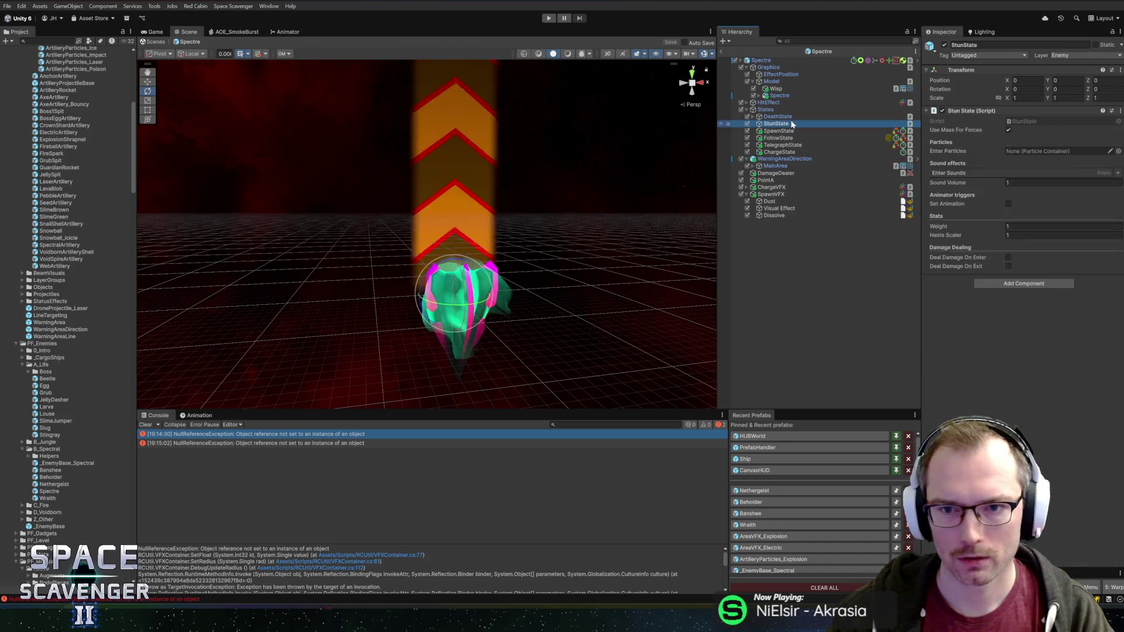
{"action": "key", "text": "Right"}
{"action": "left_click", "coordinate": [784, 124]}
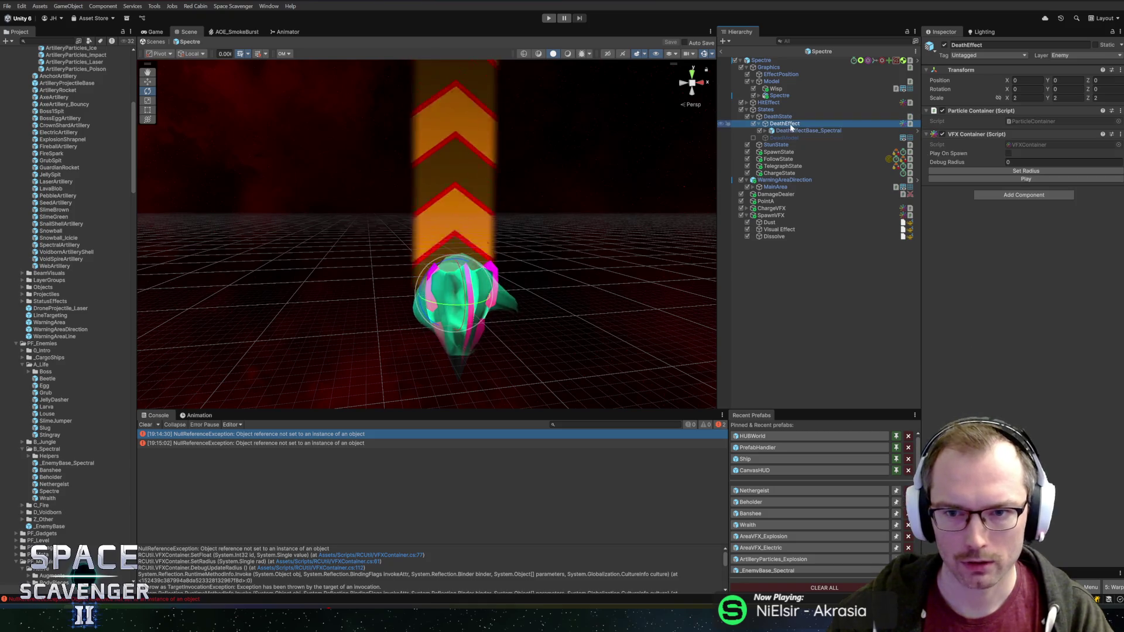
{"action": "left_click", "coordinate": [772, 130]}
{"action": "left_click", "coordinate": [785, 124]}
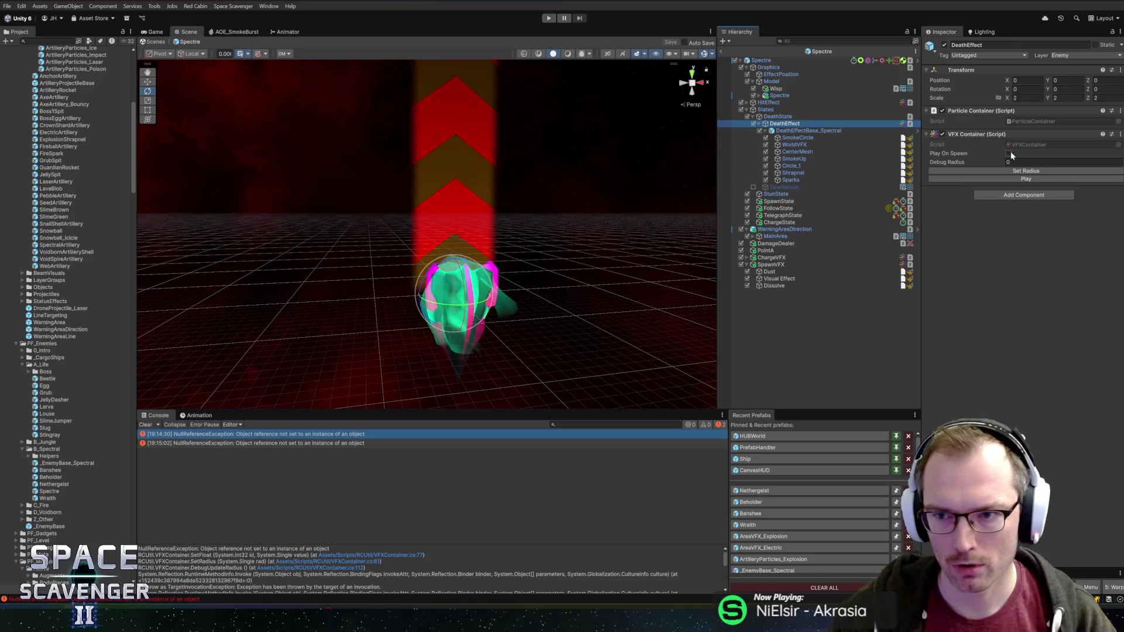
{"action": "left_click", "coordinate": [797, 138]}
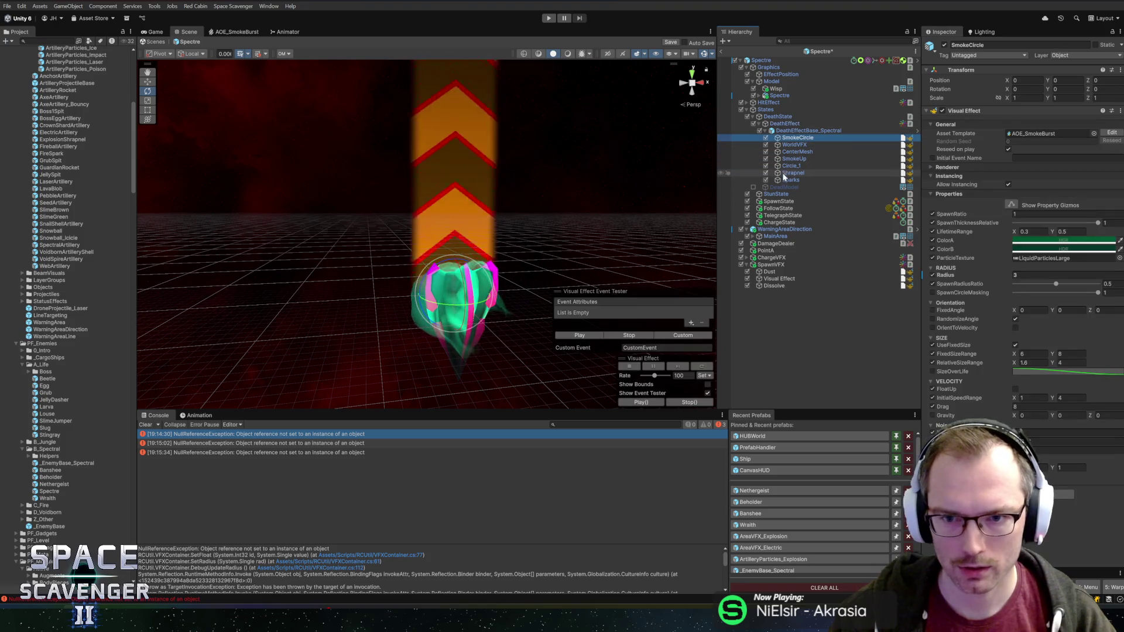
{"action": "left_click", "coordinate": [785, 179], "text": "shift"}
{"action": "left_click", "coordinate": [582, 336]}
Step: Set the Spectre DeathEffect's Debug Radius to 3, replay the burst and open the console error in Rider
{"action": "left_click", "coordinate": [784, 125]}
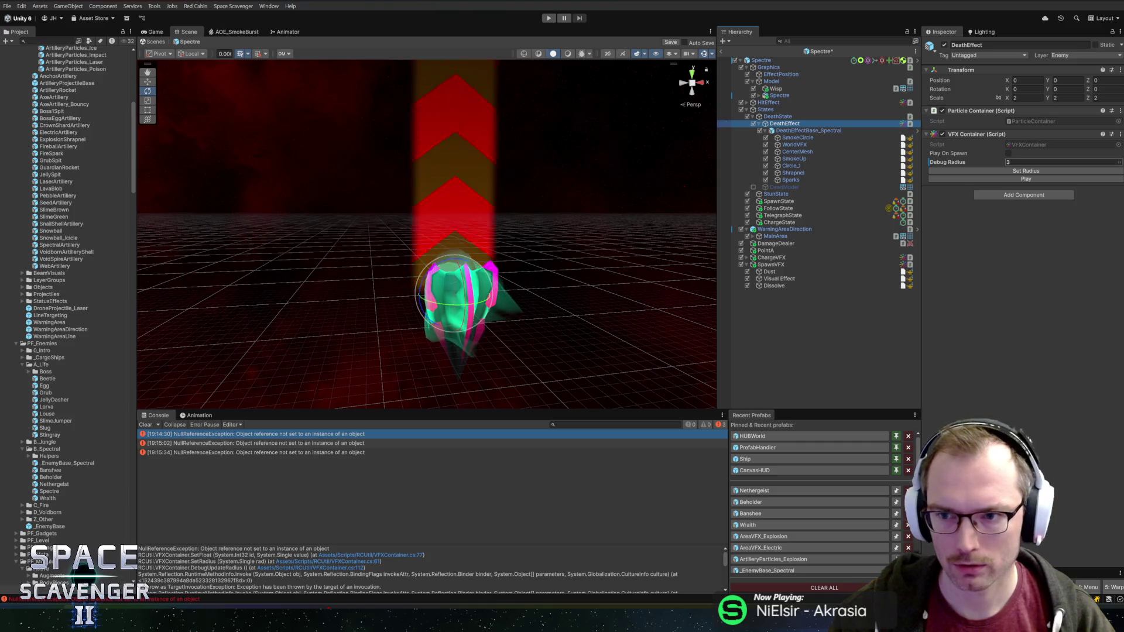
{"action": "left_click", "coordinate": [1022, 177]}
{"action": "left_click", "coordinate": [797, 137]}
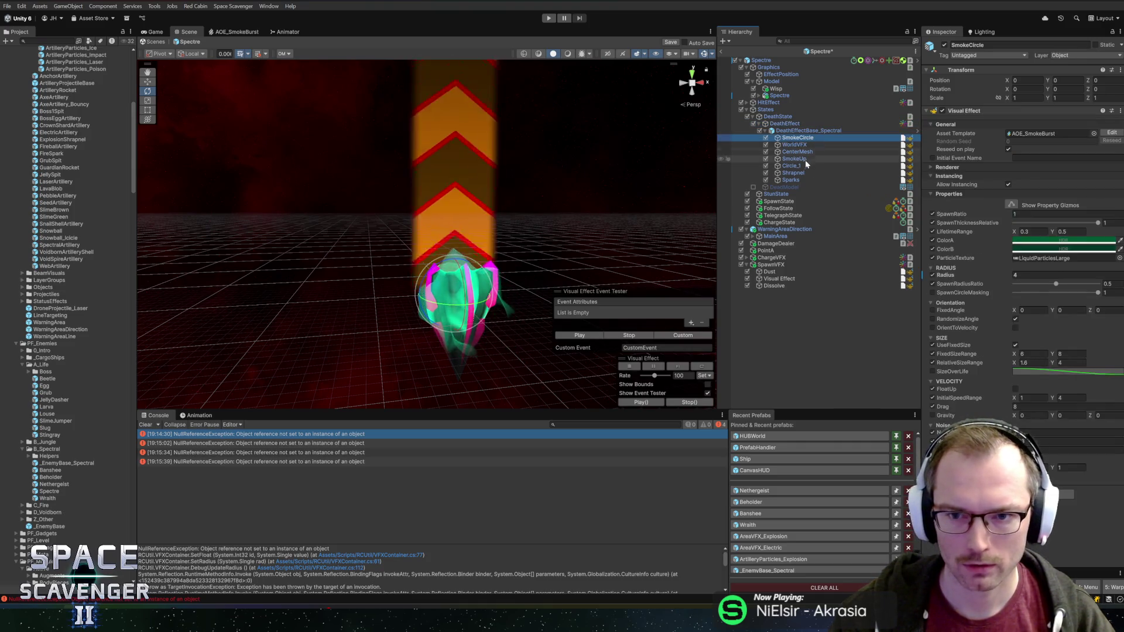
{"action": "left_click", "coordinate": [791, 179], "text": "shift"}
{"action": "left_click", "coordinate": [575, 339]}
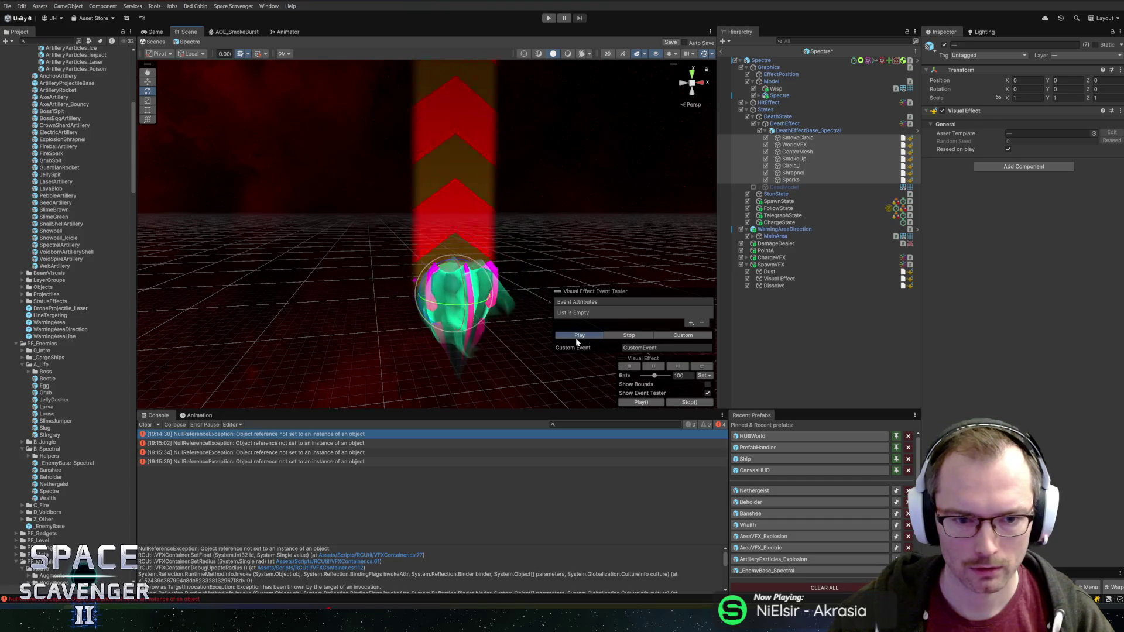
{"action": "double_click", "coordinate": [236, 461]}
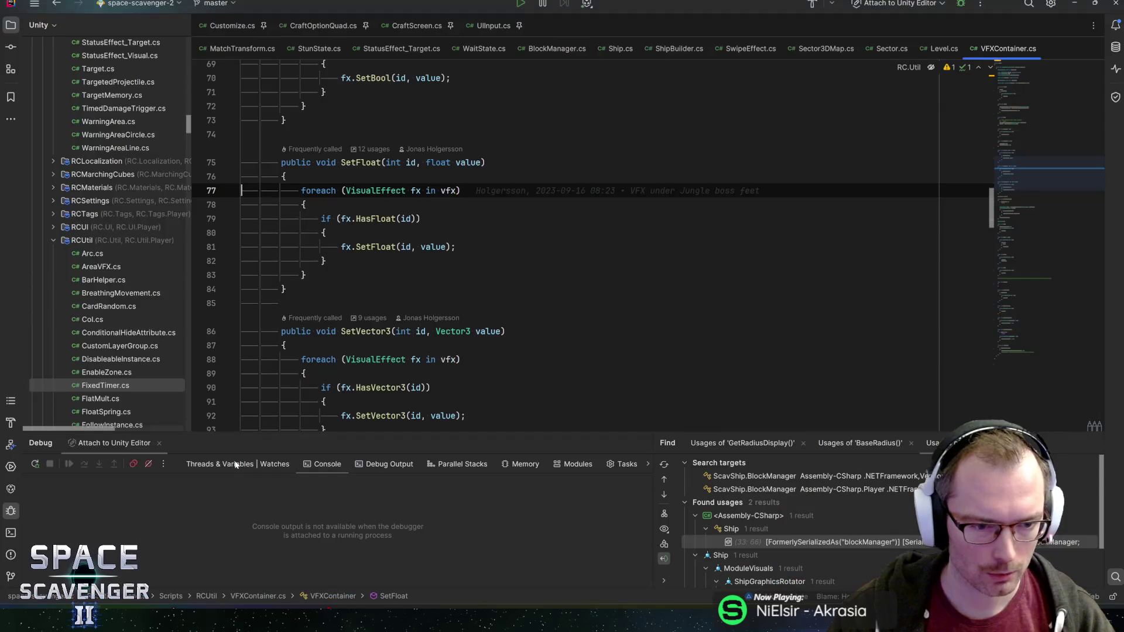
Step: Search VFXContainer.cs for vfx uses and insert a trial fx.Reinit() call inside the effects loop
{"action": "double_click", "coordinate": [448, 190]}
{"action": "key", "text": "ctrl+f"}
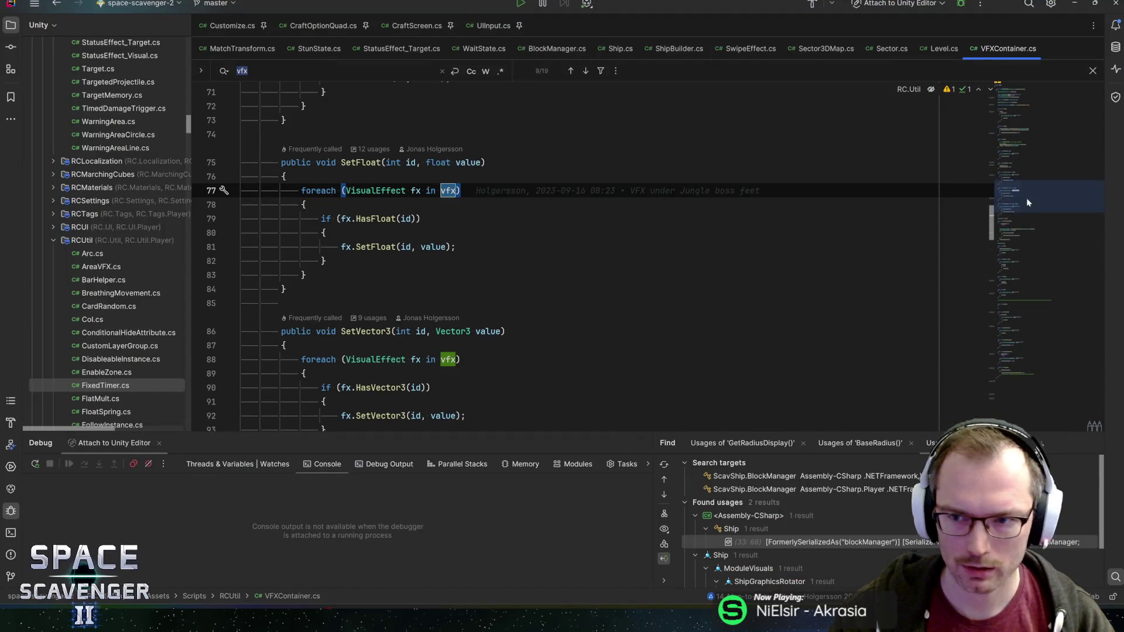
{"action": "left_click_drag", "start_coordinate": [1027, 198], "coordinate": [1024, 114]}
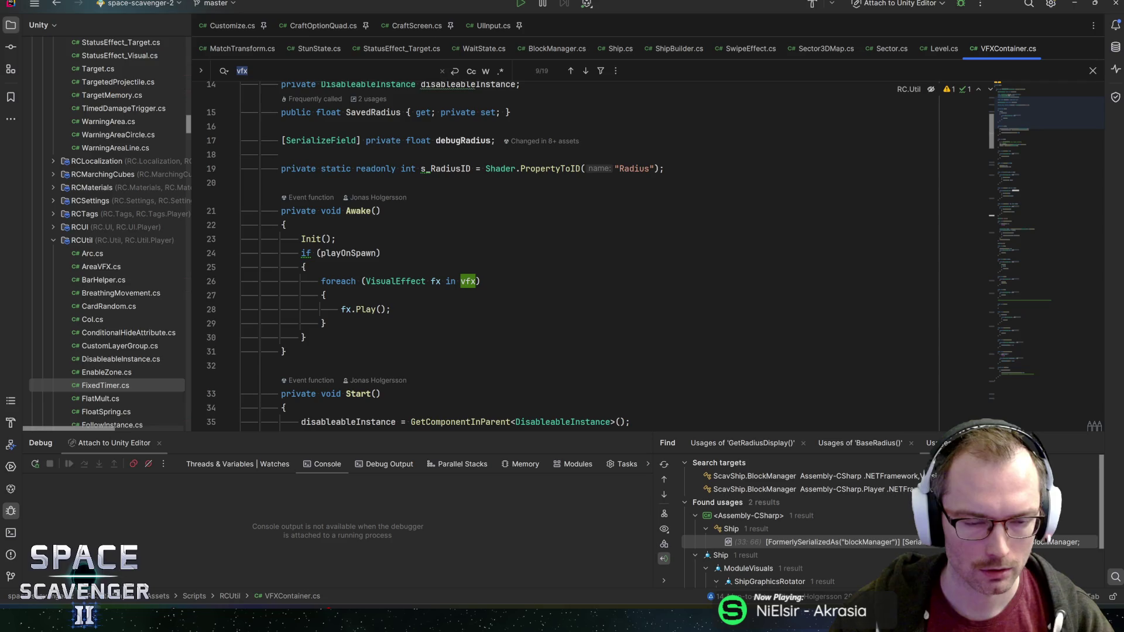
{"action": "scroll", "coordinate": [474, 300], "scroll_direction": "down", "scroll_amount": 5}
{"action": "scroll", "coordinate": [473, 299], "scroll_direction": "down", "scroll_amount": 20}
{"action": "left_click", "coordinate": [473, 300]}
{"action": "key", "text": "Return"}
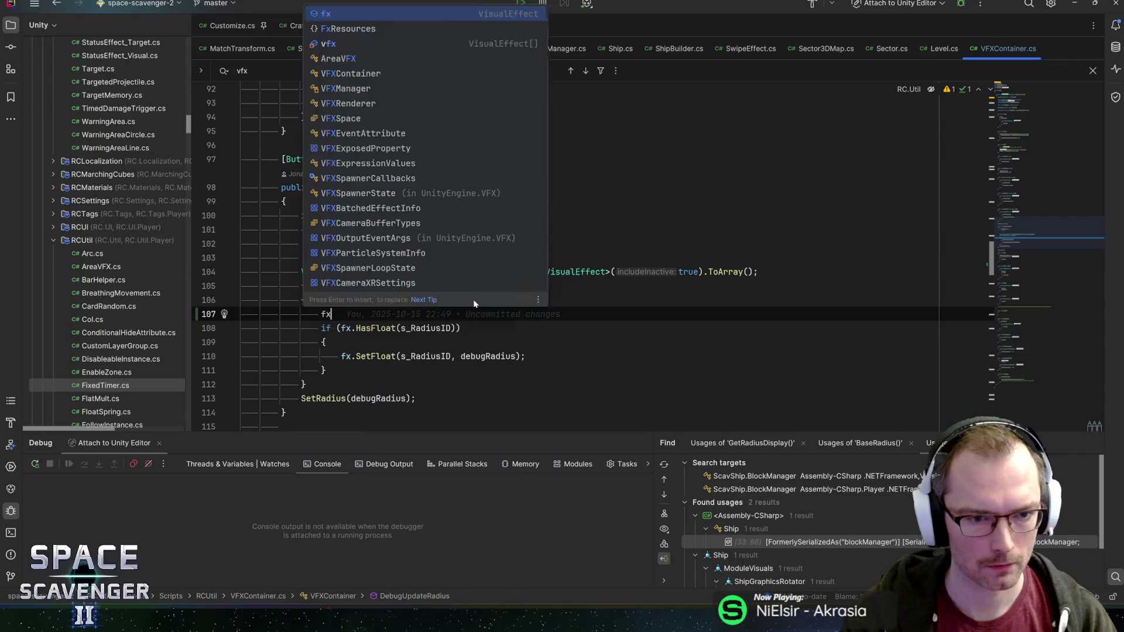
{"action": "type", "text": "fx.Init"}
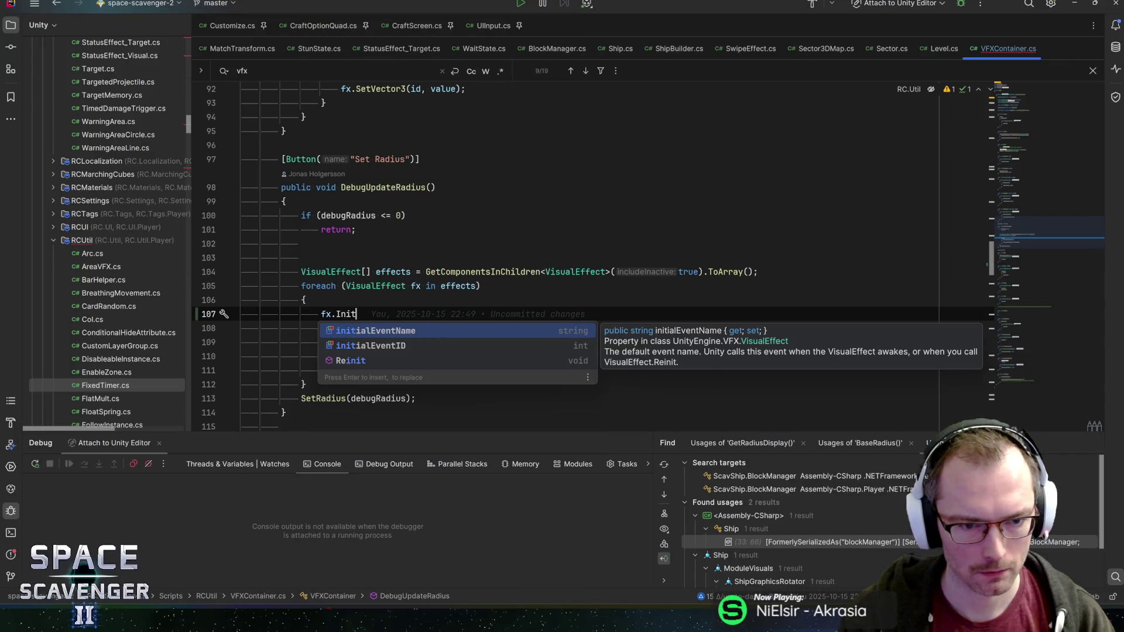
{"action": "key", "text": "Down"}
{"action": "key", "text": "Down"}
{"action": "key", "text": "Return"}
{"action": "type", "text": ";"}
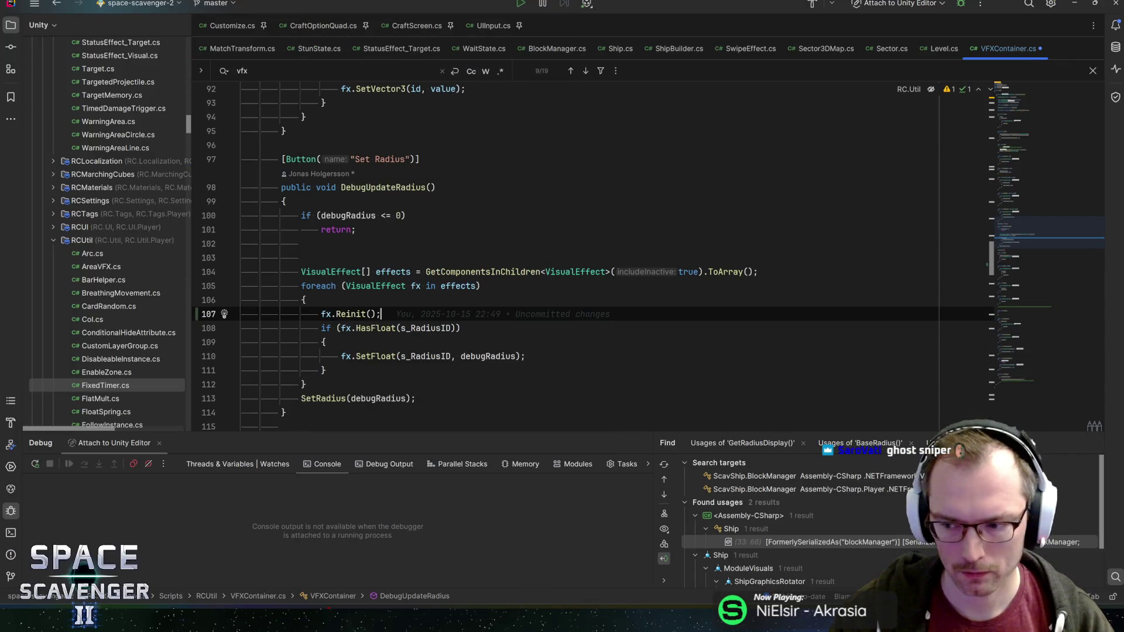
Step: Inspect the decompiled VisualEffect.Reinit declaration, then delete the trial Reinit line
{"action": "left_click", "coordinate": [350, 314], "text": "ctrl"}
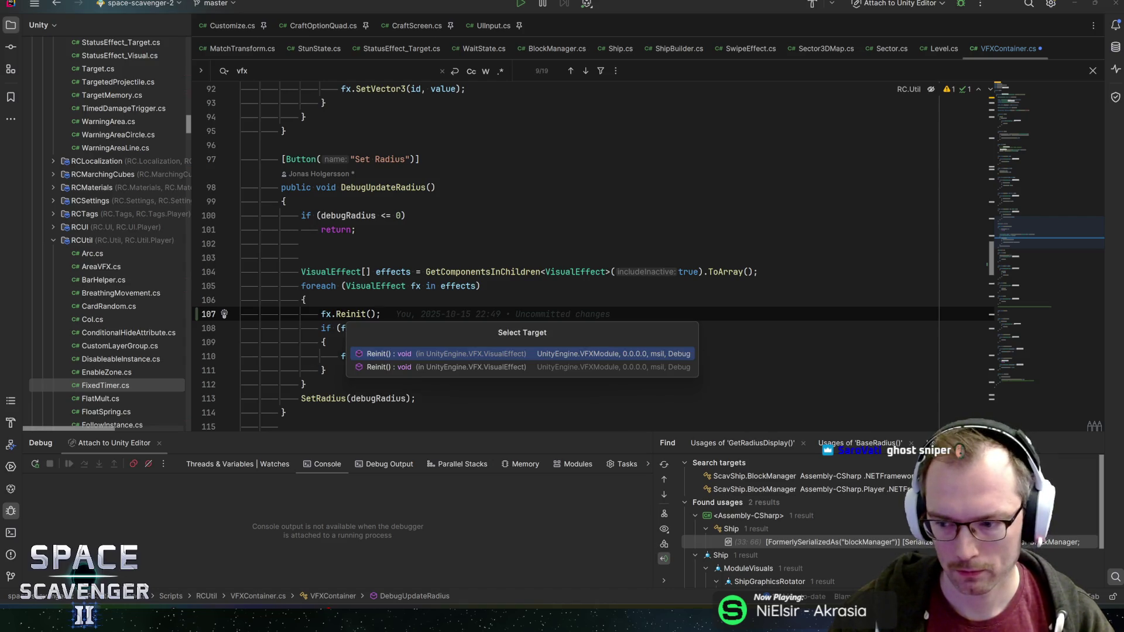
{"action": "left_click", "coordinate": [376, 355]}
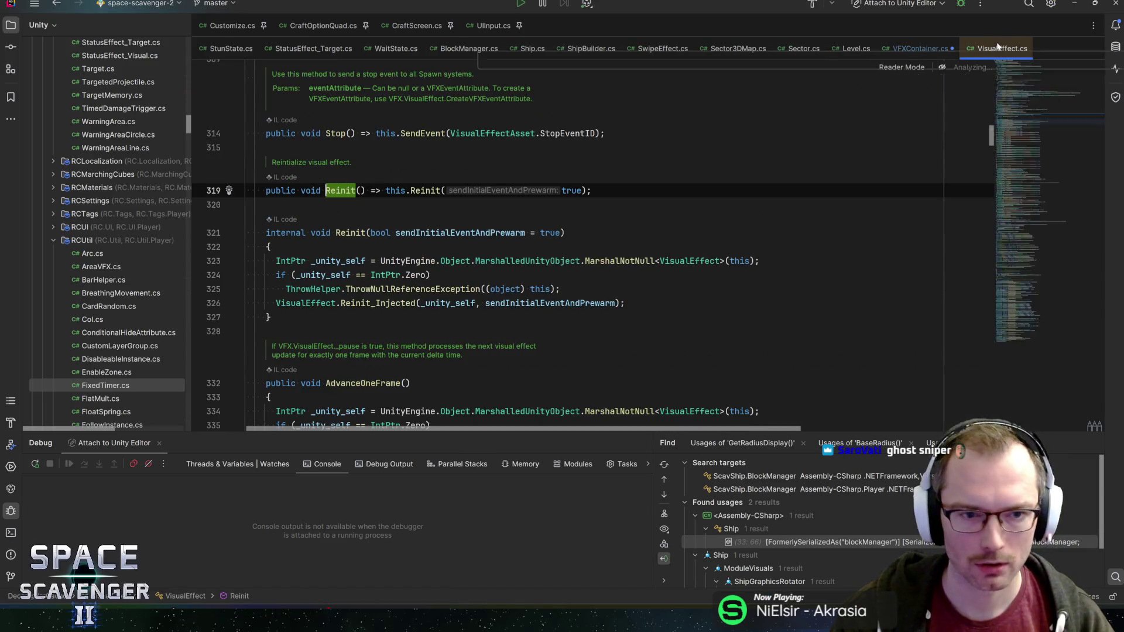
{"action": "key", "text": "ctrl+F4"}
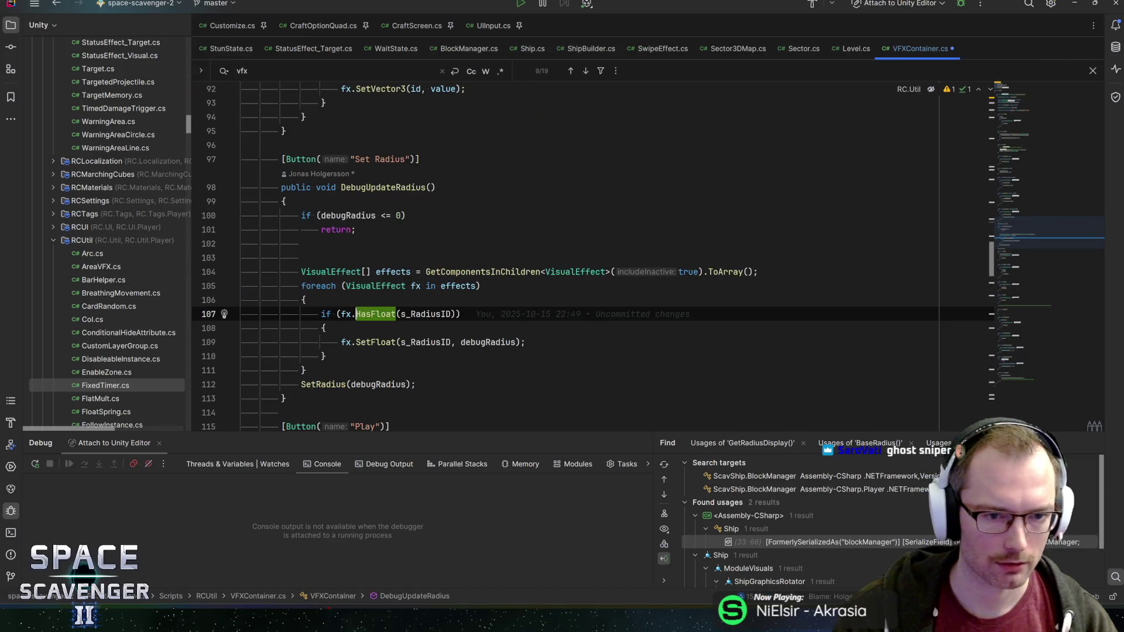
{"action": "key", "text": "ctrl+y"}
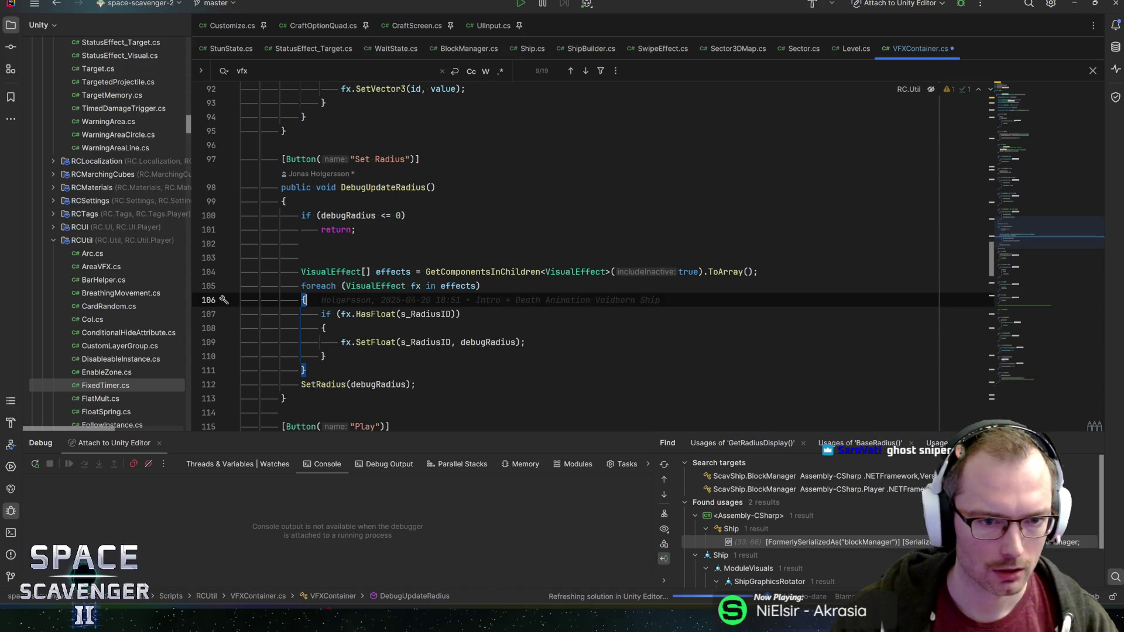
Step: Save VFXContainer.cs and switch to Unity to recompile the scripts
{"action": "key", "text": "ctrl+s"}
{"action": "key", "text": "Up"}
{"action": "key", "text": "Up"}
{"action": "key", "text": "ctrl+Right"}
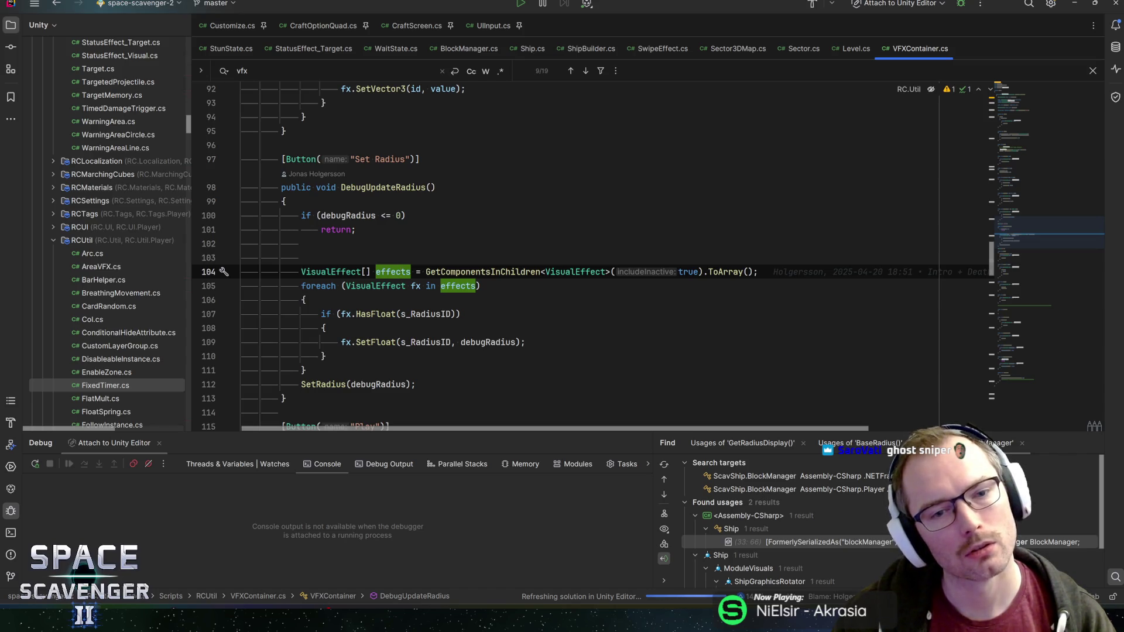
{"action": "key", "text": "alt+Tab"}
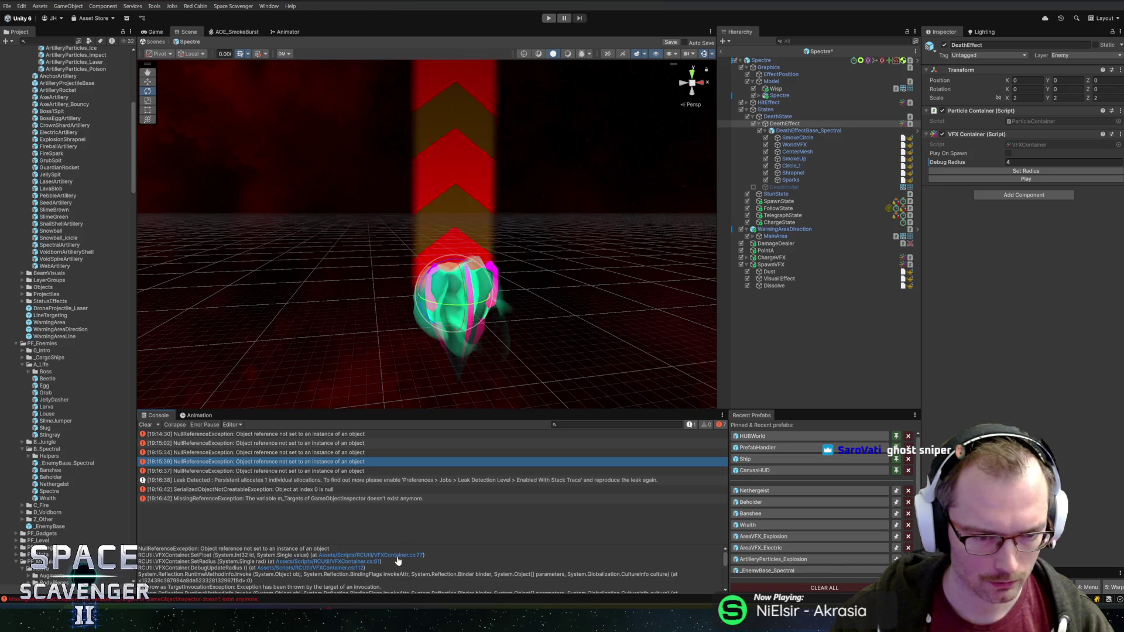
Step: Follow the error trace to SetFloat and SetRadius, checking the error in Unity along the way
{"action": "left_click", "coordinate": [400, 556]}
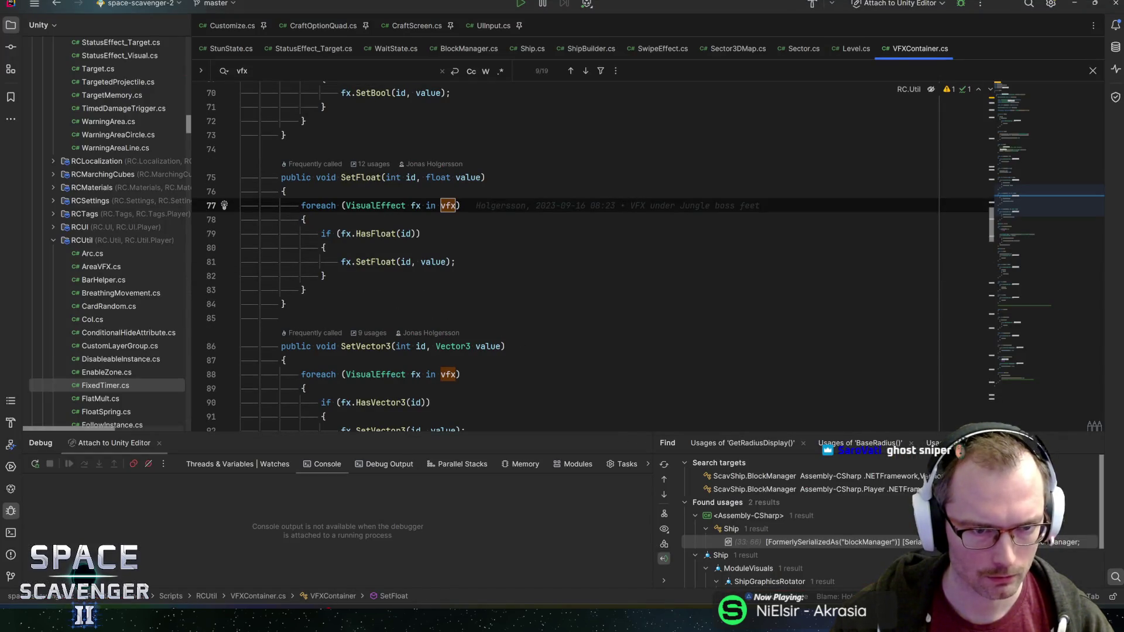
{"action": "left_click", "coordinate": [378, 178]}
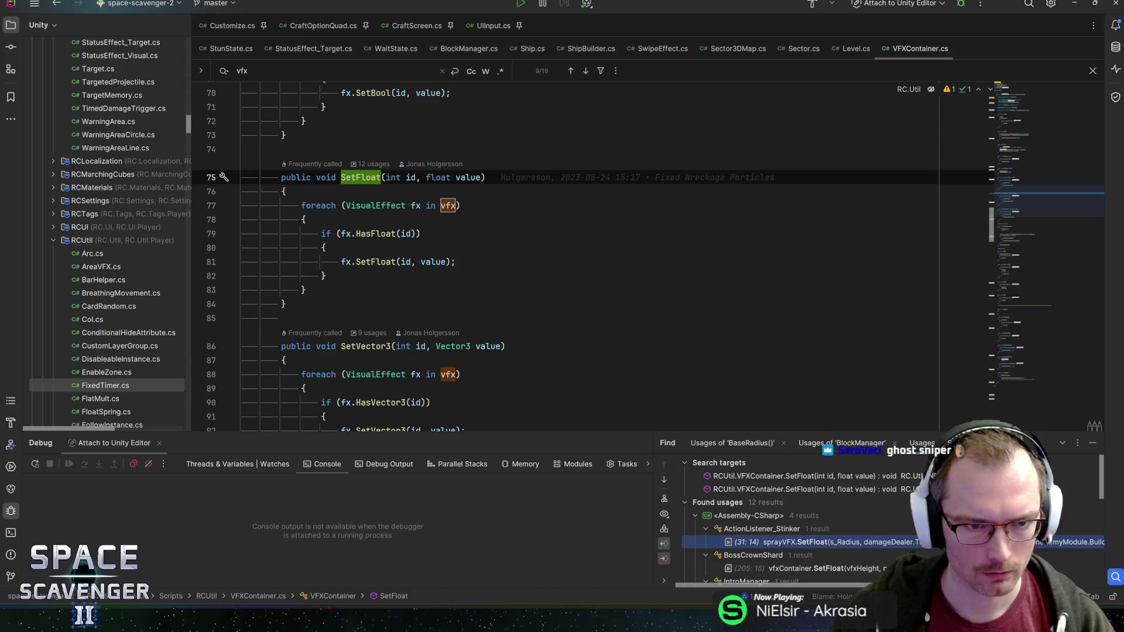
{"action": "key", "text": "alt+Tab"}
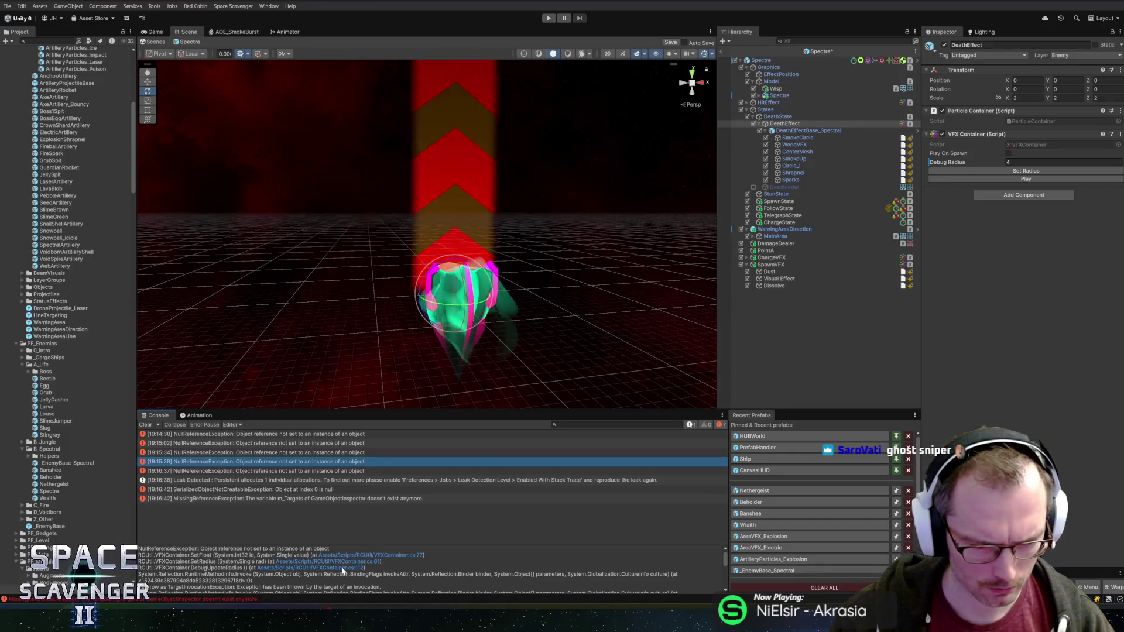
{"action": "key", "text": "alt+Tab"}
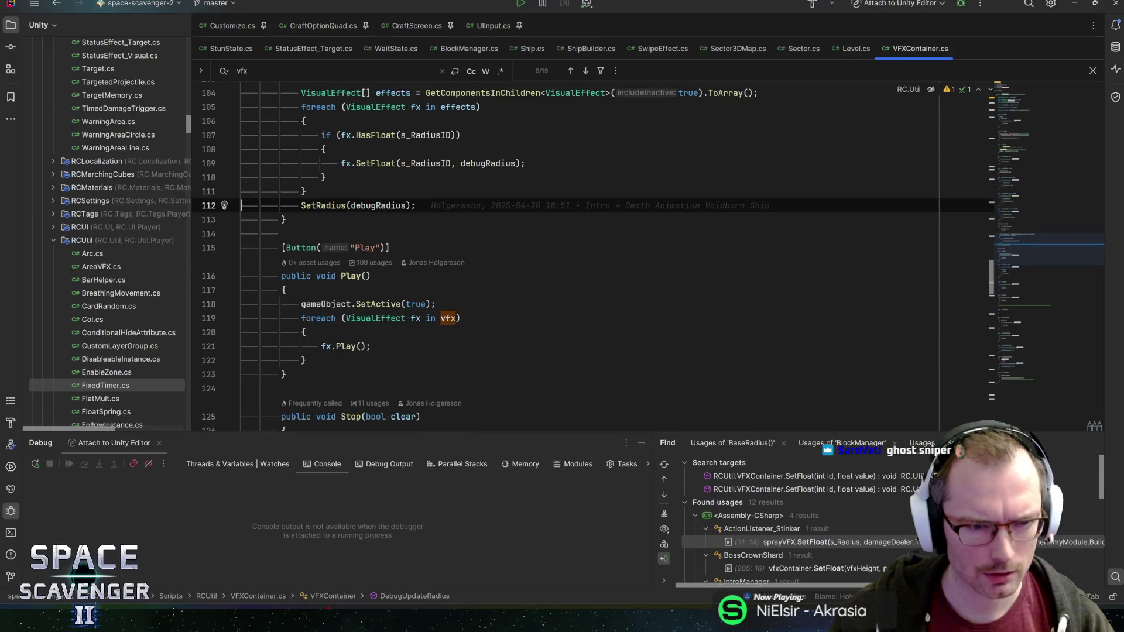
{"action": "scroll", "coordinate": [593, 255], "scroll_direction": "up", "scroll_amount": 4}
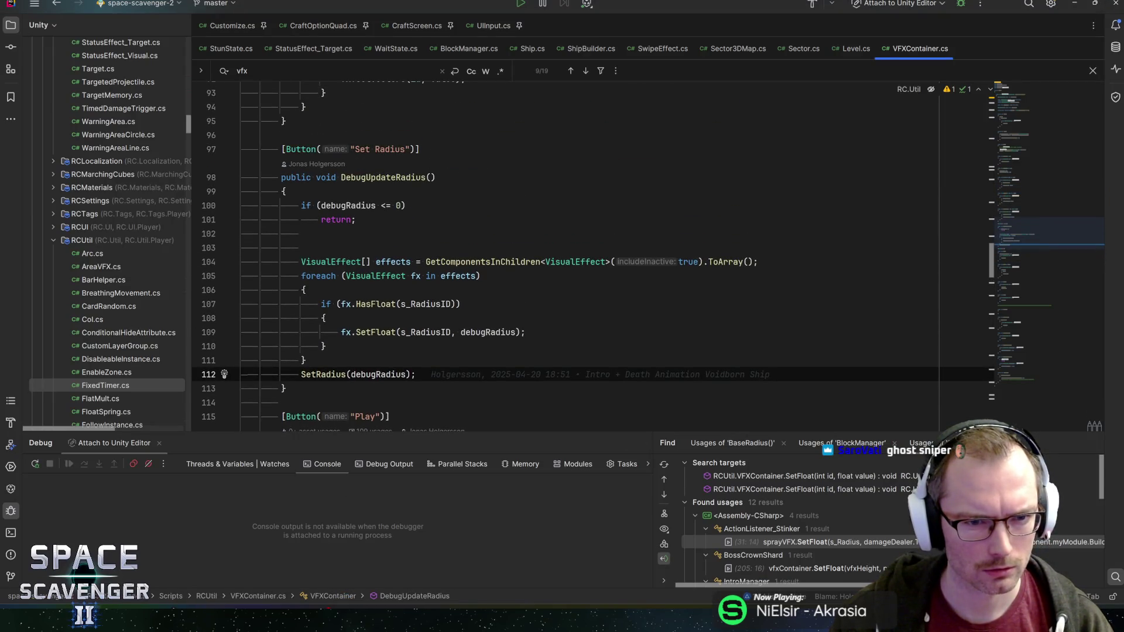
{"action": "left_click", "coordinate": [324, 374], "text": "ctrl"}
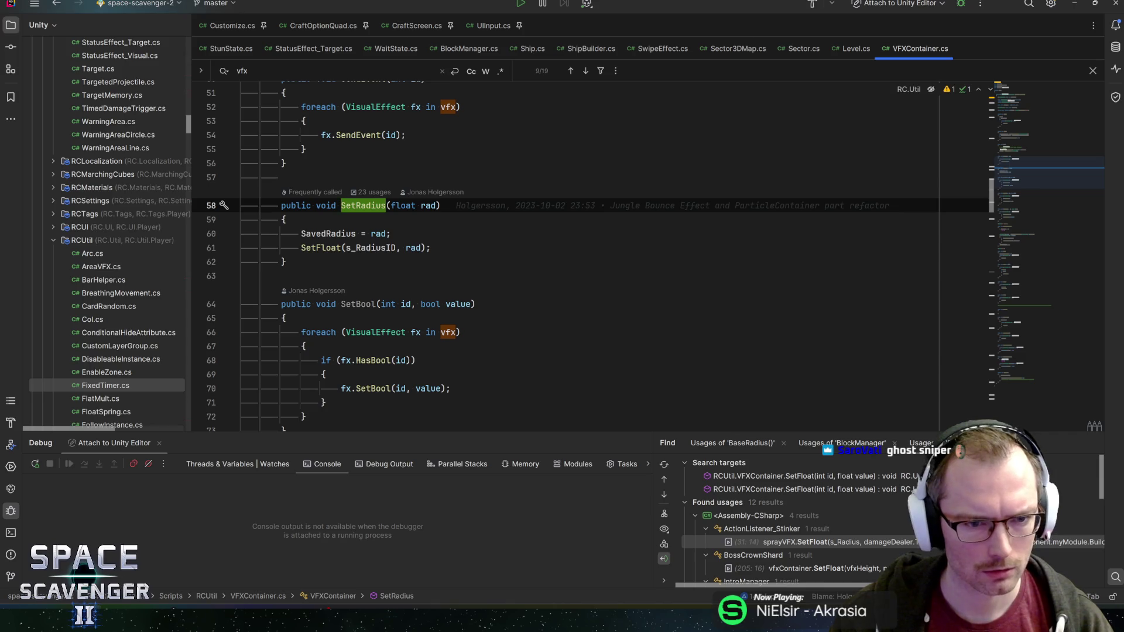
{"action": "key", "text": "ctrl+alt+Left"}
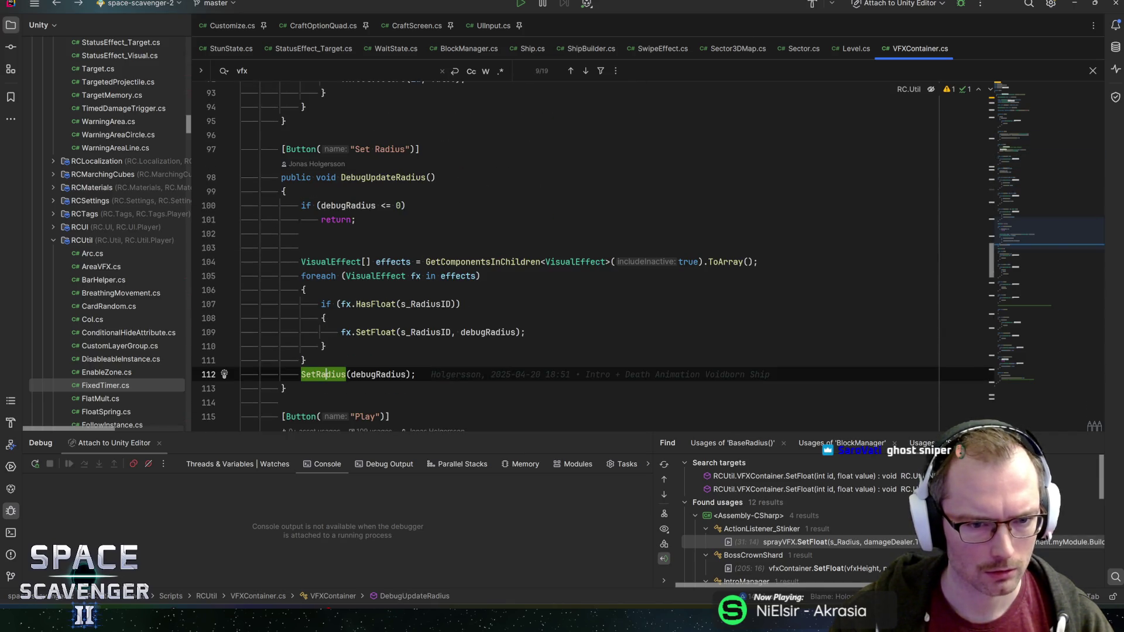
Step: Start a vfx assignment after the effects loop, then abandon it and return to the effects declaration
{"action": "left_click", "coordinate": [446, 276]}
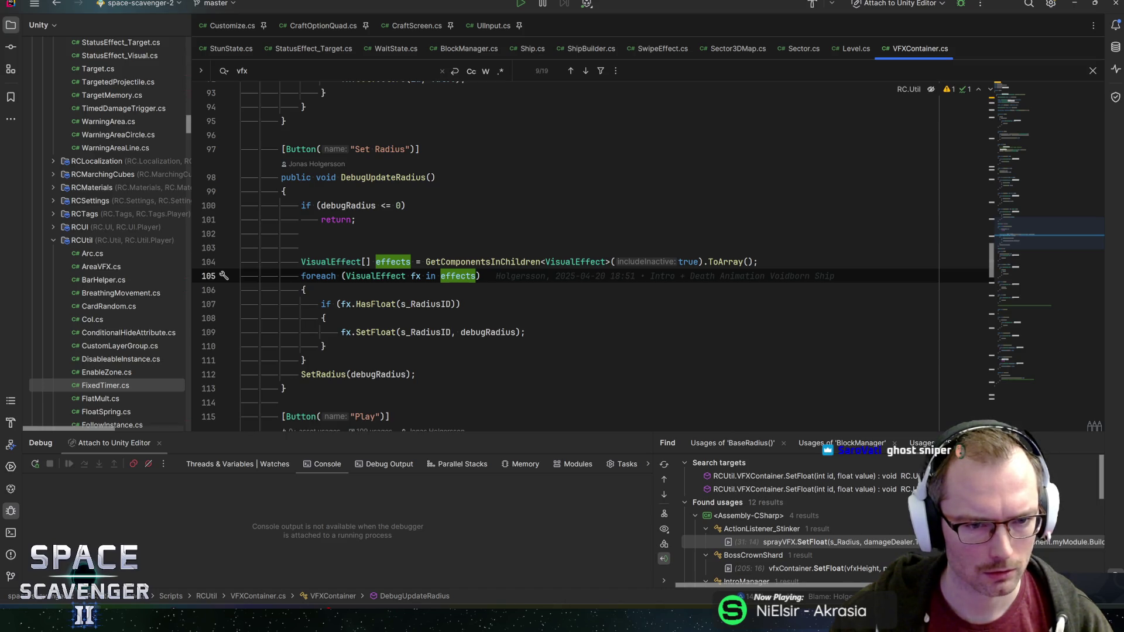
{"action": "left_click", "coordinate": [330, 361]}
{"action": "key", "text": "Return"}
{"action": "type", "text": "vfx ="}
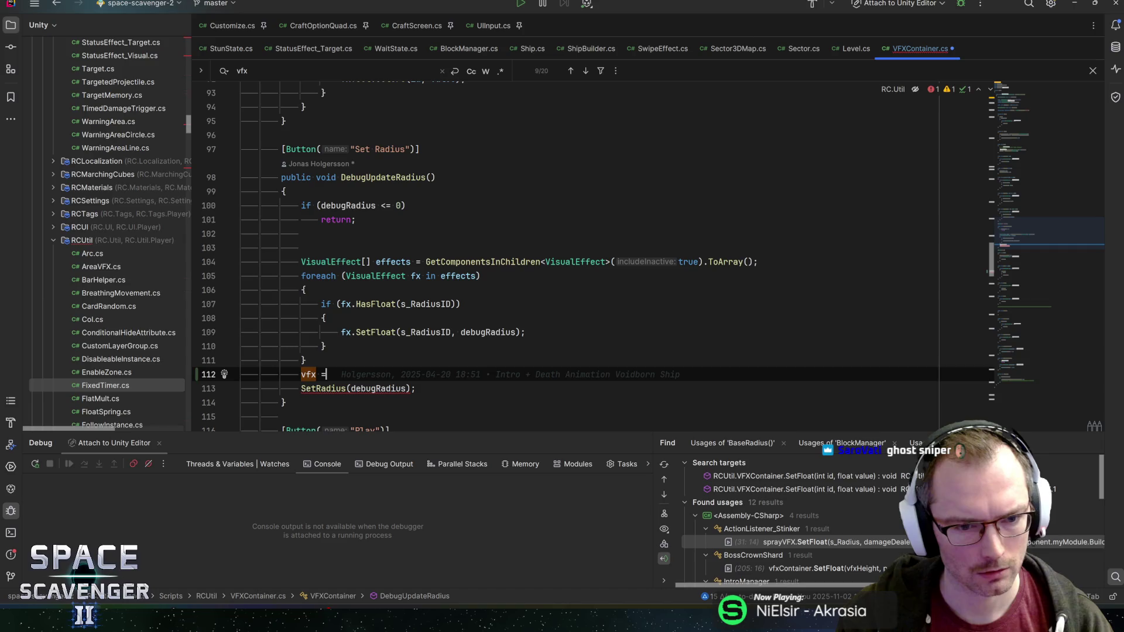
{"action": "key", "text": "BackSpace"}
{"action": "key", "text": "BackSpace"}
{"action": "key", "text": "shift+Home"}
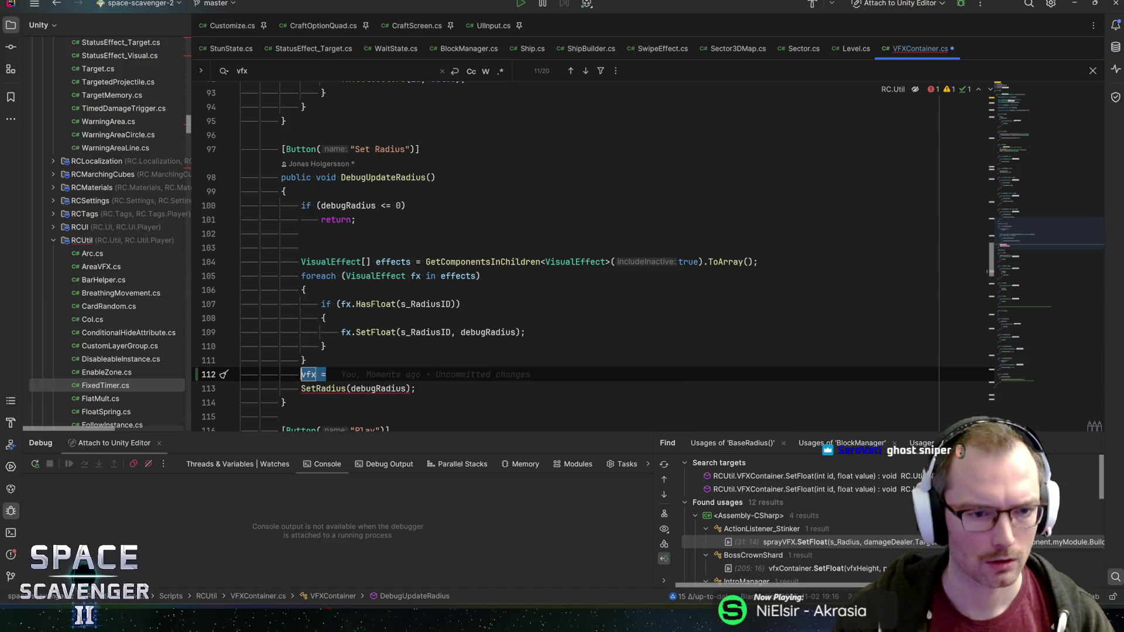
{"action": "key", "text": "BackSpace"}
{"action": "left_click", "coordinate": [412, 263]}
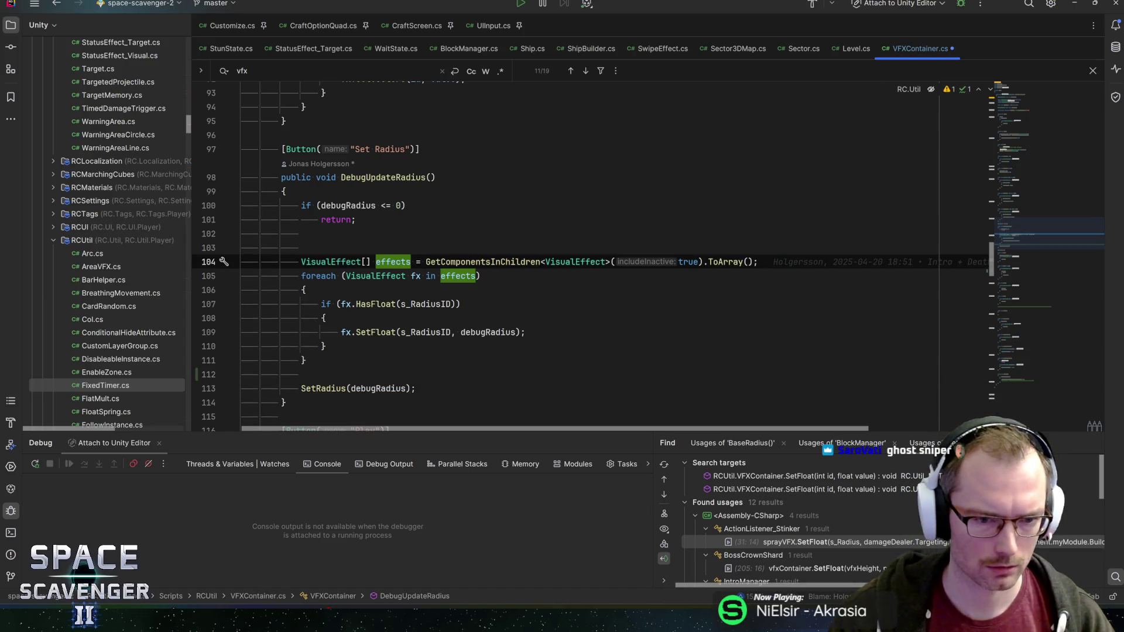
Step: Navigate through the SetRadius and SetFloat declarations and back to the SetRadius call
{"action": "left_click", "coordinate": [325, 388], "text": "ctrl"}
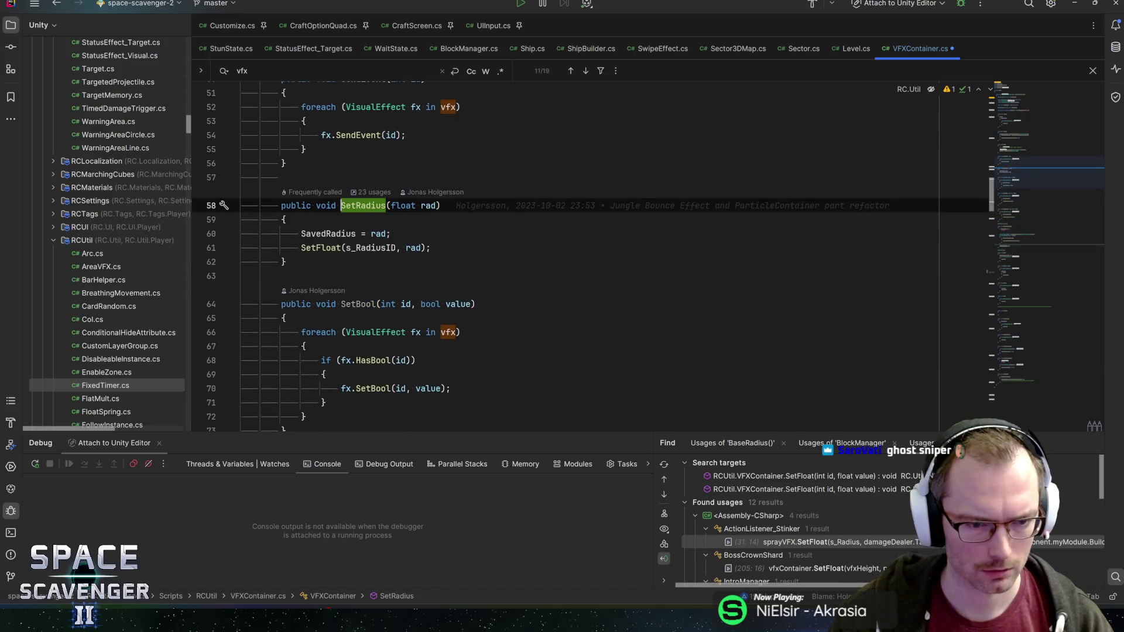
{"action": "key", "text": "Down"}
{"action": "key", "text": "Down"}
{"action": "key", "text": "Down"}
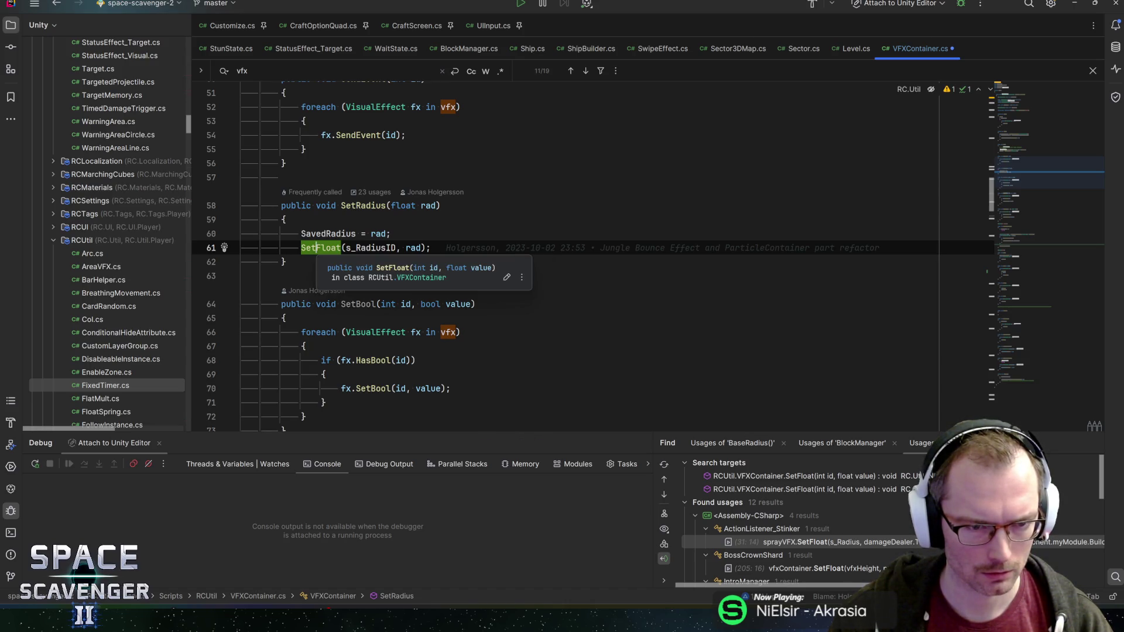
{"action": "key", "text": "ctrl+b"}
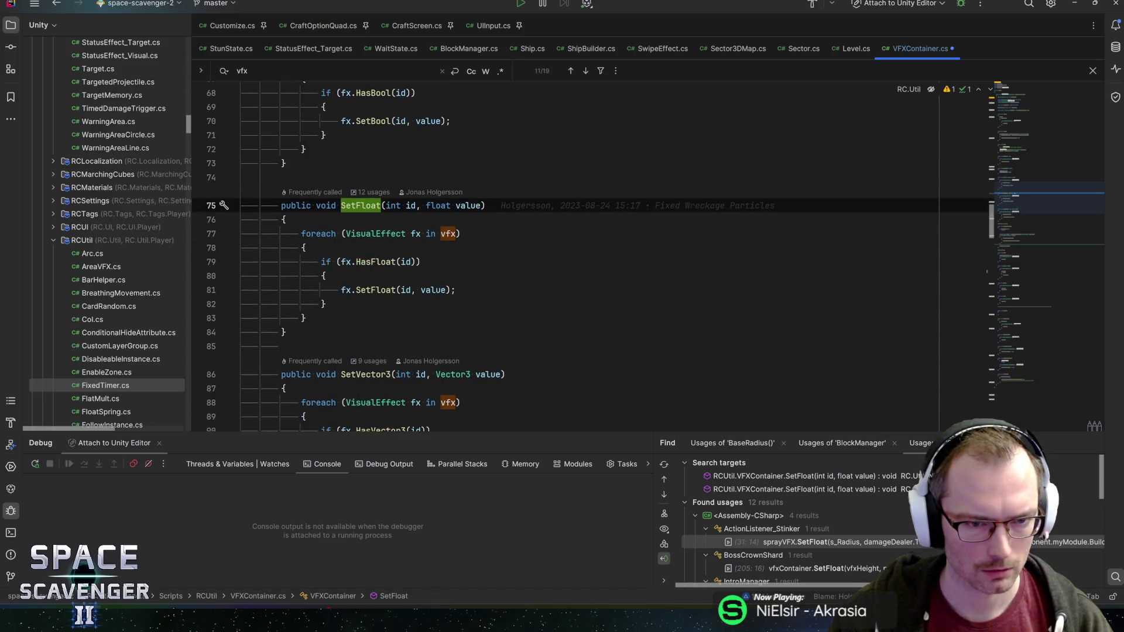
{"action": "key", "text": "ctrl+alt+Left"}
{"action": "key", "text": "ctrl+alt+Left"}
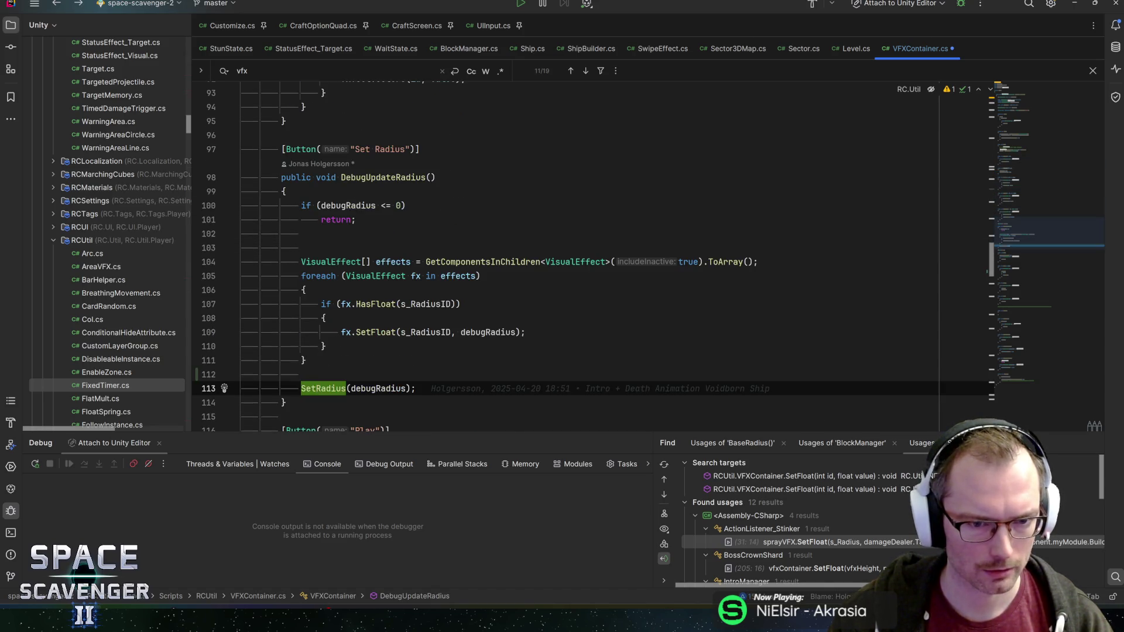
{"action": "key", "text": "ctrl+alt+Left"}
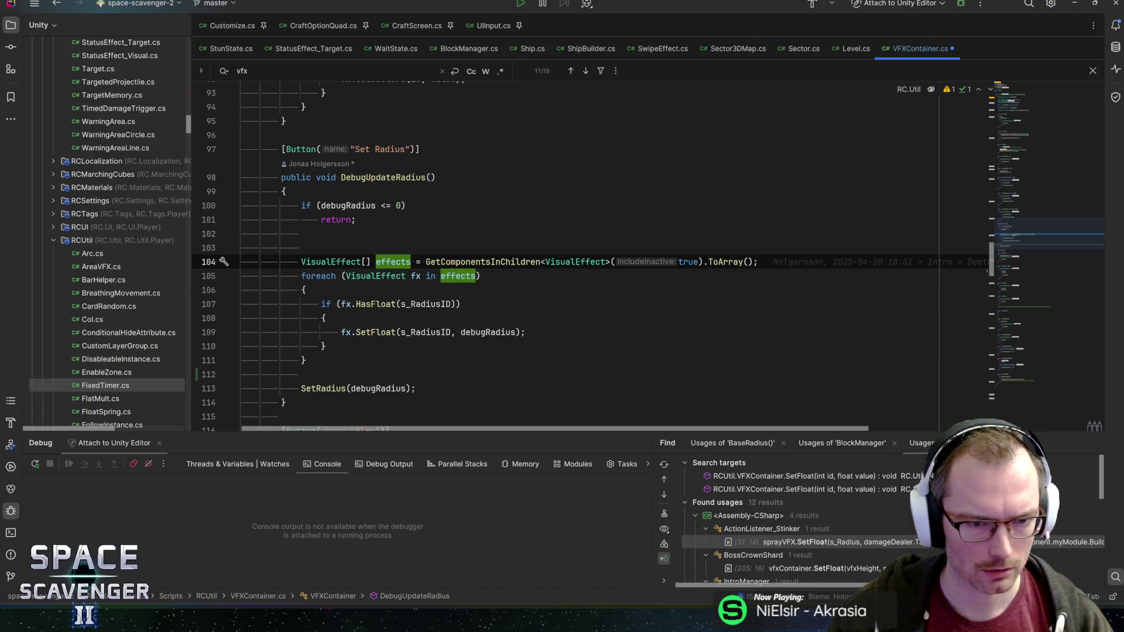
Step: Assign GetComponentsInChildren to the vfx field instead of a local effects array and update the loop header
{"action": "key", "text": "shift+Home"}
{"action": "type", "text": "vfx"}
{"action": "key", "text": "Delete"}
{"action": "key", "text": "Delete"}
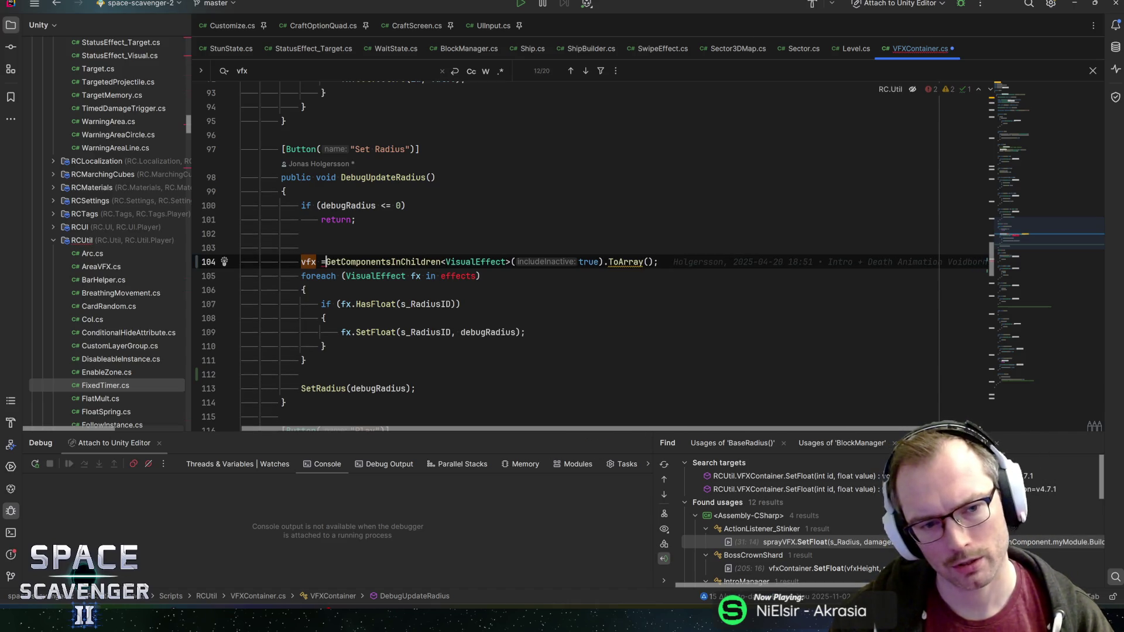
{"action": "key", "text": "End"}
{"action": "key", "text": "Down"}
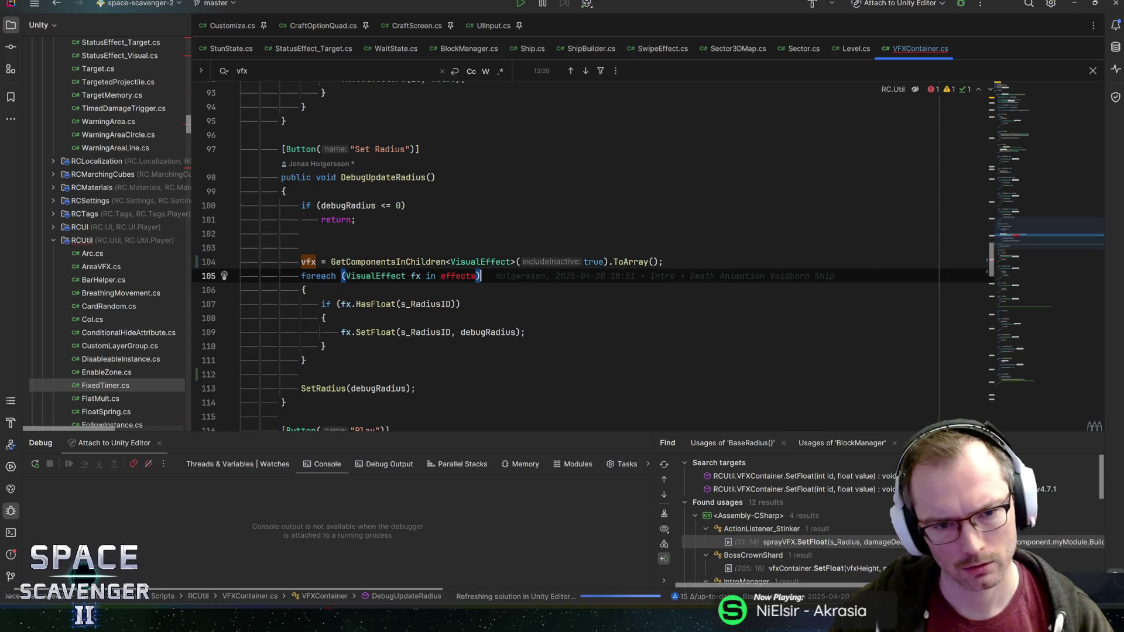
{"action": "key", "text": "Left"}
{"action": "key", "text": "ctrl+shift+Left"}
{"action": "type", "text": "vfx"}
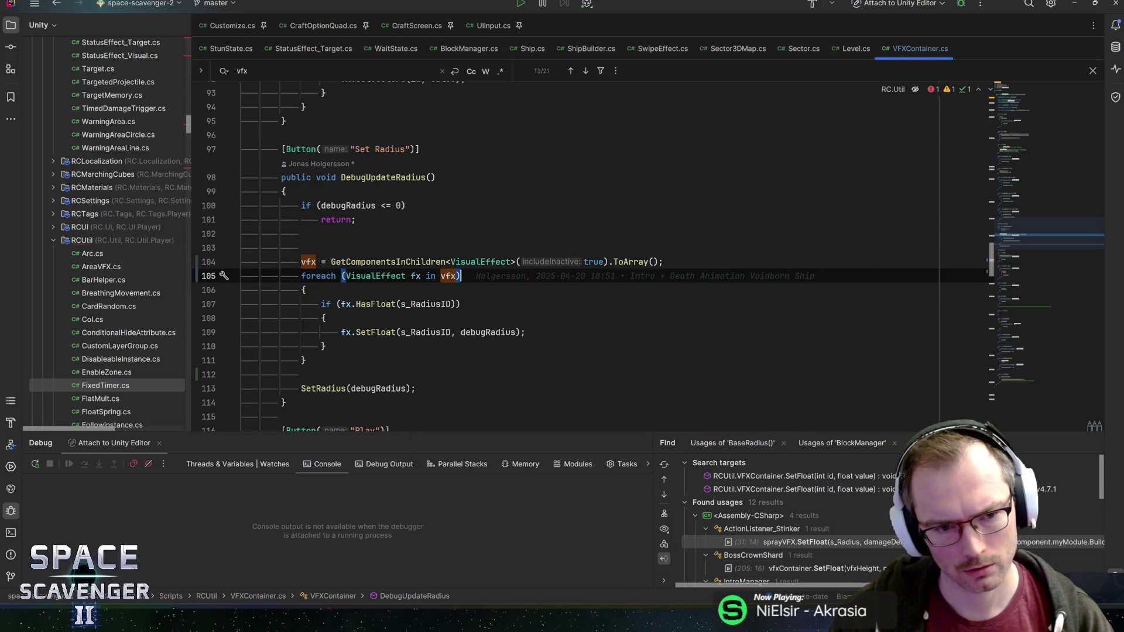
Step: Add 'vfx = null;' after SetRadius(debugRadius) and review the class from the top
{"action": "key", "text": "ctrl+b"}
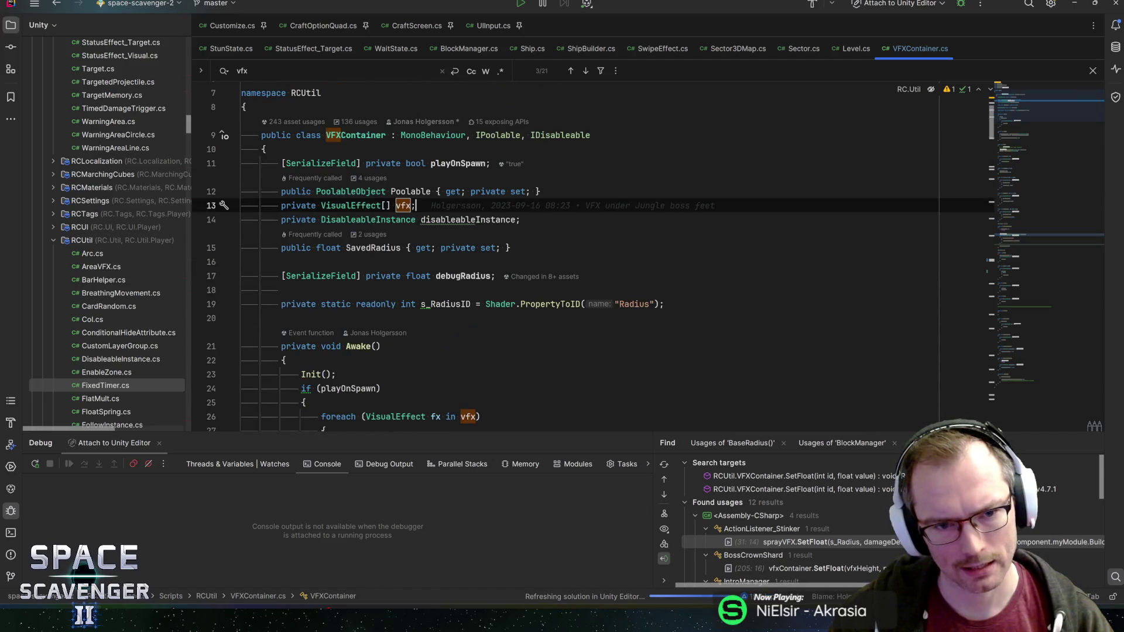
{"action": "key", "text": "ctrl+alt+Left"}
{"action": "key", "text": "Down"}
{"action": "key", "text": "Down"}
{"action": "key", "text": "Down"}
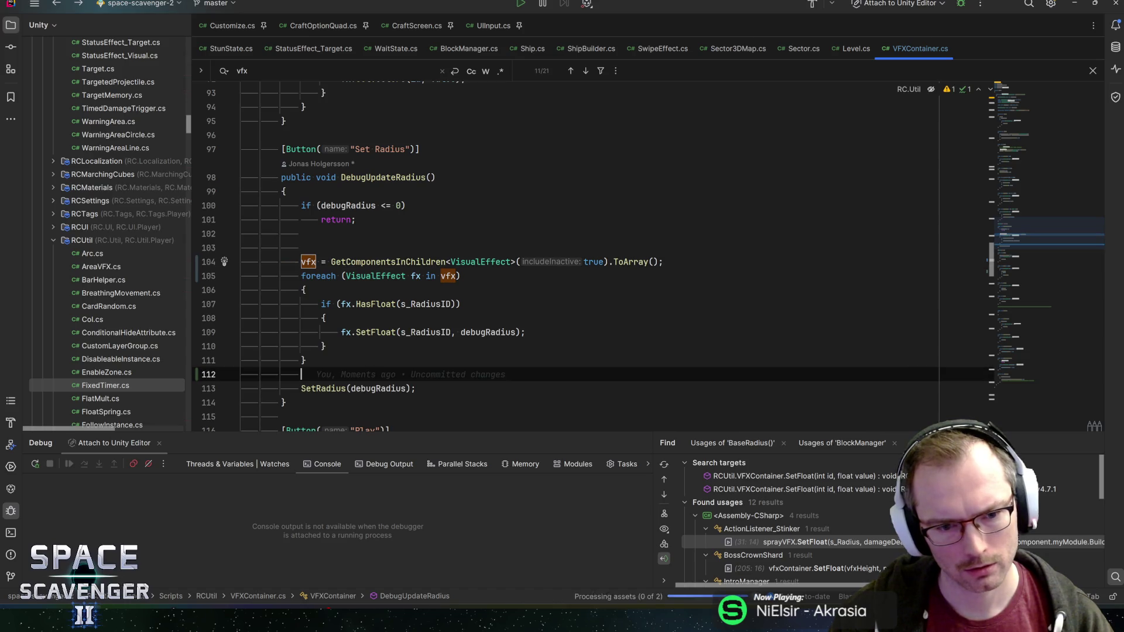
{"action": "key", "text": "Down"}
{"action": "key", "text": "Return"}
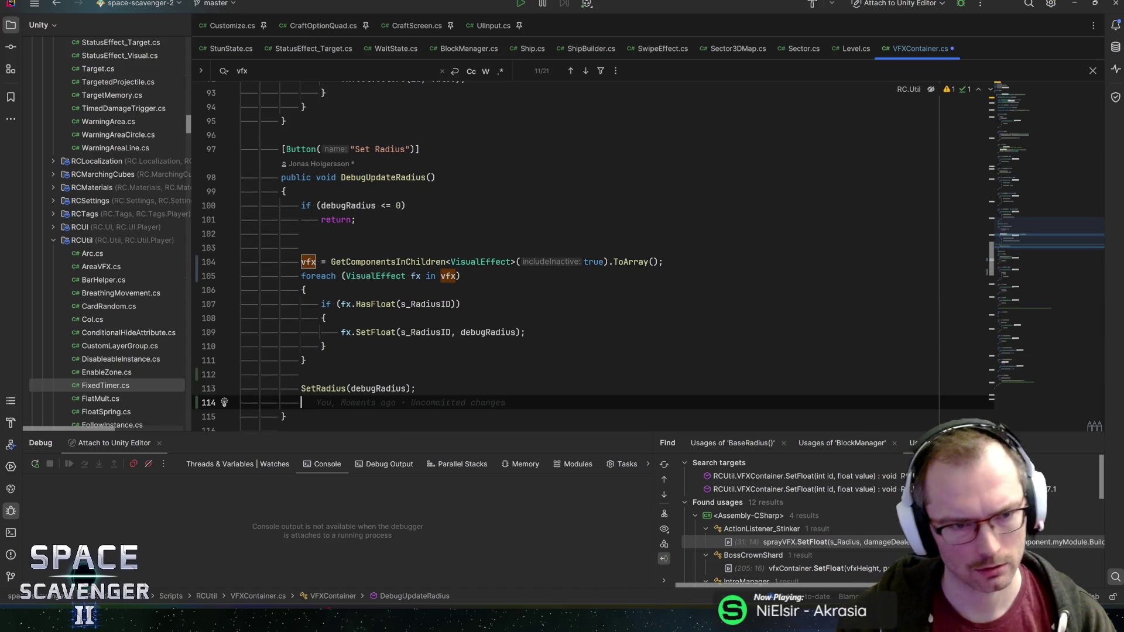
{"action": "type", "text": "vfx"}
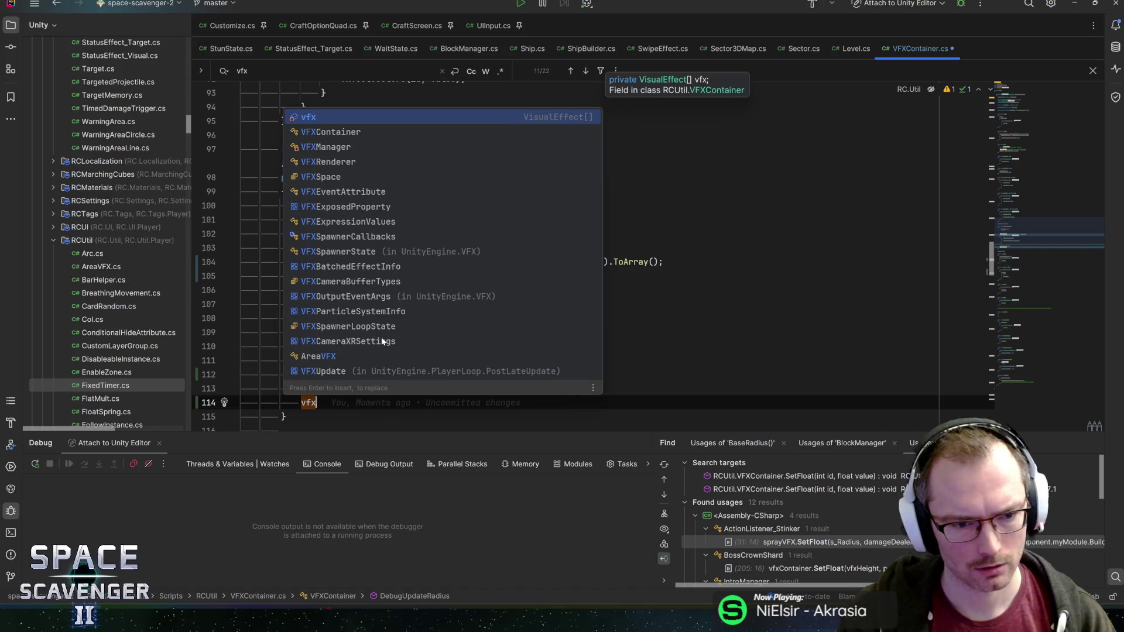
{"action": "type", "text": " = null;"}
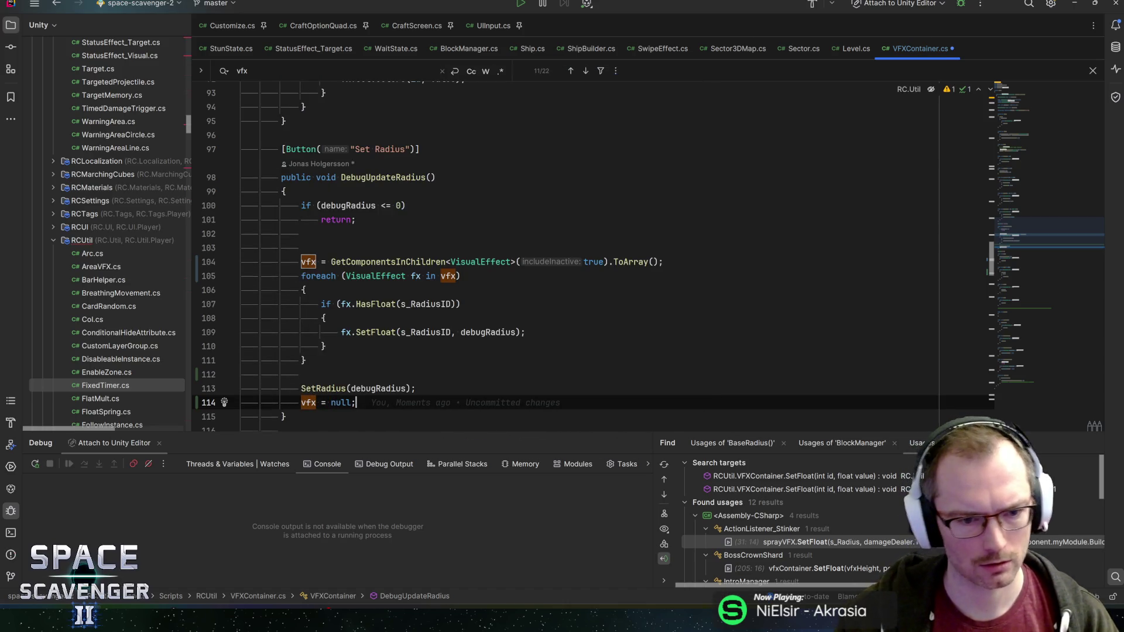
{"action": "left_click", "coordinate": [1040, 99]}
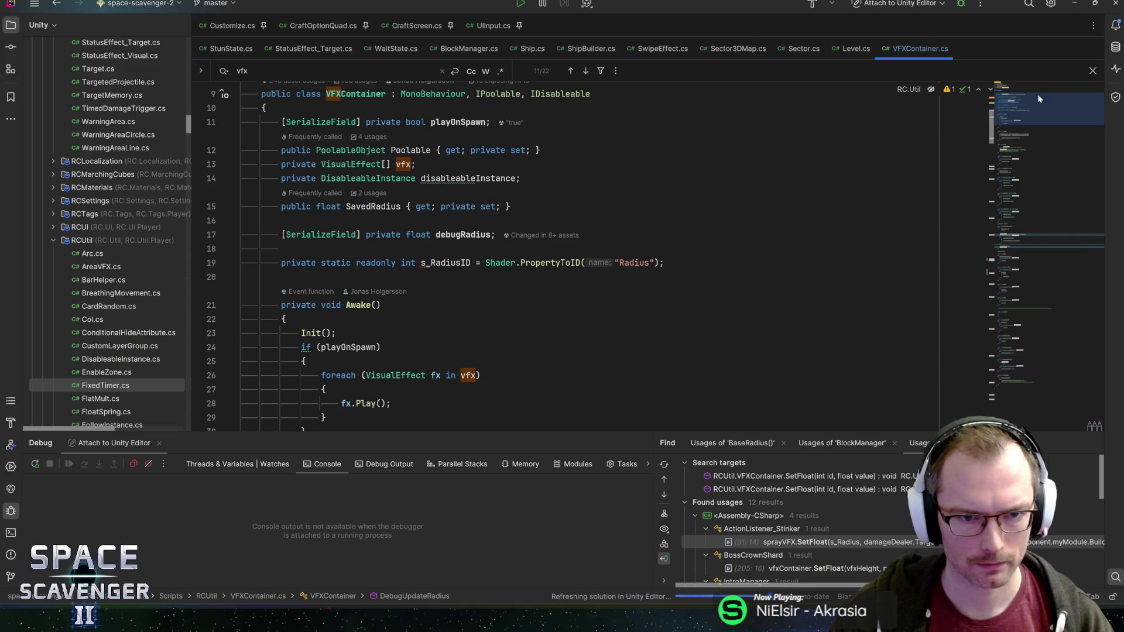
{"action": "left_click", "coordinate": [1023, 263]}
{"action": "key", "text": "alt+Tab"}
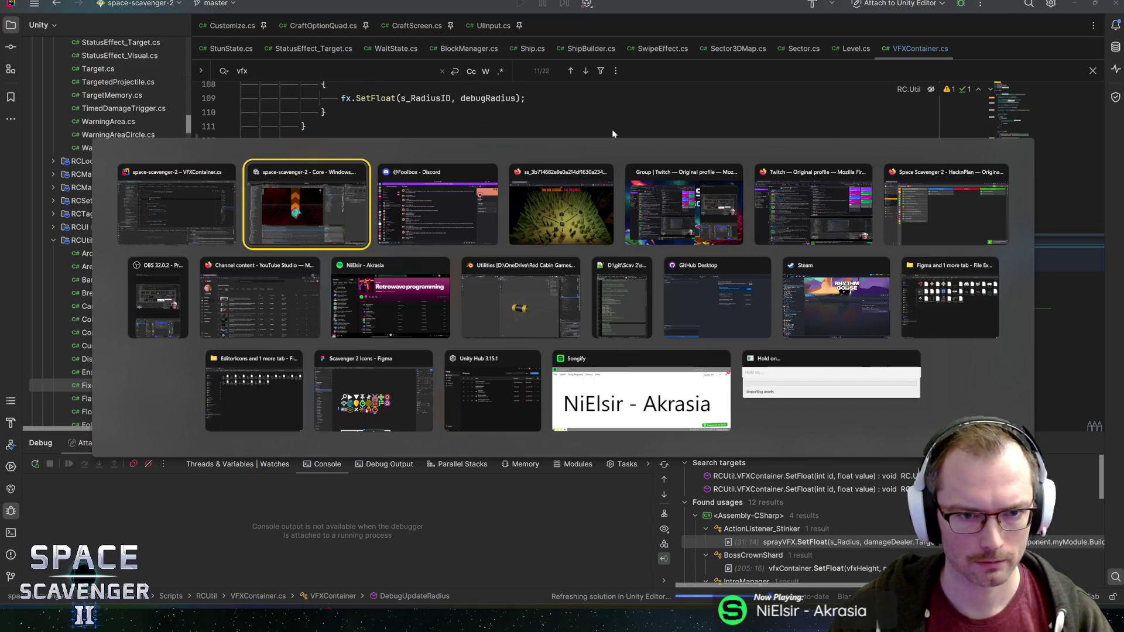
Step: Back in Unity, select the death effect's VFX children, save the Spectre prefab, check Wraith and exit prefab mode
{"action": "key", "text": "Escape"}
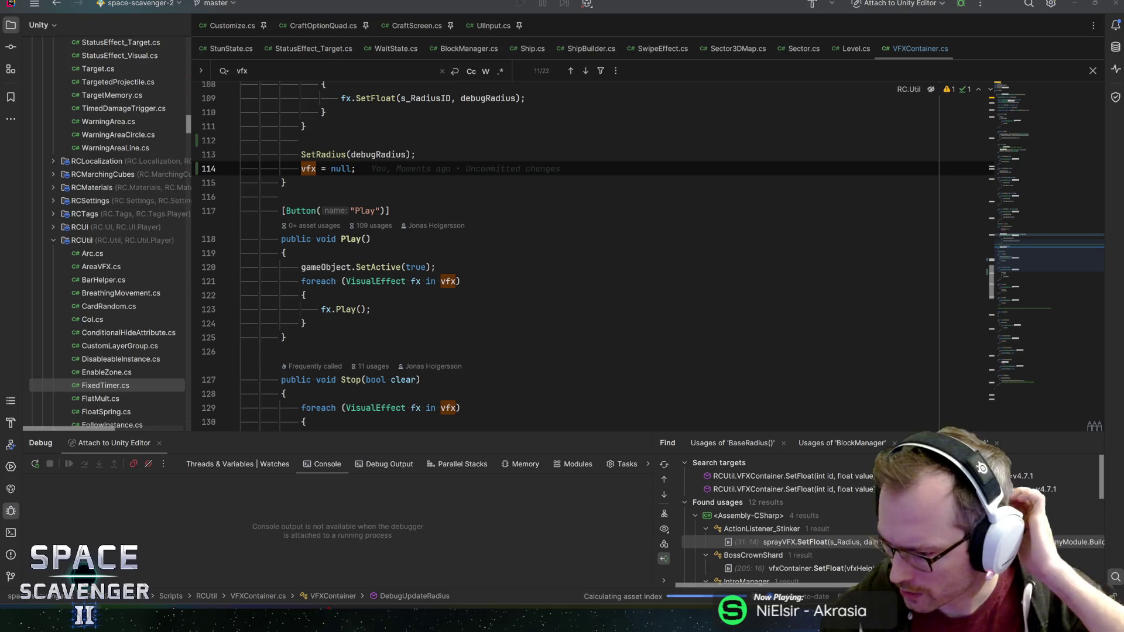
{"action": "key", "text": "alt+Tab"}
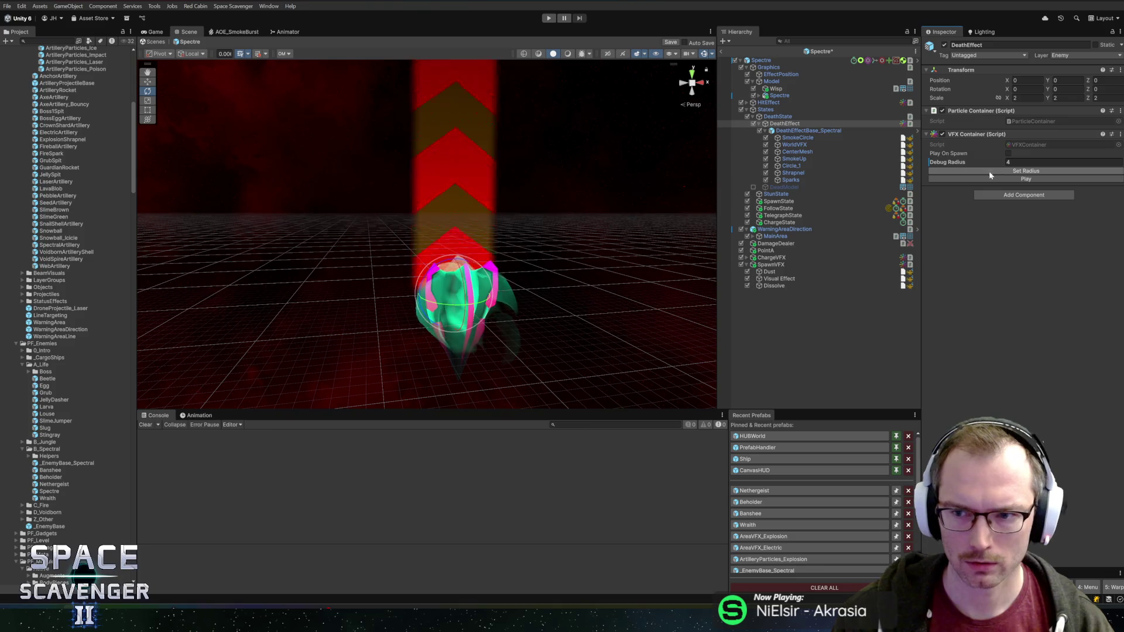
{"action": "left_click", "coordinate": [797, 137]}
{"action": "left_click", "coordinate": [791, 180], "text": "shift"}
{"action": "key", "text": "ctrl+s"}
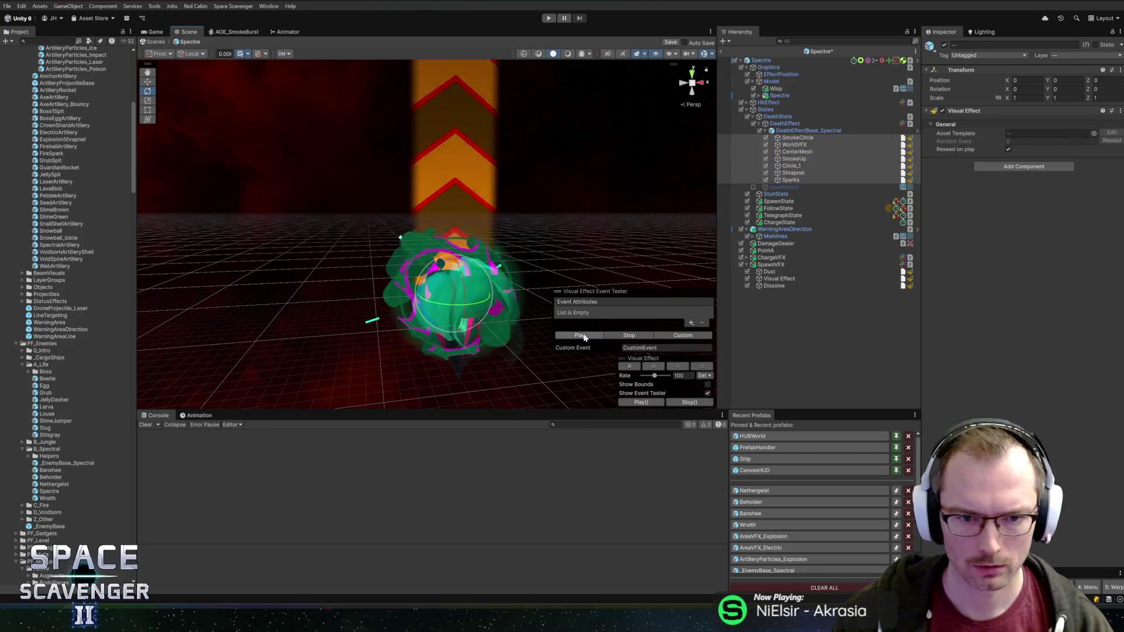
{"action": "left_click", "coordinate": [48, 499]}
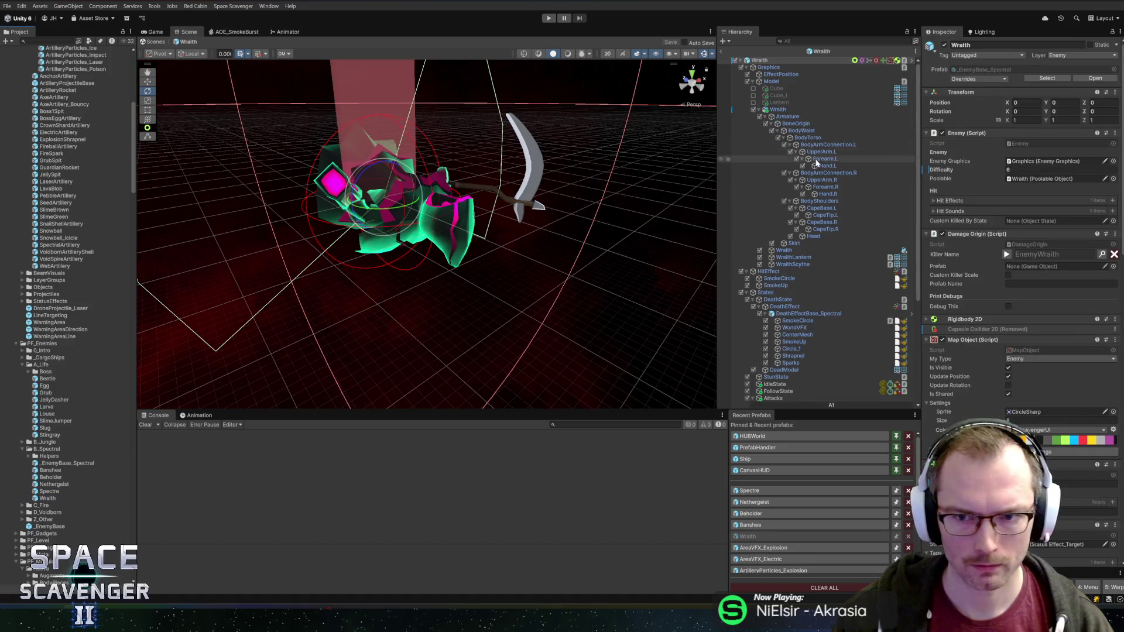
{"action": "left_click", "coordinate": [722, 51]}
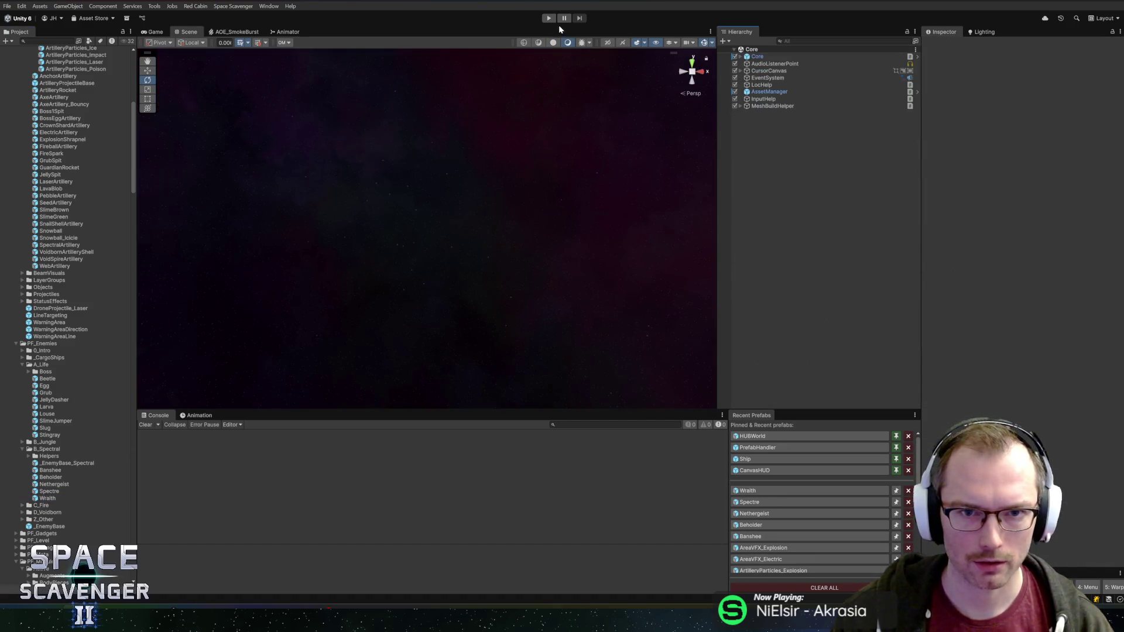
Step: Restart play mode and maximize the Game view so the Spectral level loads full-size
{"action": "left_click", "coordinate": [548, 19]}
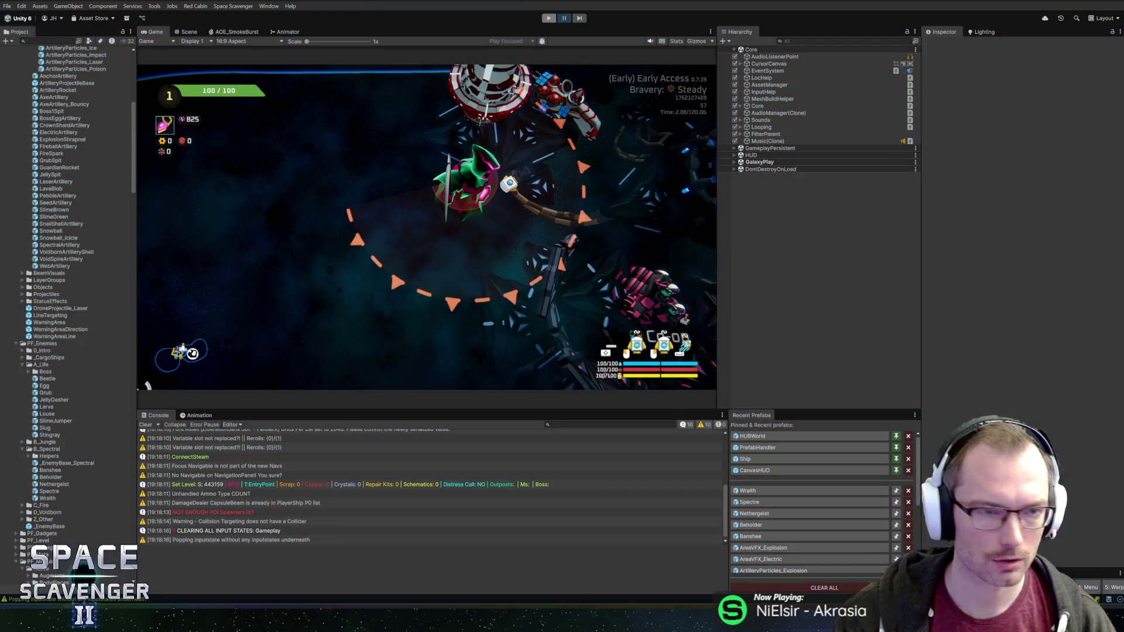
{"action": "left_click", "coordinate": [549, 18]}
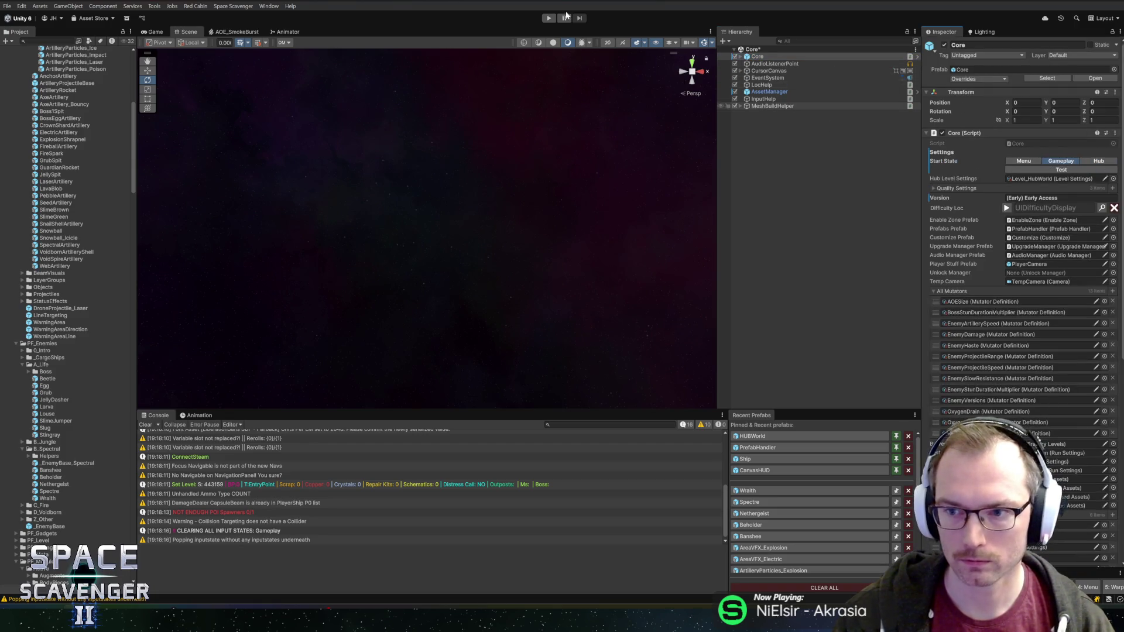
{"action": "left_click", "coordinate": [548, 18]}
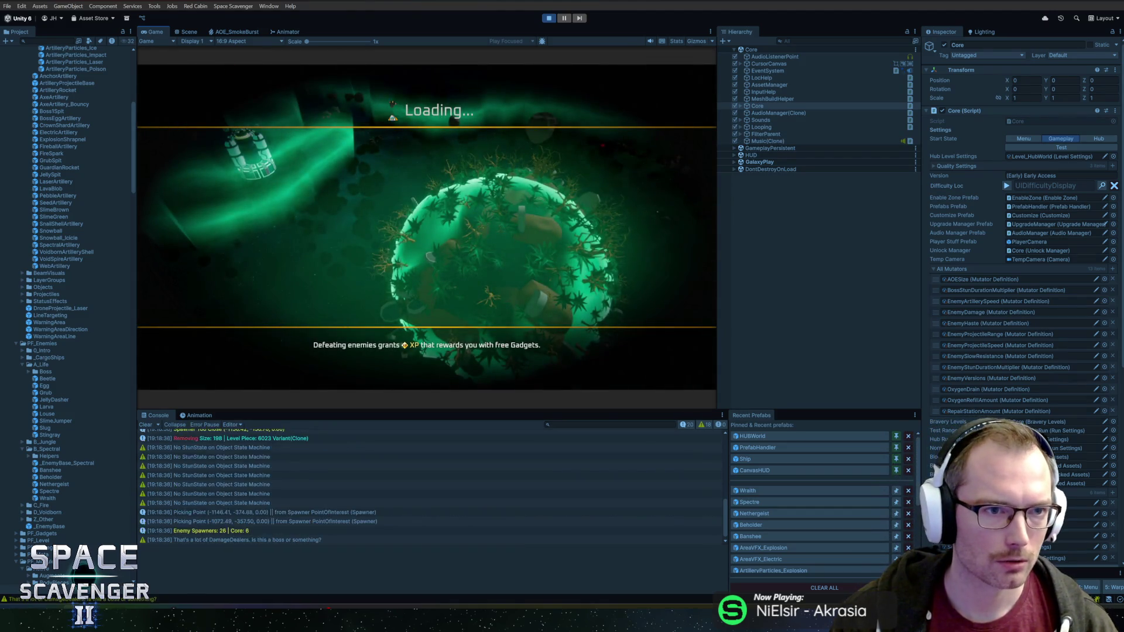
{"action": "double_click", "coordinate": [157, 33]}
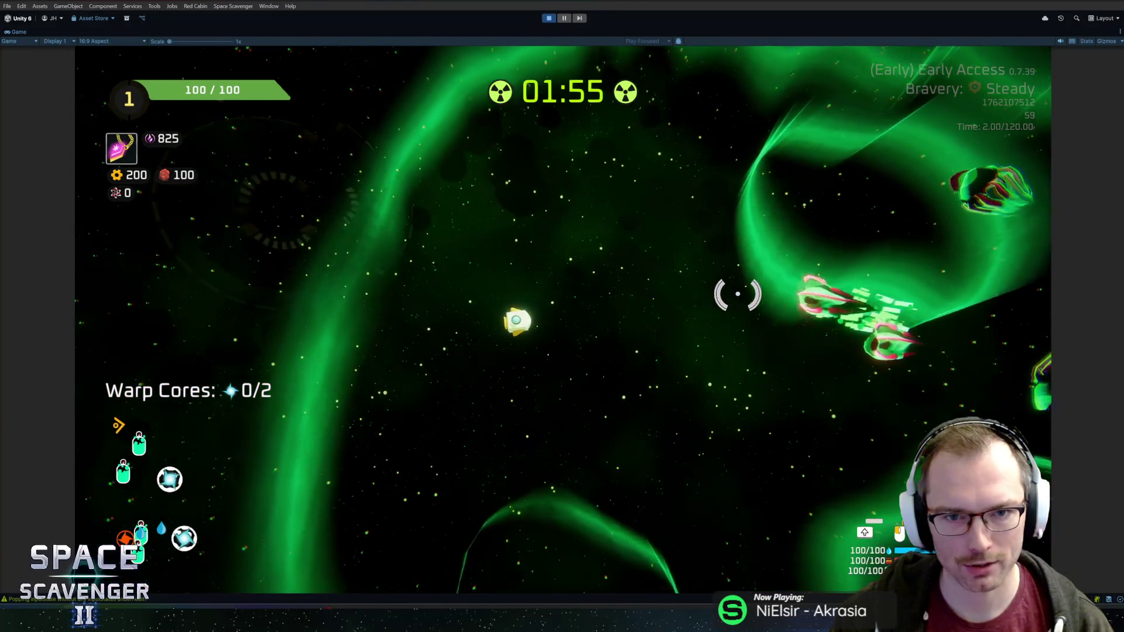
Step: Run 'level radiation stop' in the debug console, then reopen the console
{"action": "key", "text": "grave"}
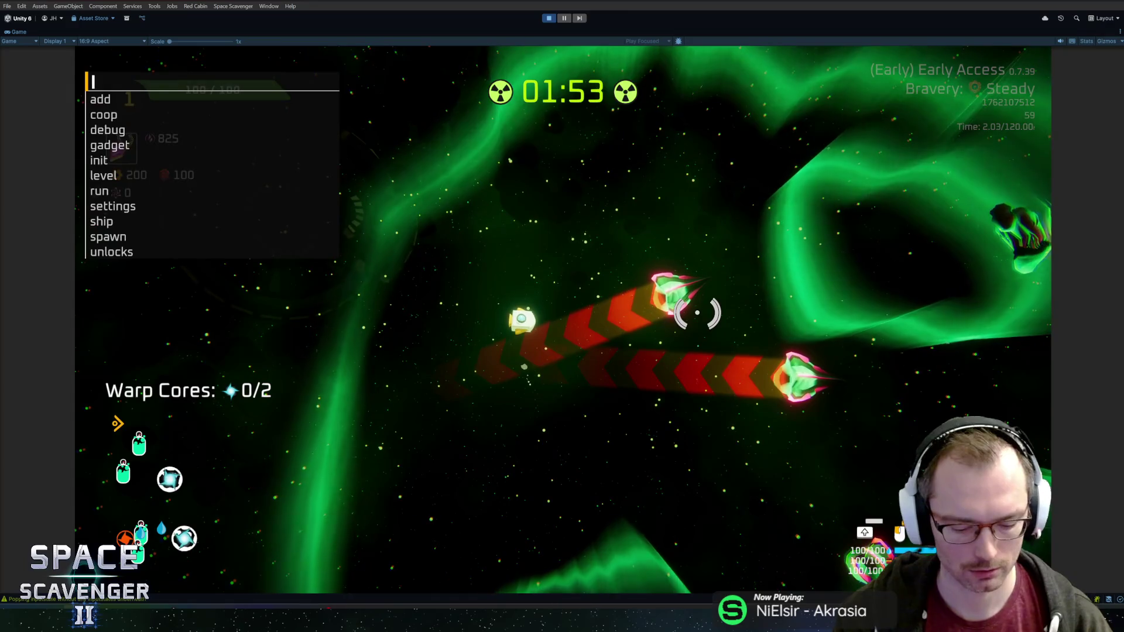
{"action": "type", "text": "level radiation stop"}
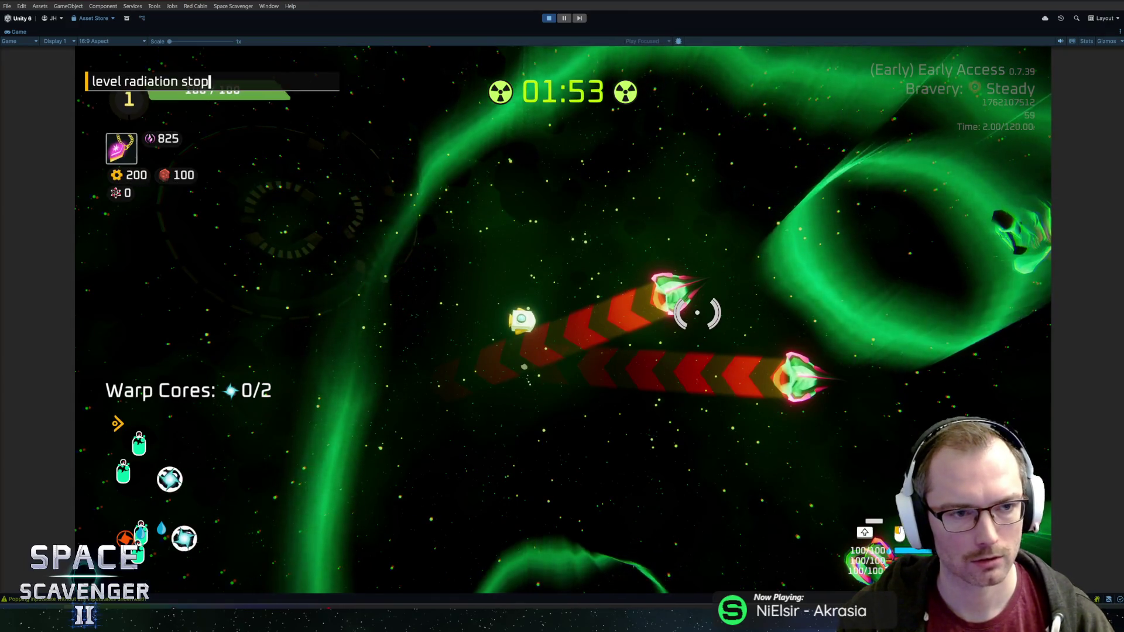
{"action": "key", "text": "Return"}
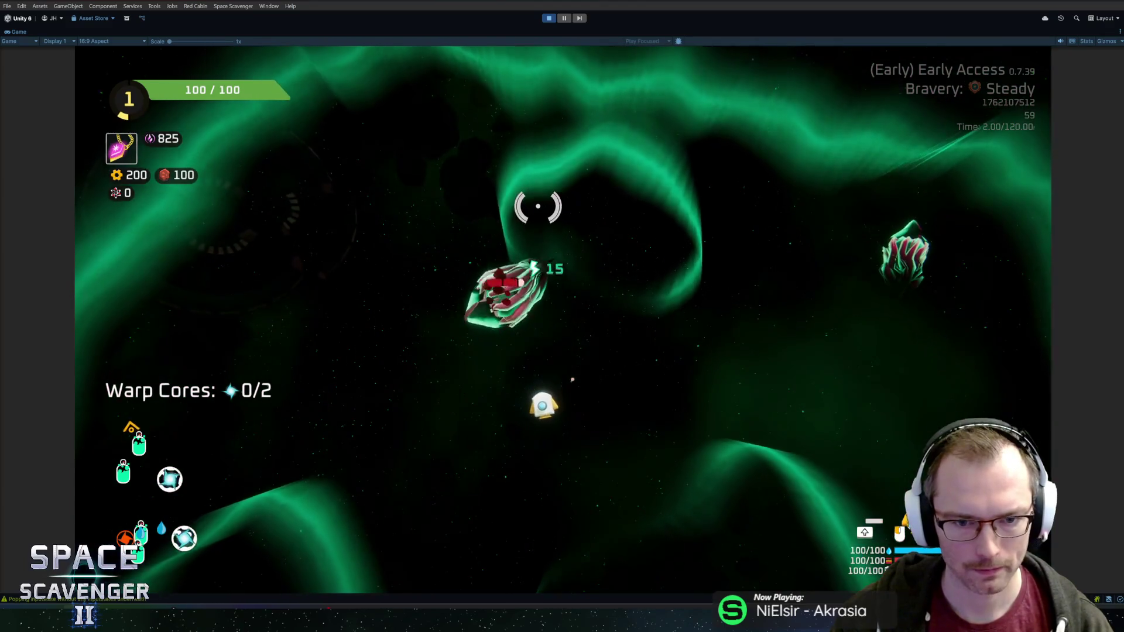
{"action": "key", "text": "grave"}
{"action": "type", "text": "spawn laserTiny"}
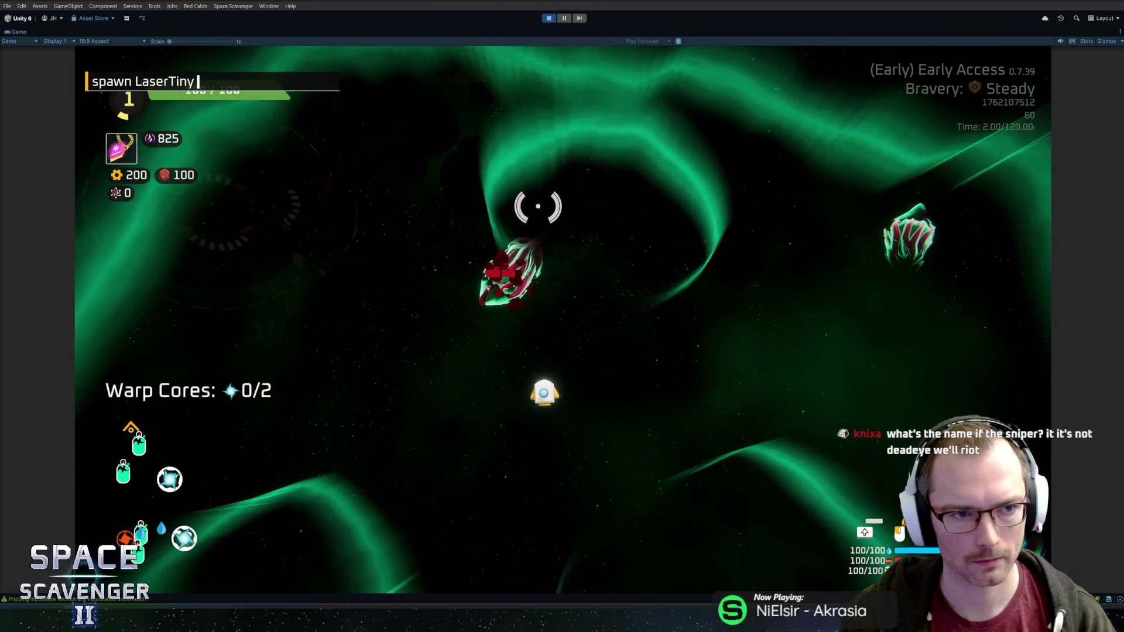
Step: Run 'spawn LaserTiny', leave ship building and fight the spawned enemy
{"action": "key", "text": "Return"}
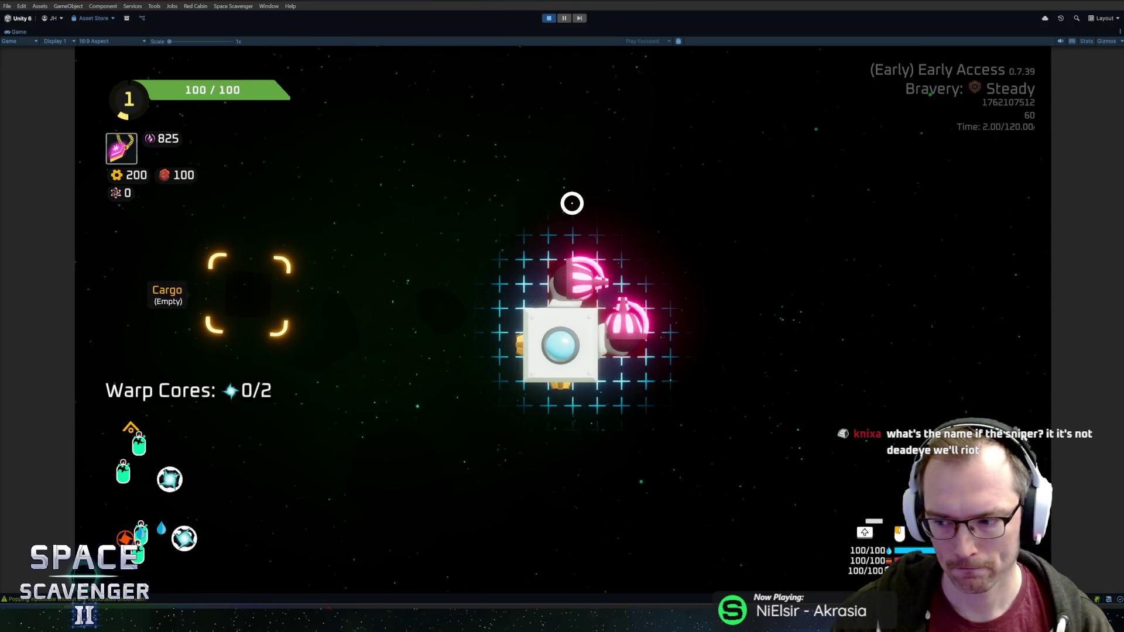
{"action": "key", "text": "Tab"}
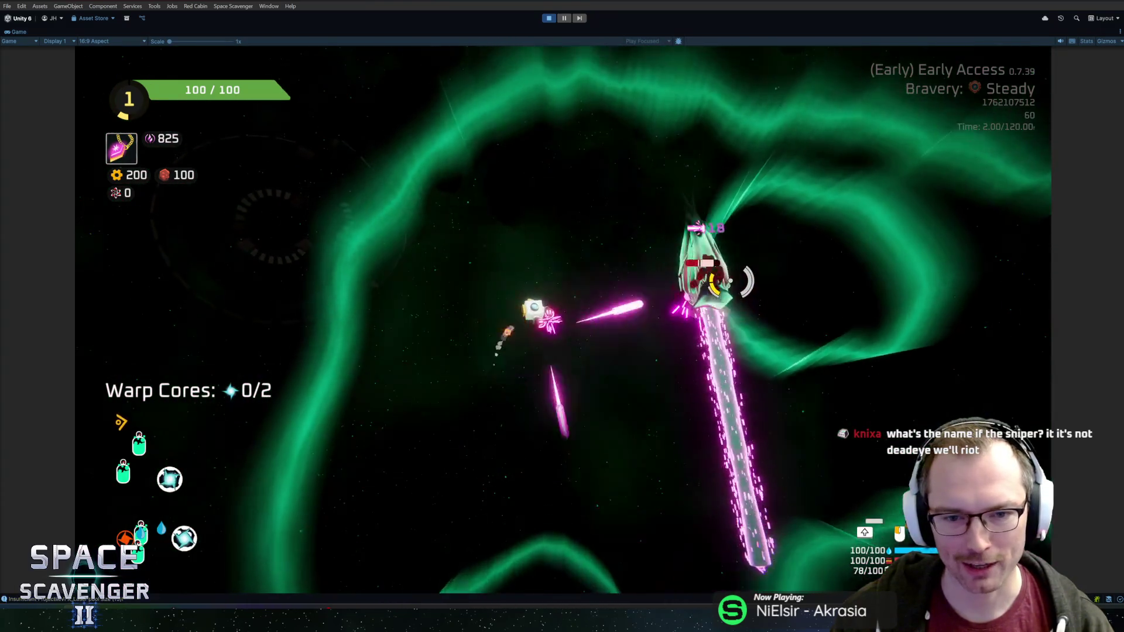
{"action": "scroll", "coordinate": [656, 326], "scroll_direction": "up", "scroll_amount": 5}
{"action": "scroll", "coordinate": [589, 277], "scroll_direction": "down", "scroll_amount": 5}
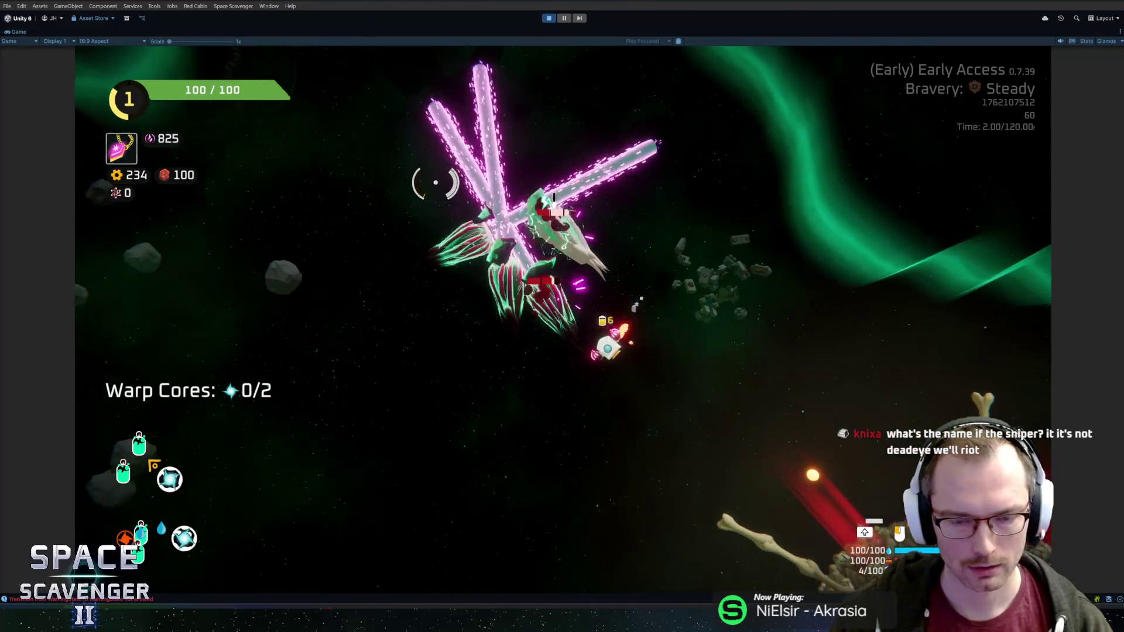
{"action": "key", "text": "grave"}
{"action": "type", "text": "s"}
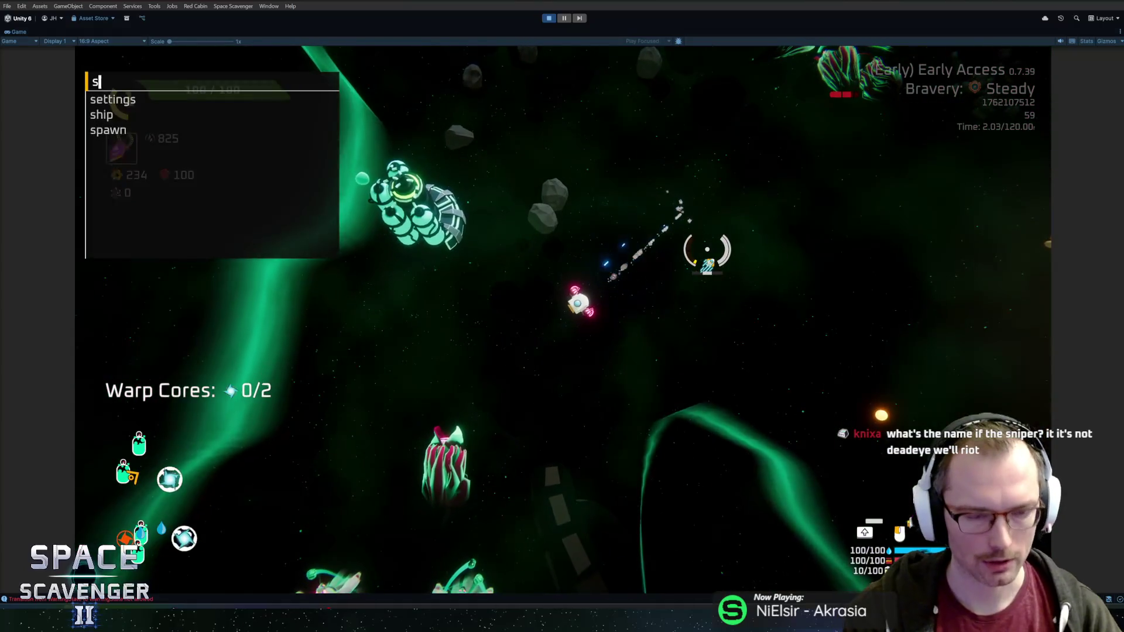
{"action": "type", "text": "pawn spectre"}
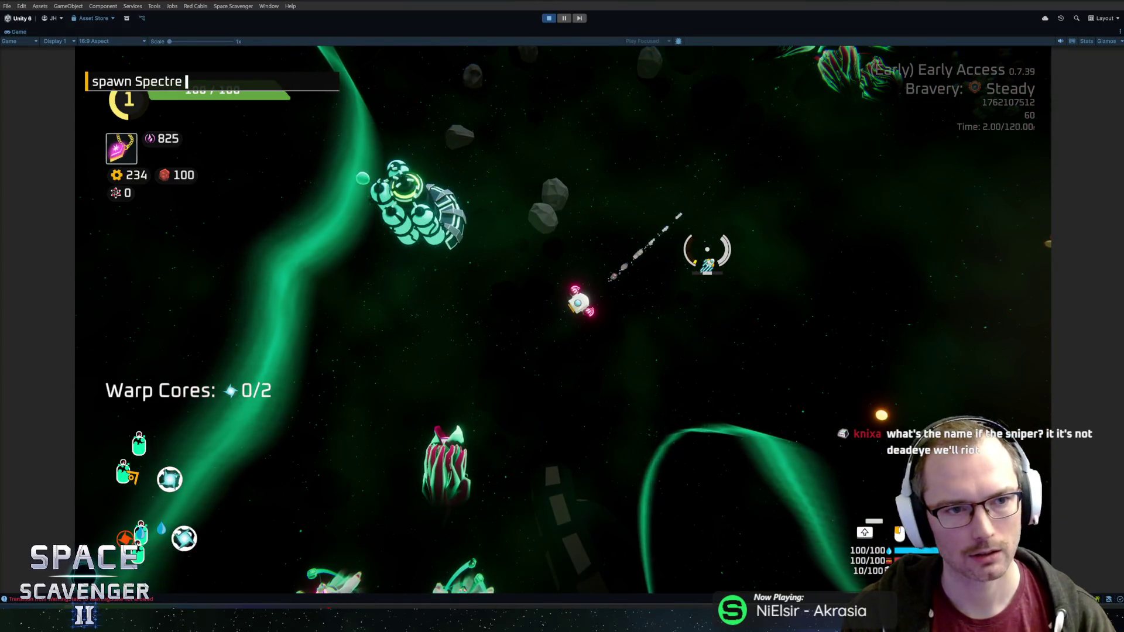
Step: Run 'spawn Spectre', collect the station reward into cargo and resume fighting
{"action": "key", "text": "Return"}
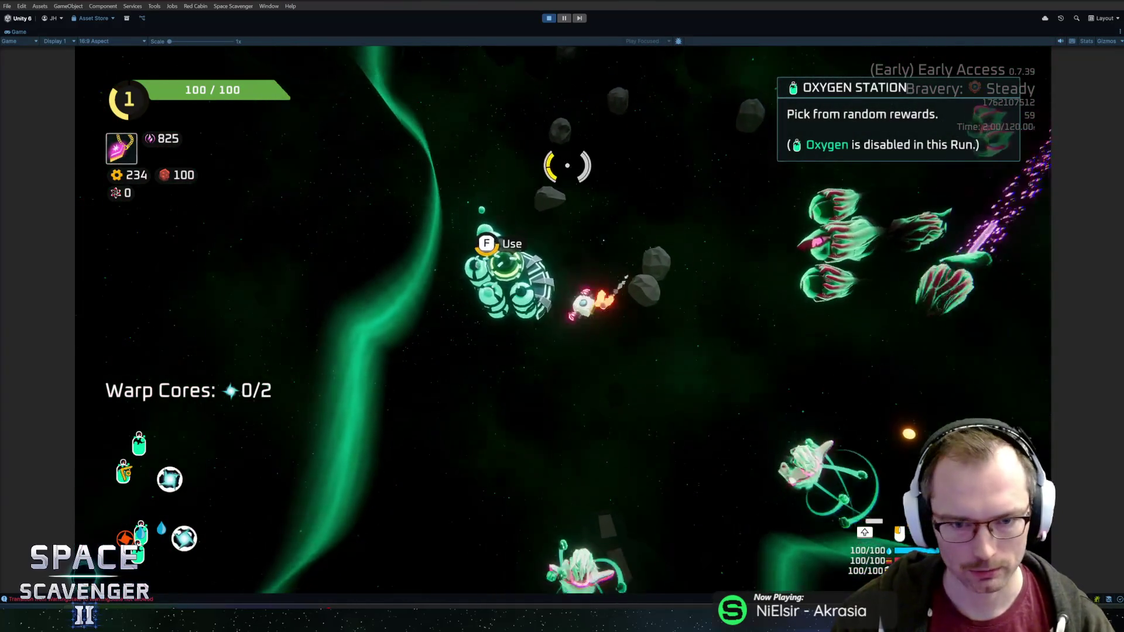
{"action": "left_click", "coordinate": [648, 538]}
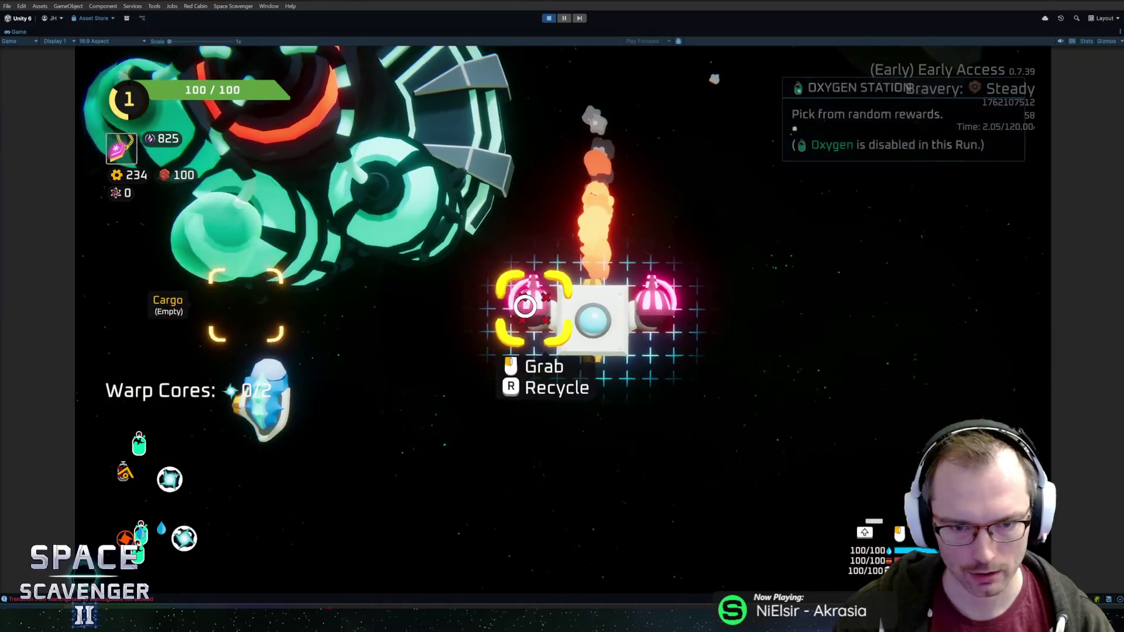
{"action": "left_click", "coordinate": [503, 314]}
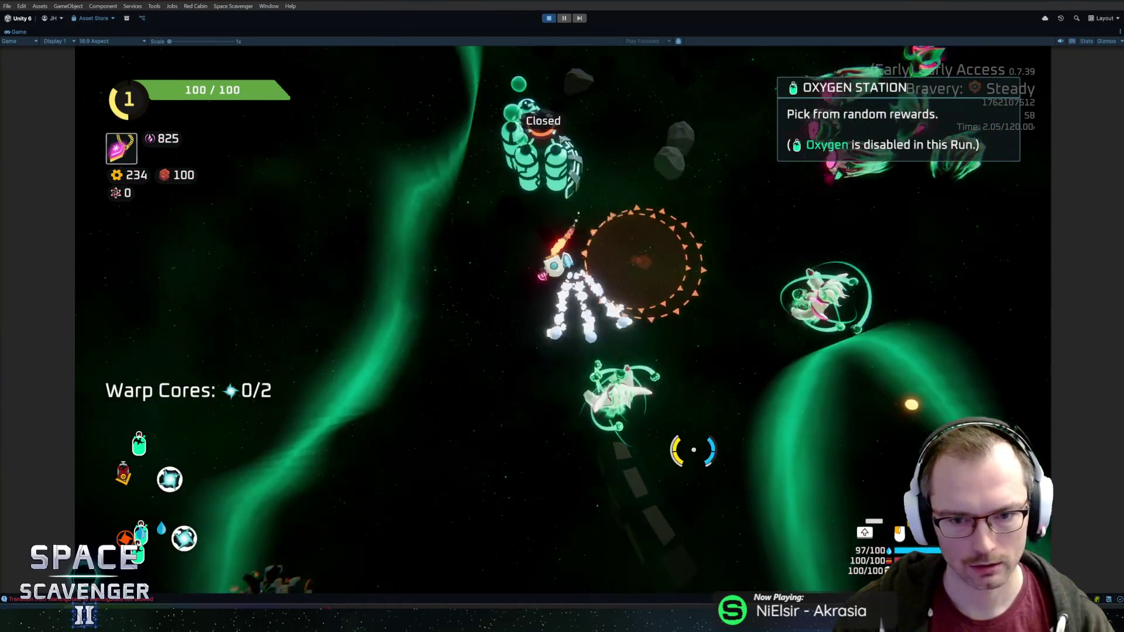
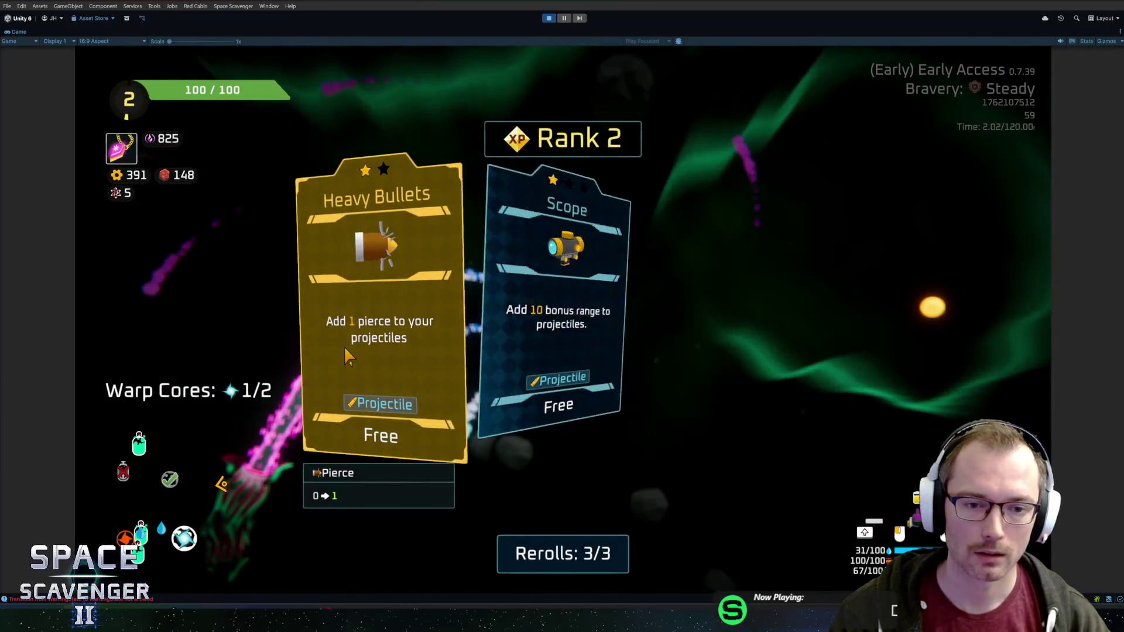
Step: Take Heavy Bullets, pick up Spare Parts and the battery, then stop the play-test
{"action": "left_click", "coordinate": [344, 346]}
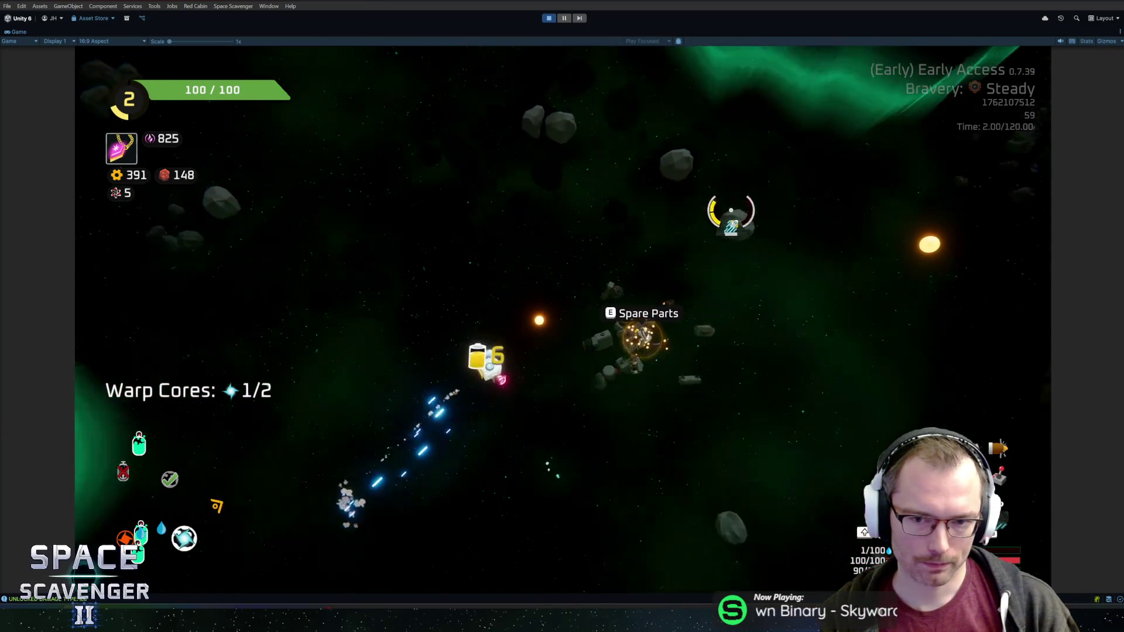
{"action": "key", "text": "e"}
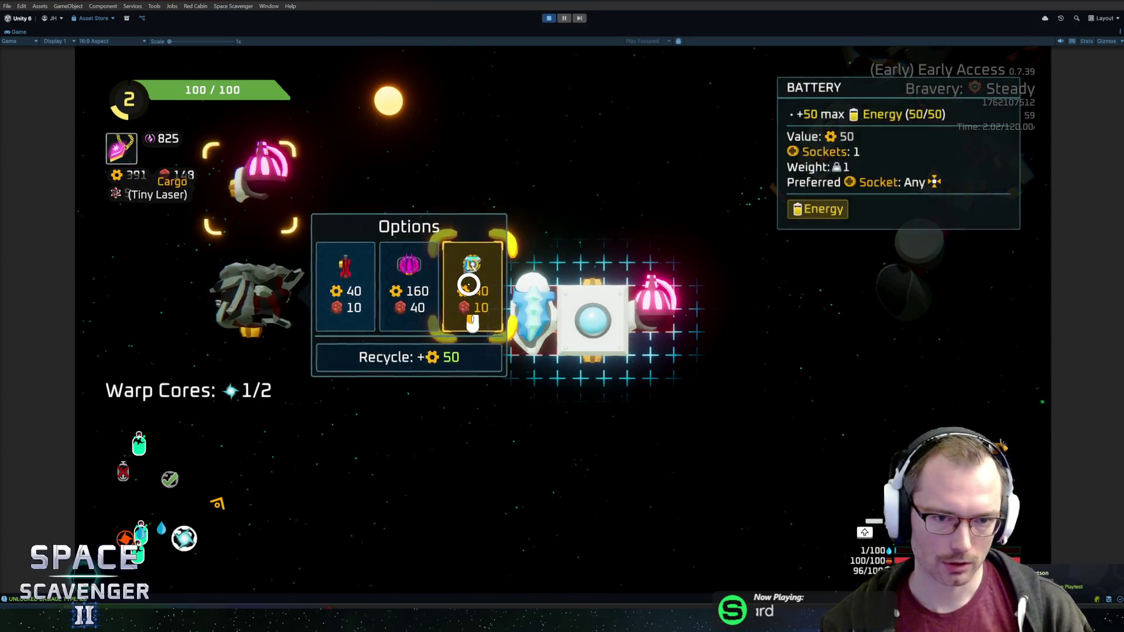
{"action": "left_click", "coordinate": [469, 285]}
{"action": "left_click", "coordinate": [534, 264]}
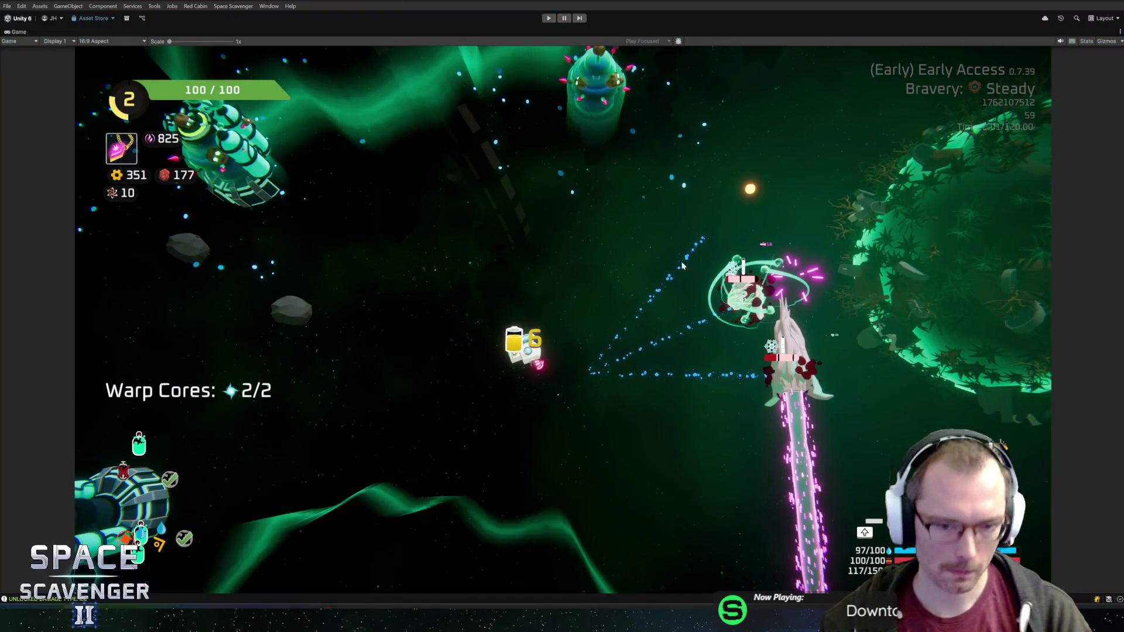
{"action": "key", "text": "ctrl+p"}
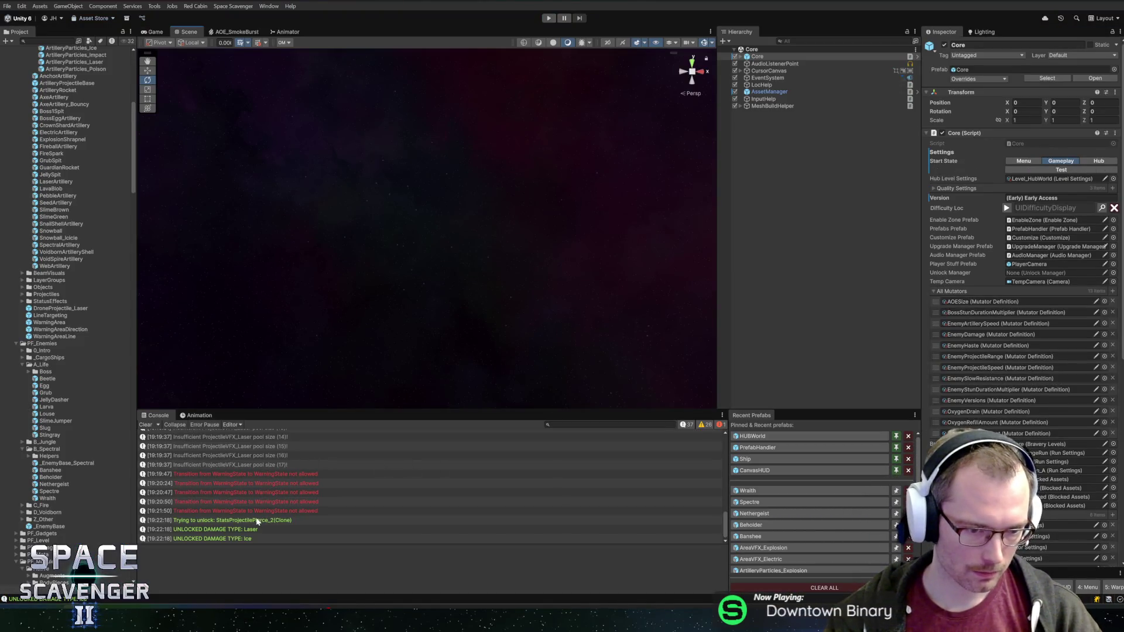
Step: Inspect the WarningState transition error, then switch to GitHub Desktop's pending changes
{"action": "left_click", "coordinate": [255, 485]}
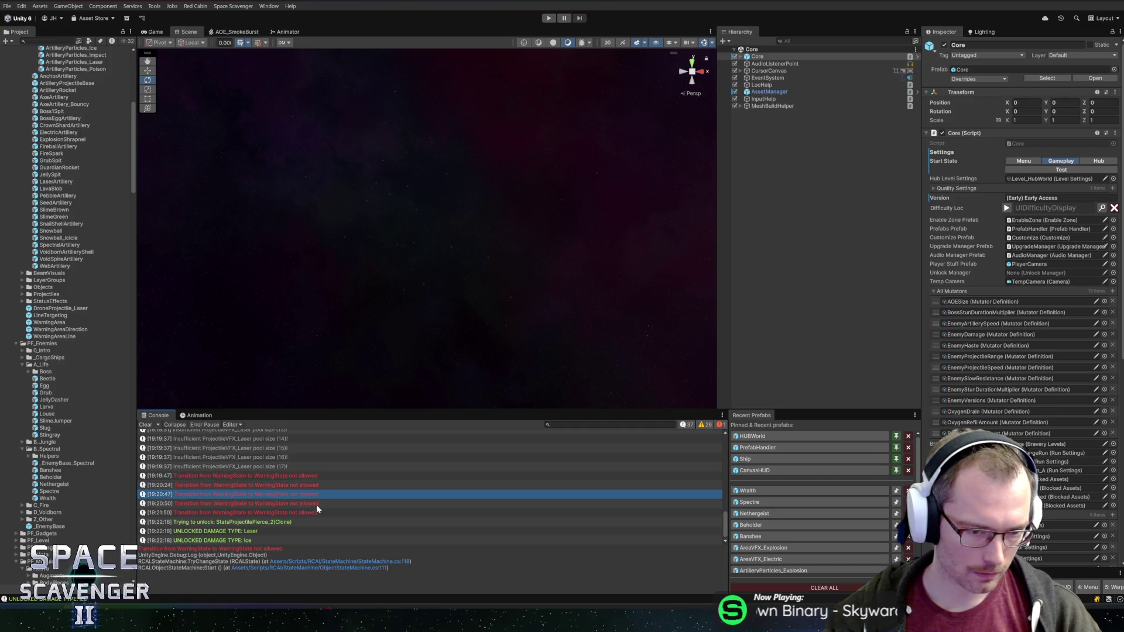
{"action": "scroll", "coordinate": [316, 505], "scroll_direction": "down", "scroll_amount": 1}
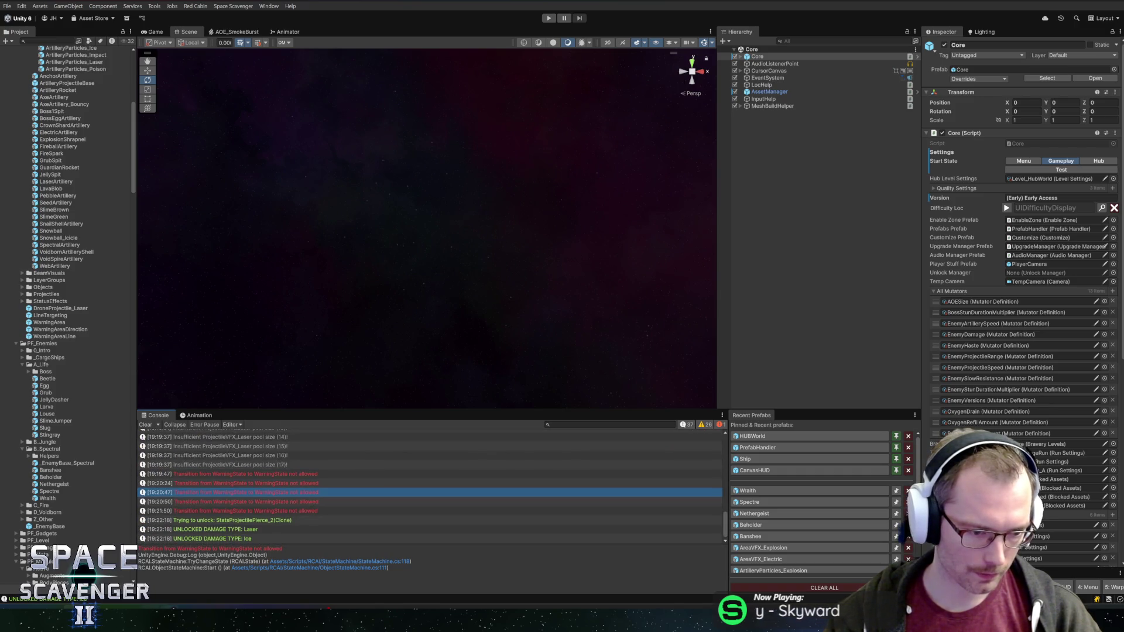
{"action": "key", "text": "alt+Tab"}
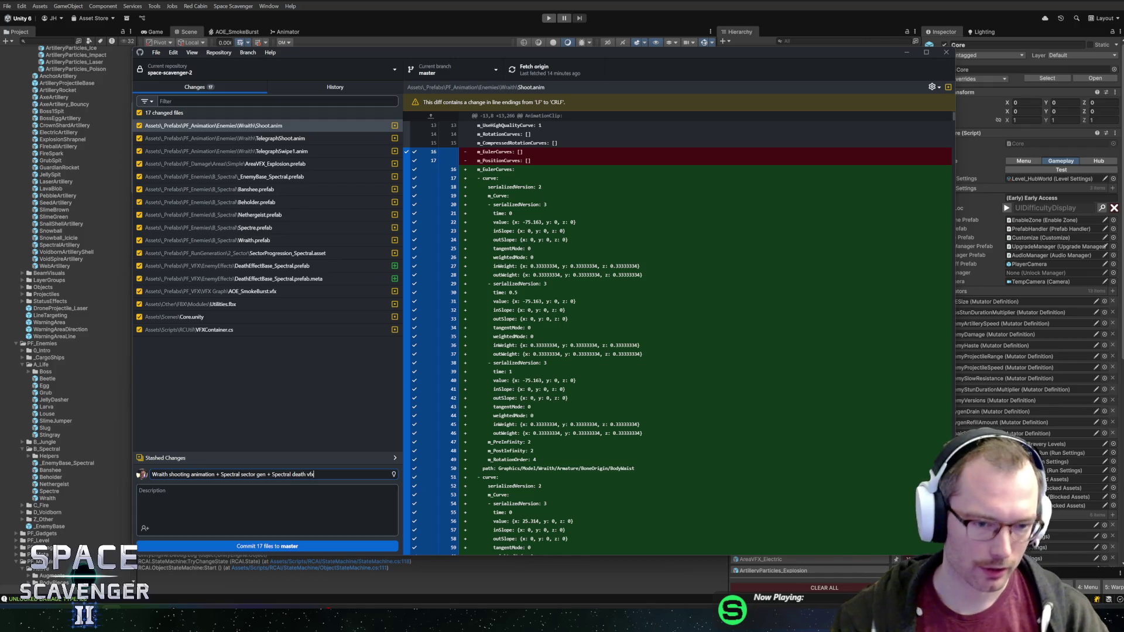
Step: Commit the 17 changed files to master and return to the Unity editor
{"action": "left_click", "coordinate": [255, 546]}
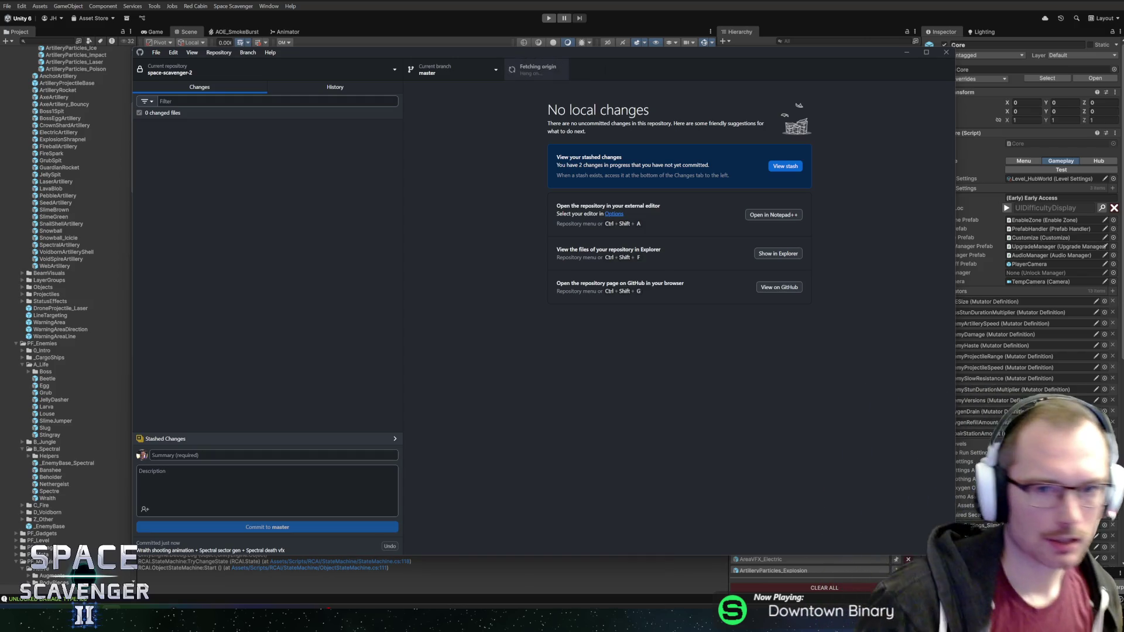
{"action": "left_click", "coordinate": [517, 7]}
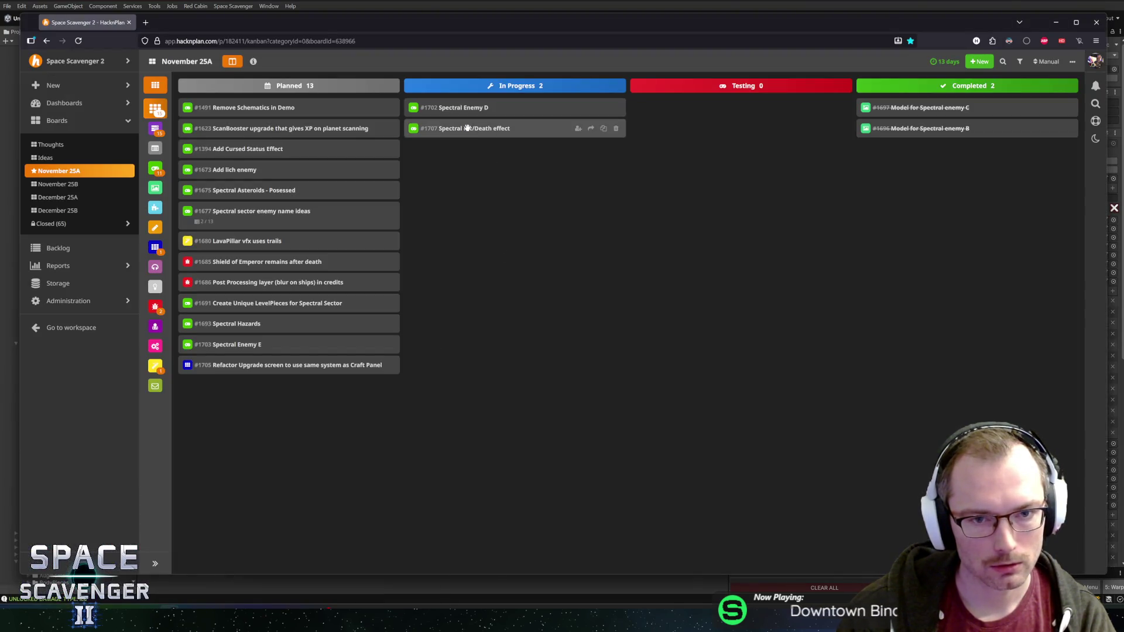
{"action": "key", "text": "alt+Tab"}
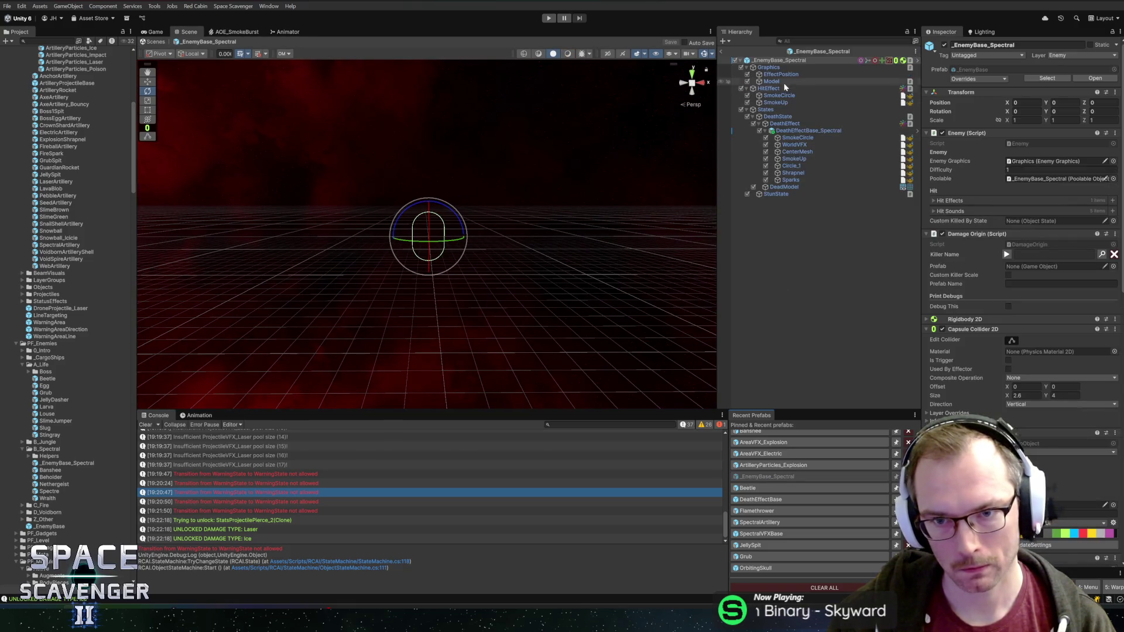
Step: Adjust the SmokeCircle colour hue and preview the smoke burst with both smoke effects selected
{"action": "left_click", "coordinate": [780, 95]}
{"action": "left_click", "coordinate": [778, 102], "text": "shift"}
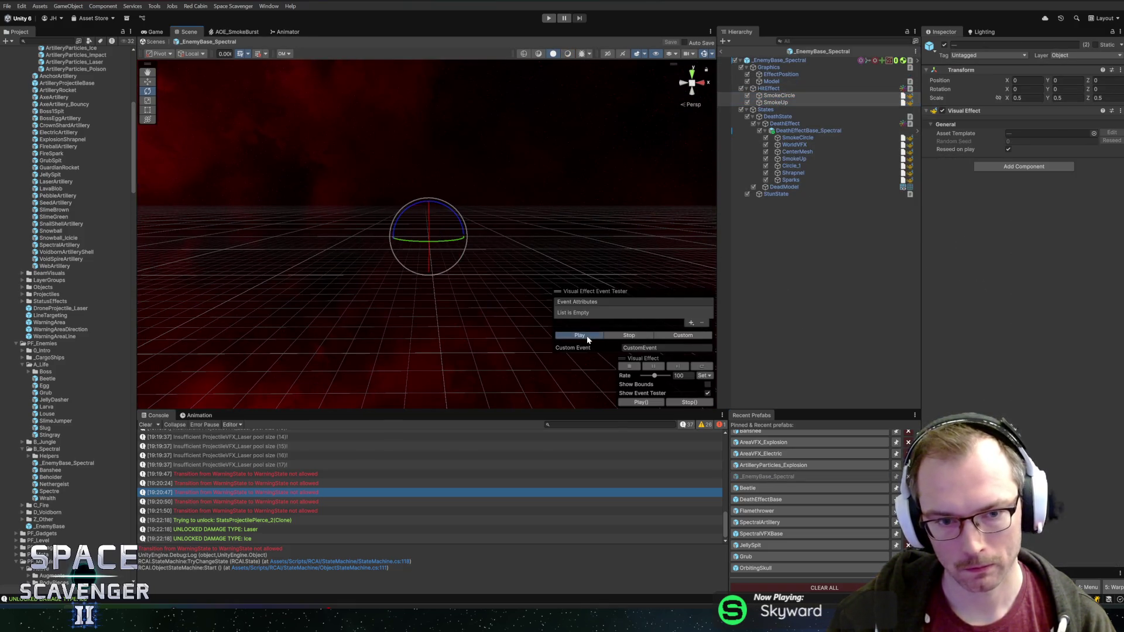
{"action": "left_click", "coordinate": [784, 102], "text": "ctrl"}
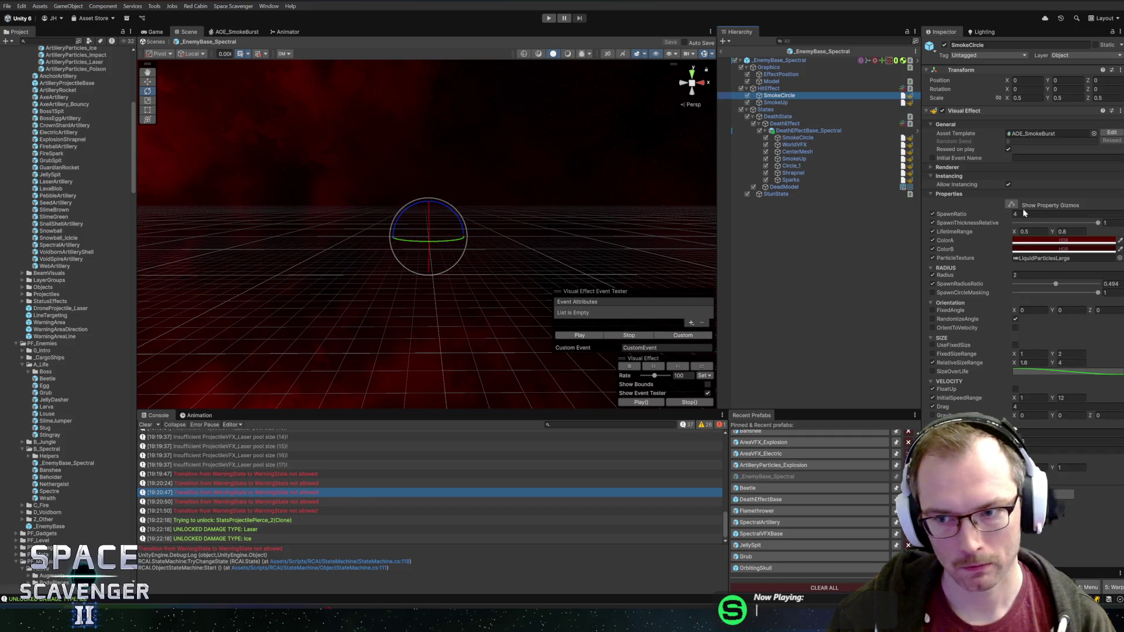
{"action": "left_click", "coordinate": [1109, 378]}
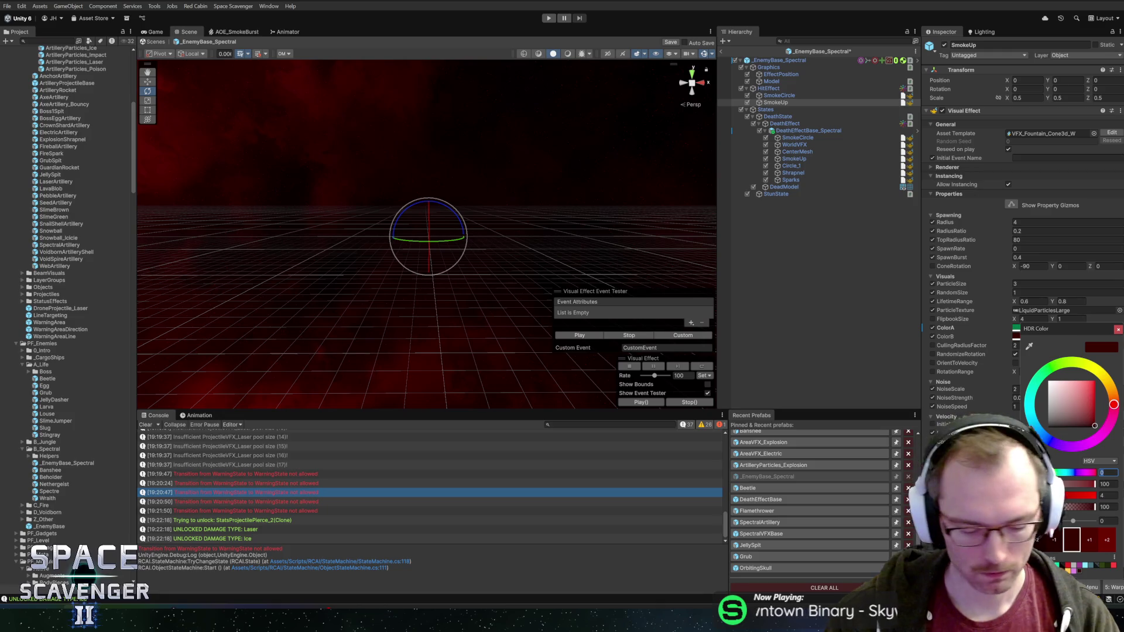
{"action": "left_click", "coordinate": [1118, 331]}
{"action": "left_click", "coordinate": [780, 95], "text": "ctrl"}
{"action": "left_click", "coordinate": [579, 336]}
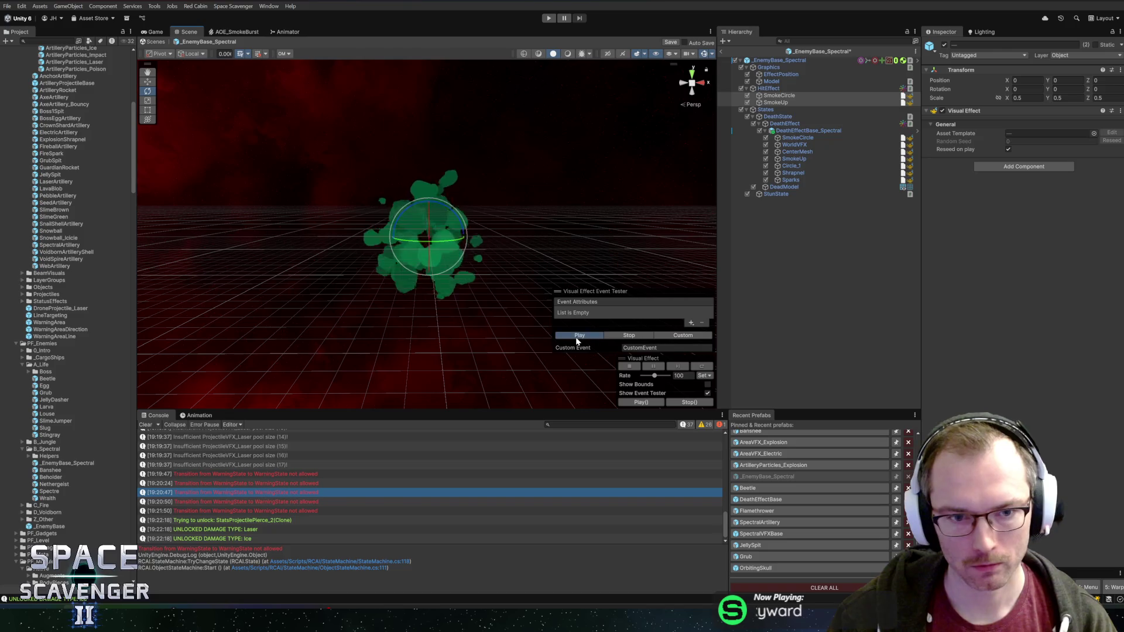
Step: Select the _EnemyBase_Spectral root and browse audio clips for its first Hit Sounds slot
{"action": "left_click", "coordinate": [780, 88]}
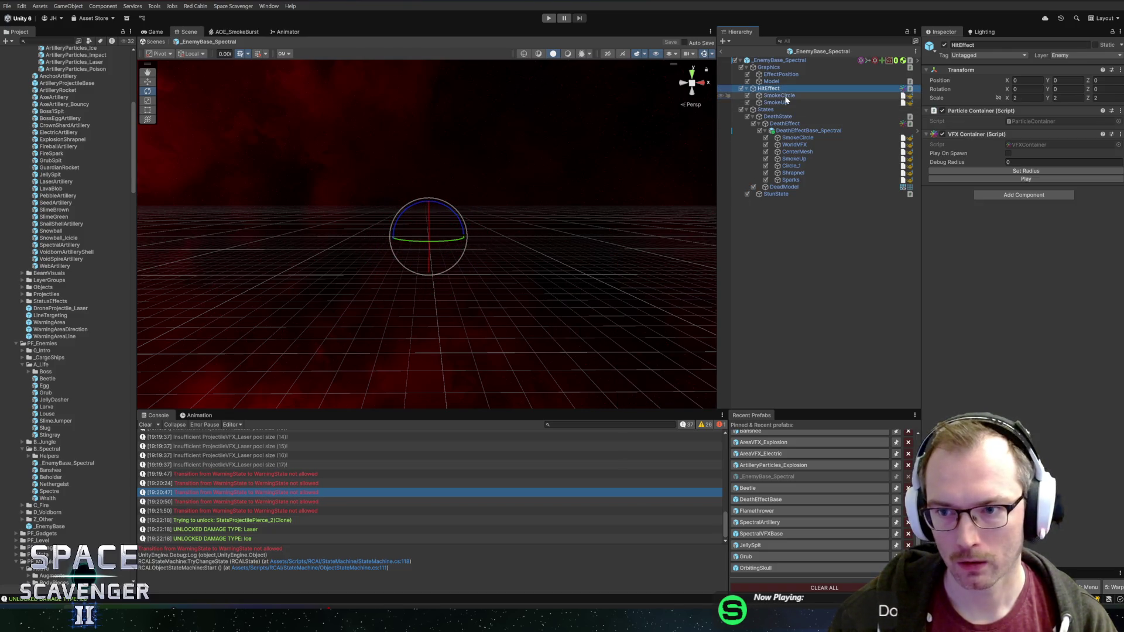
{"action": "left_click", "coordinate": [780, 95]}
{"action": "left_click", "coordinate": [778, 61]}
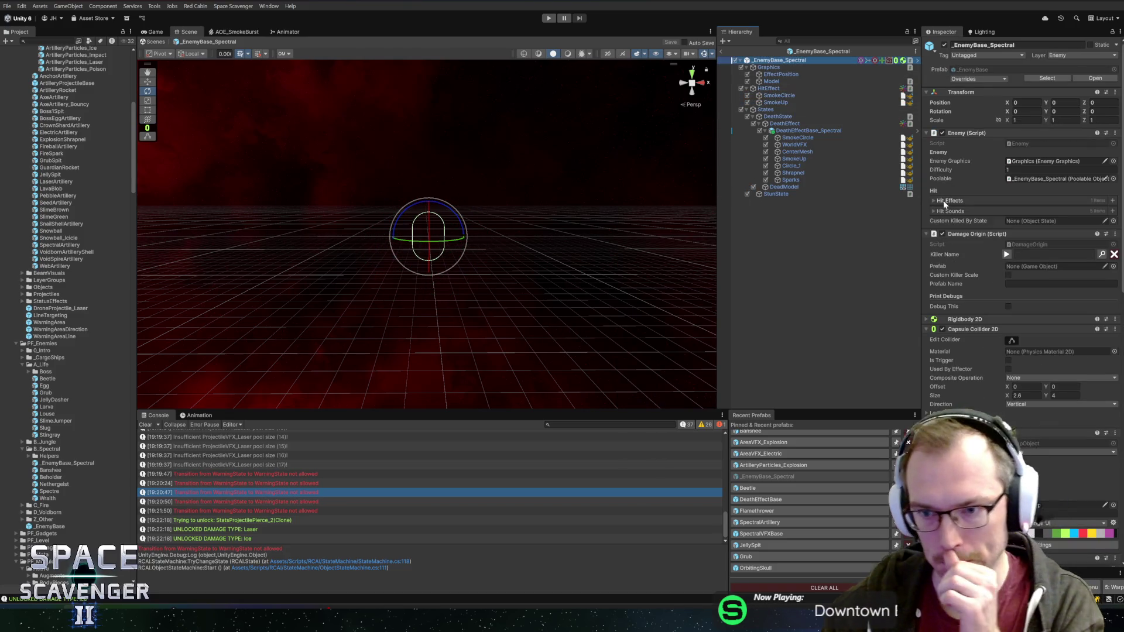
{"action": "left_click", "coordinate": [944, 200]}
{"action": "left_click", "coordinate": [949, 202]}
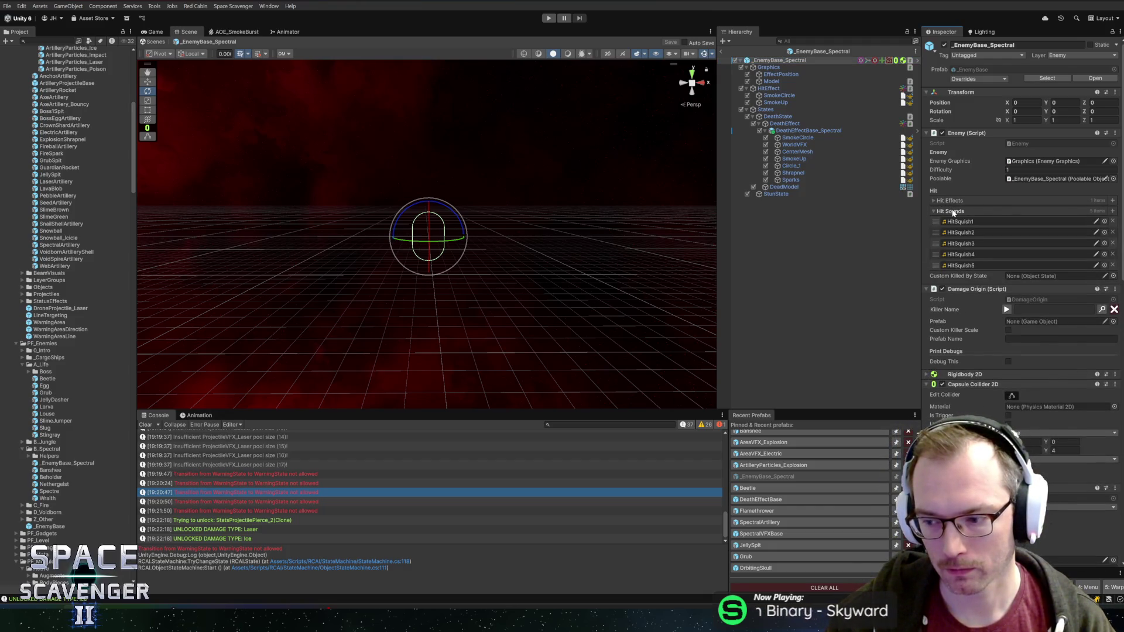
{"action": "left_click", "coordinate": [1106, 221]}
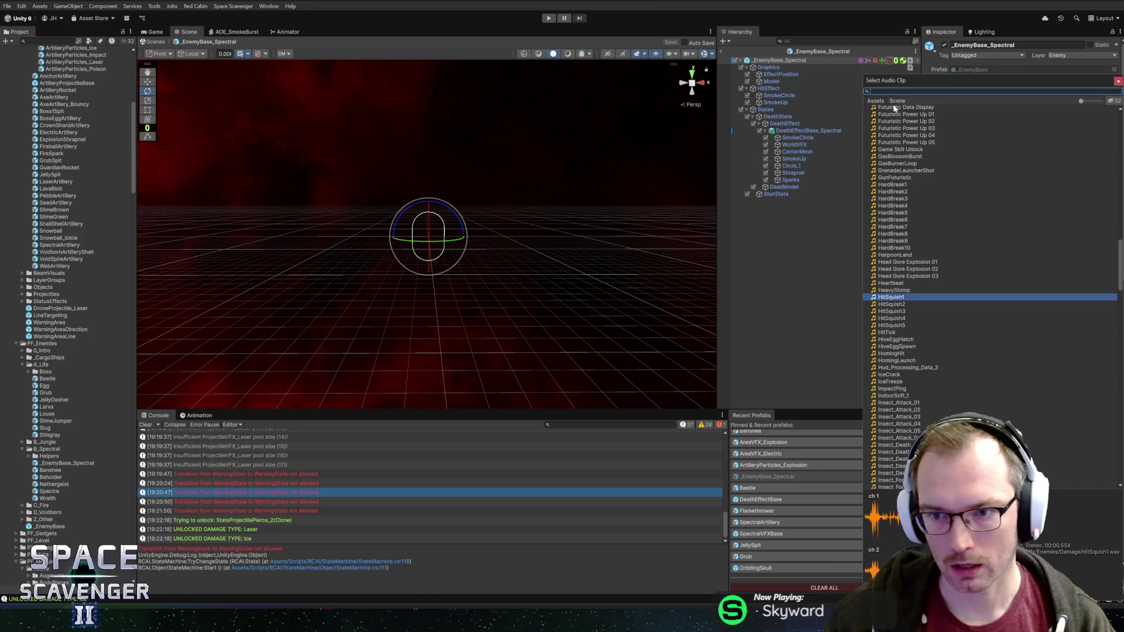
Step: Audition HitTick against HitSquish5, then HomingHit and ImpactPing as the first hit sound
{"action": "left_click_drag", "start_coordinate": [935, 84], "coordinate": [604, 69]}
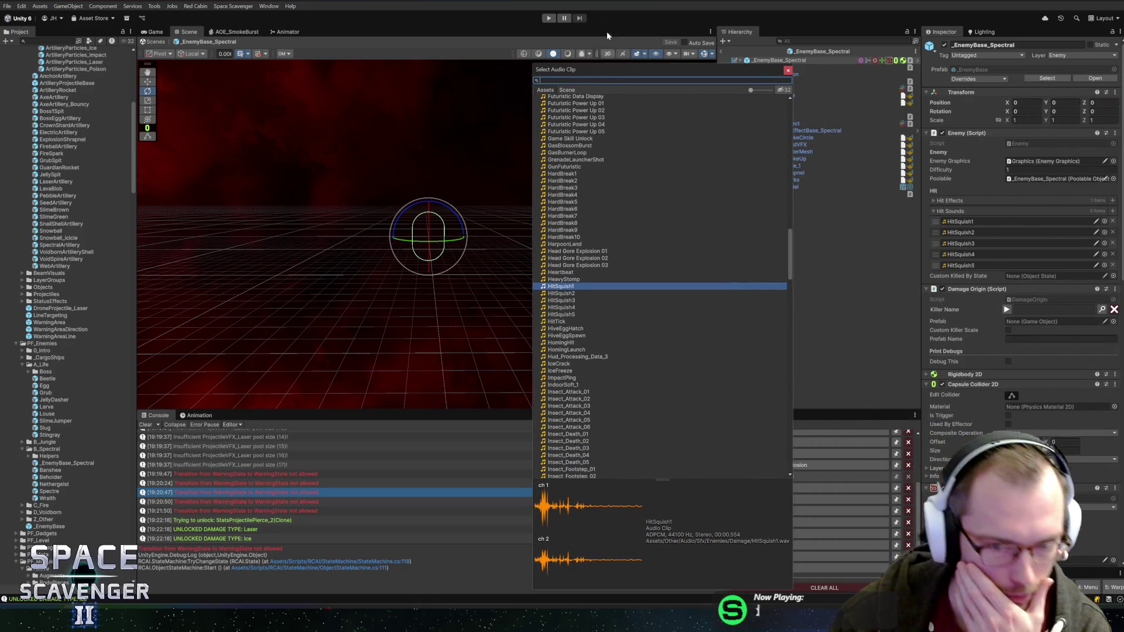
{"action": "left_click", "coordinate": [559, 322]}
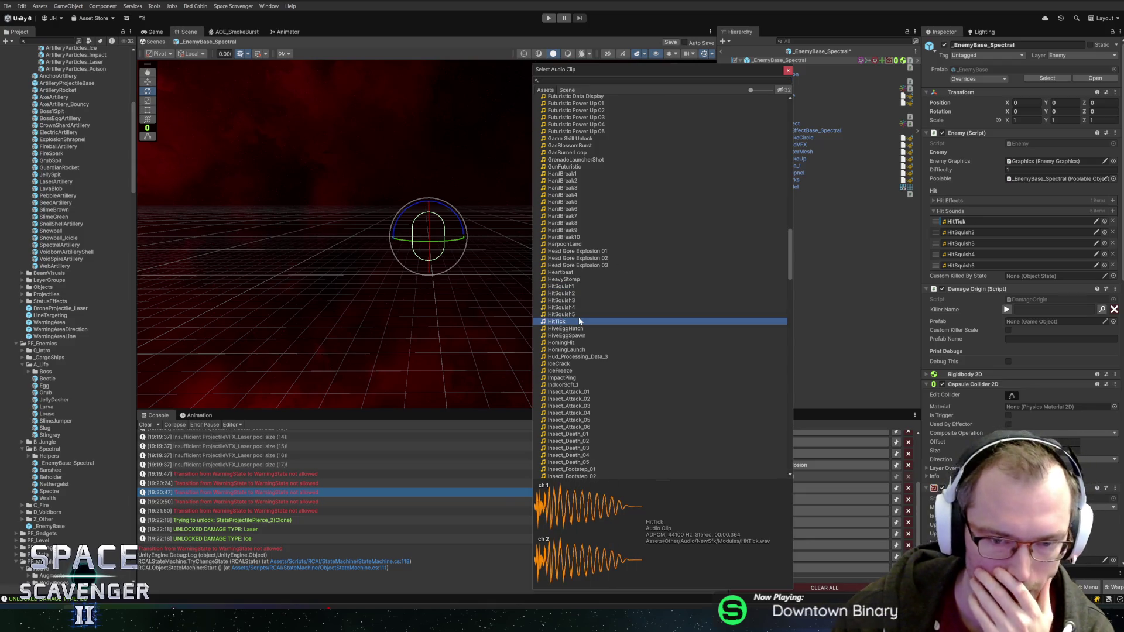
{"action": "key", "text": "Up"}
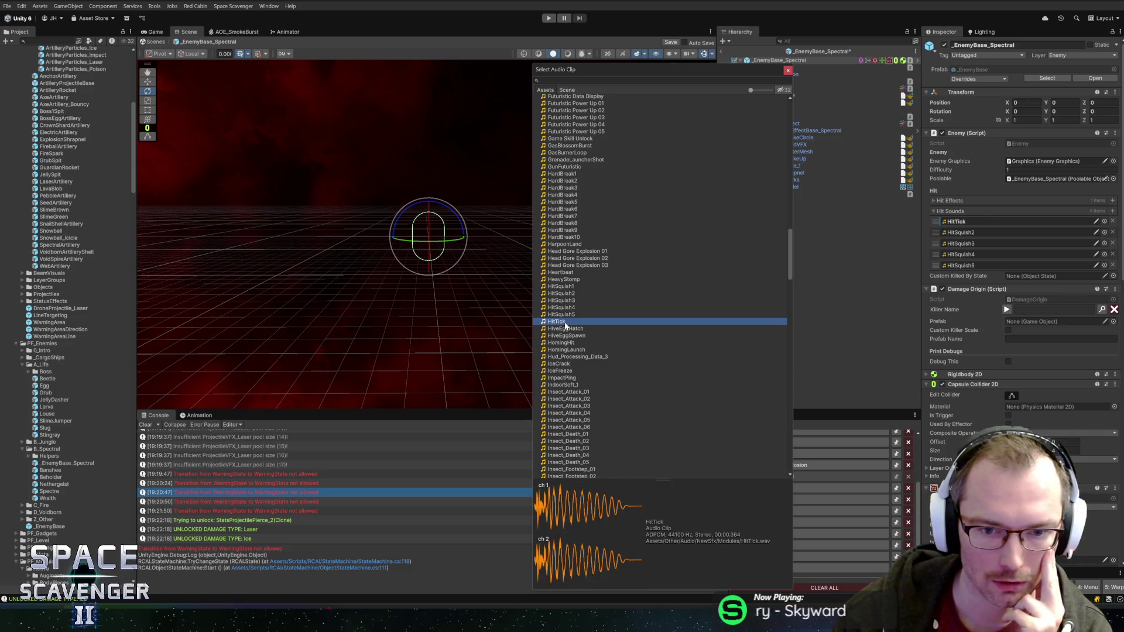
{"action": "left_click", "coordinate": [576, 324]}
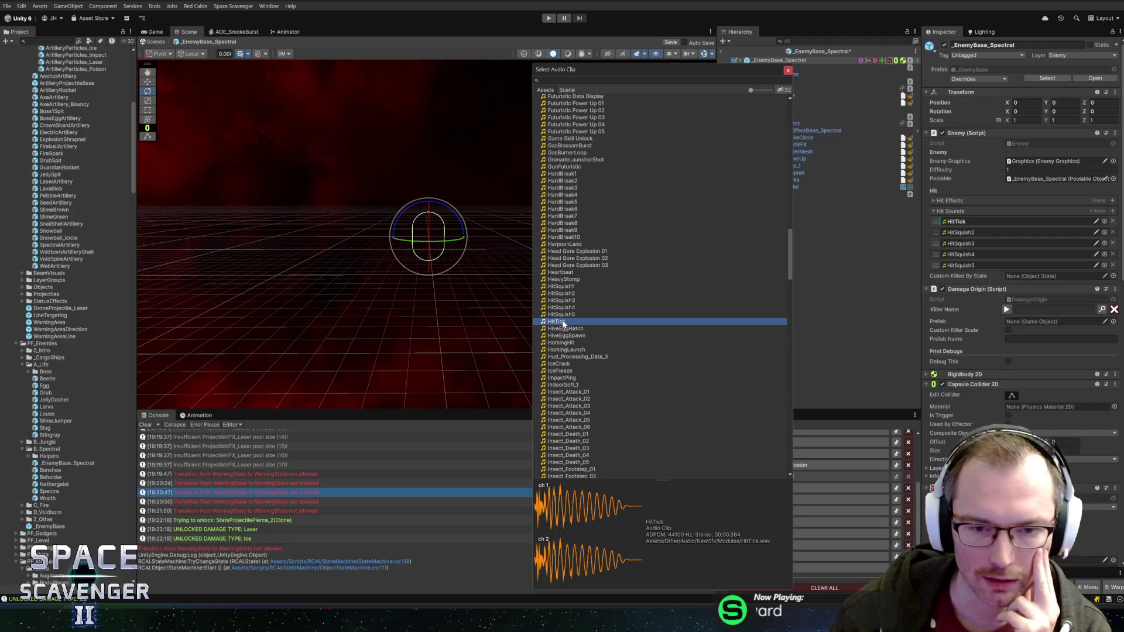
{"action": "left_click", "coordinate": [568, 315]}
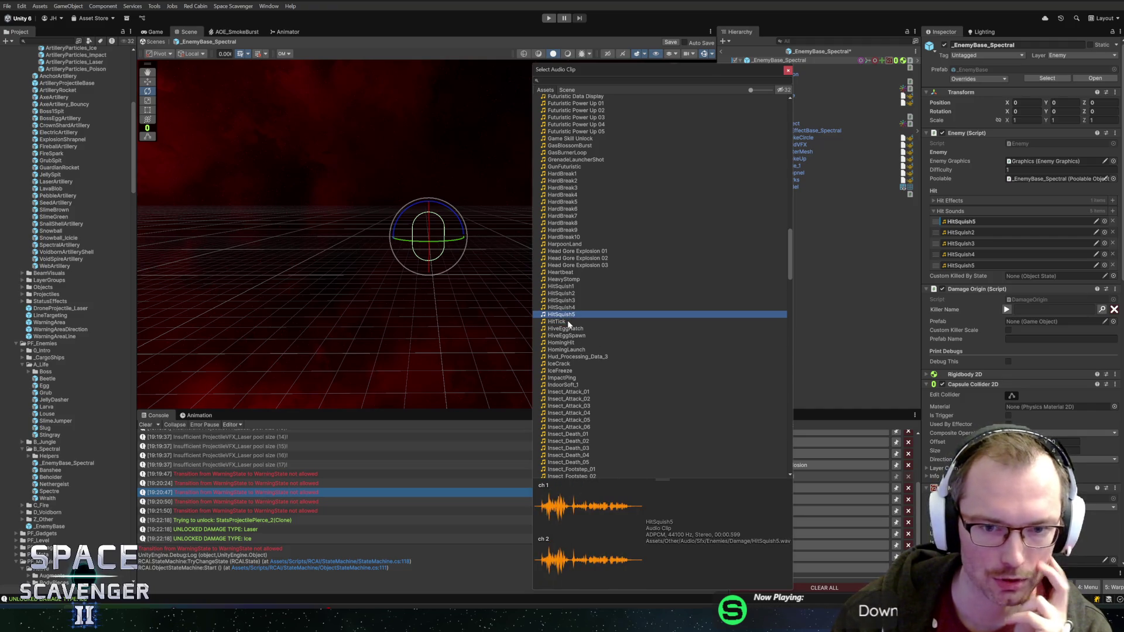
{"action": "left_click", "coordinate": [567, 322]}
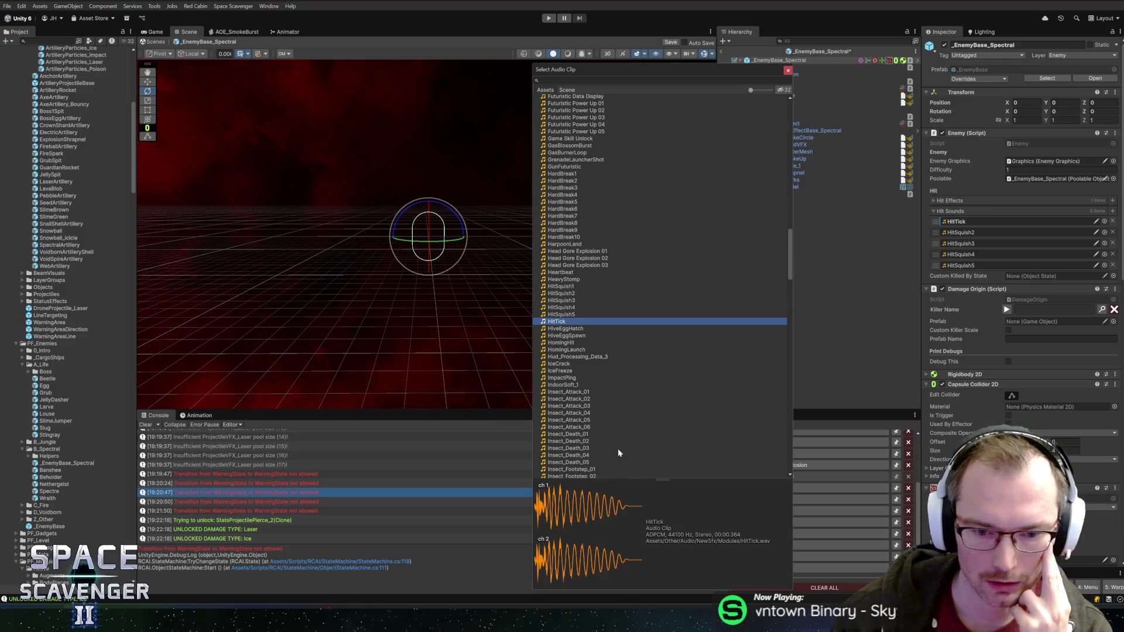
{"action": "left_click", "coordinate": [567, 322]}
{"action": "left_click", "coordinate": [566, 324]}
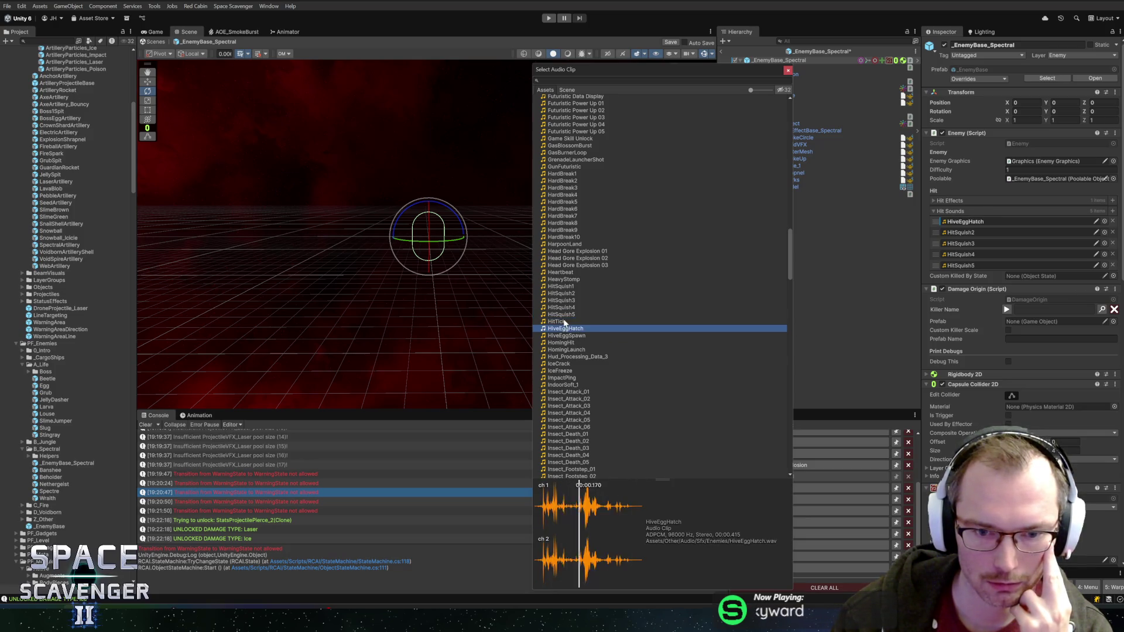
{"action": "left_click", "coordinate": [566, 322]}
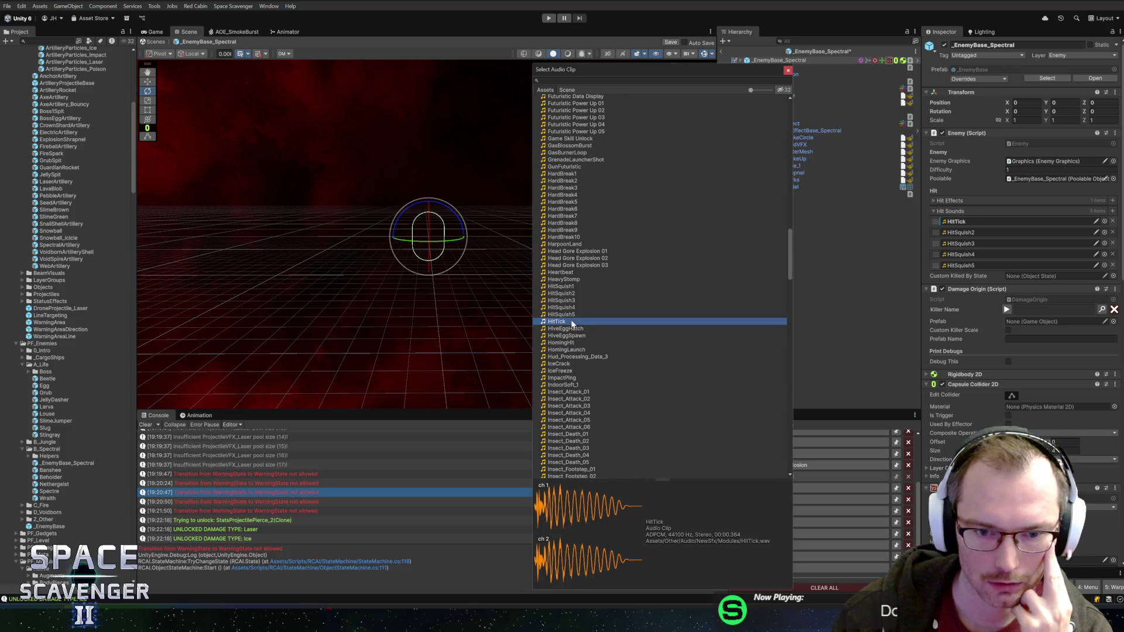
{"action": "left_click", "coordinate": [572, 350]}
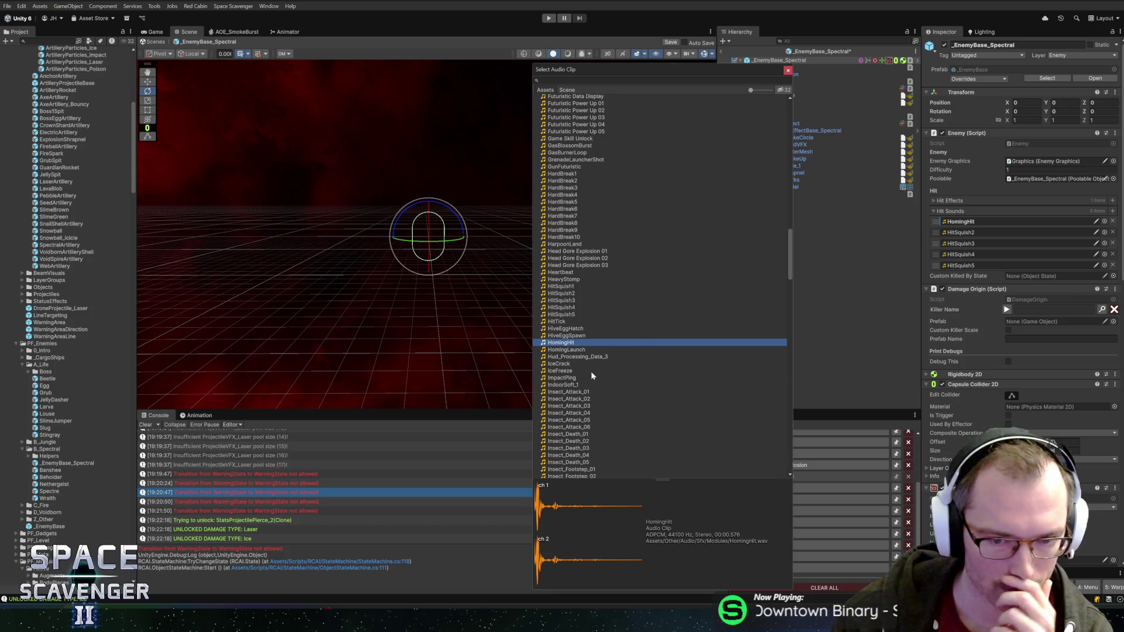
{"action": "left_click", "coordinate": [559, 378]}
{"action": "scroll", "coordinate": [640, 367], "scroll_direction": "down", "scroll_amount": 1}
{"action": "scroll", "coordinate": [639, 367], "scroll_direction": "down", "scroll_amount": 3}
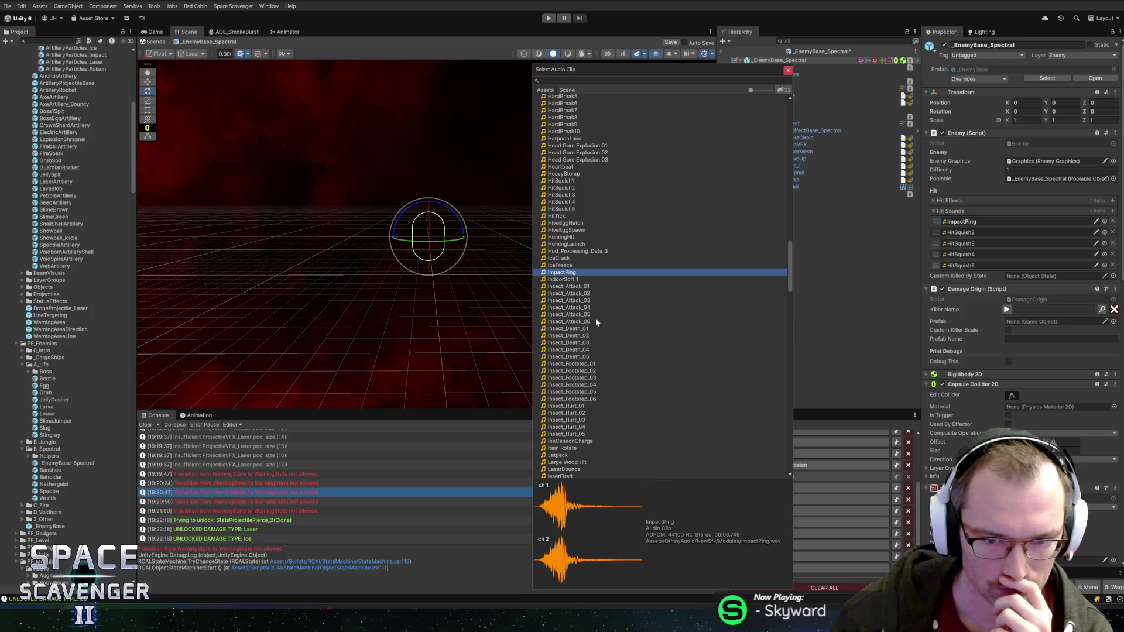
Step: Audition the Insect death, hurt and footstep clips as the hit sound
{"action": "left_click", "coordinate": [580, 343]}
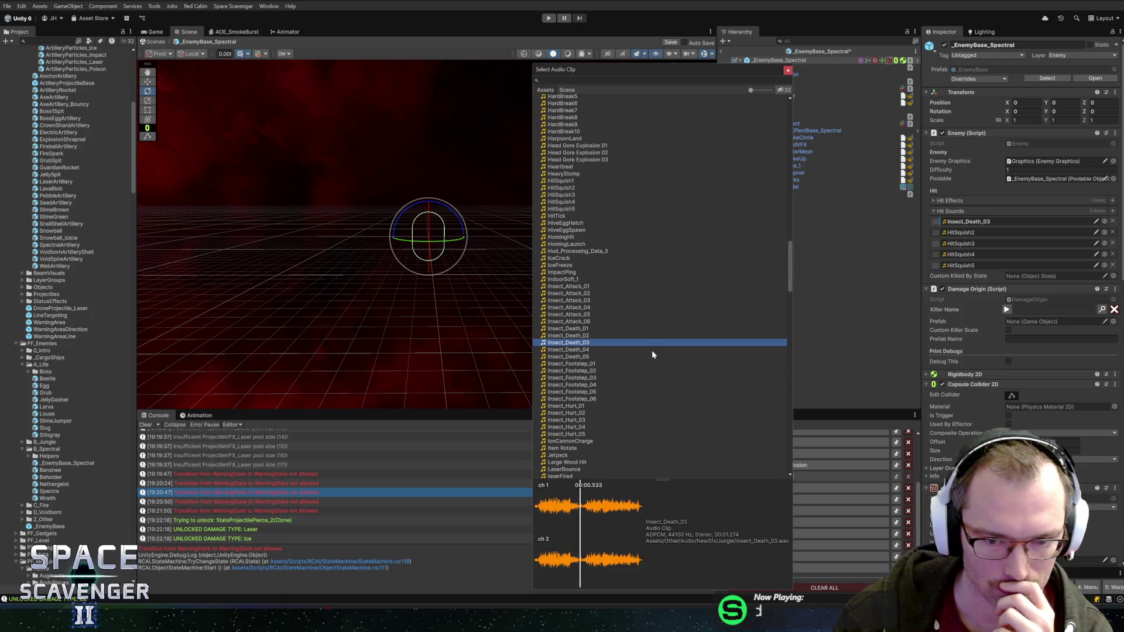
{"action": "scroll", "coordinate": [652, 354], "scroll_direction": "down", "scroll_amount": 2}
{"action": "left_click", "coordinate": [580, 283]}
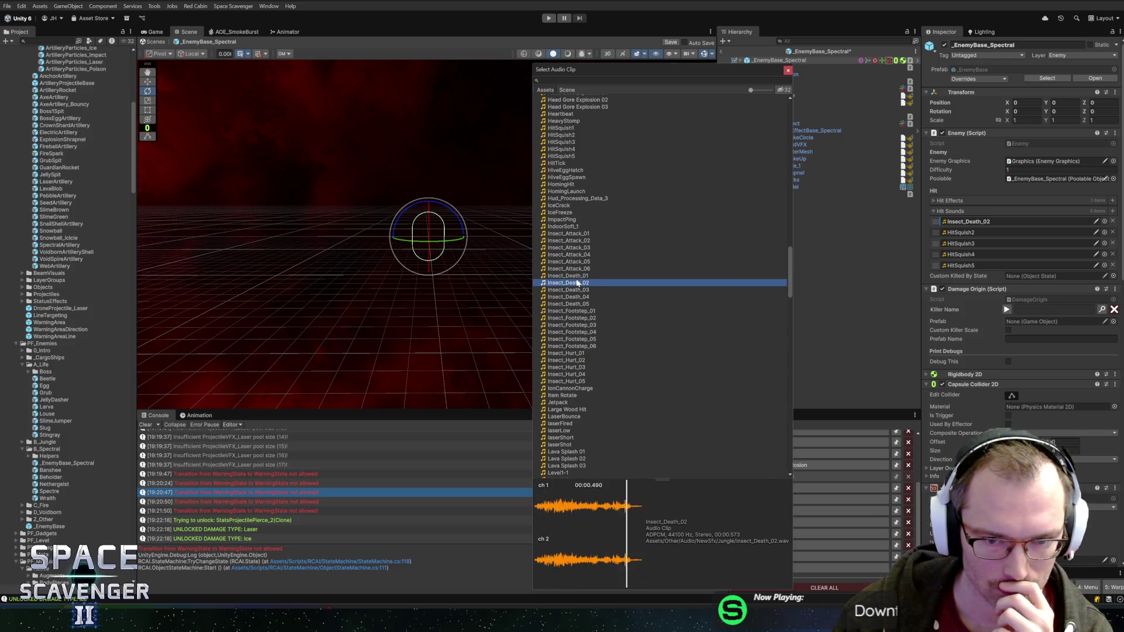
{"action": "left_click", "coordinate": [571, 278]}
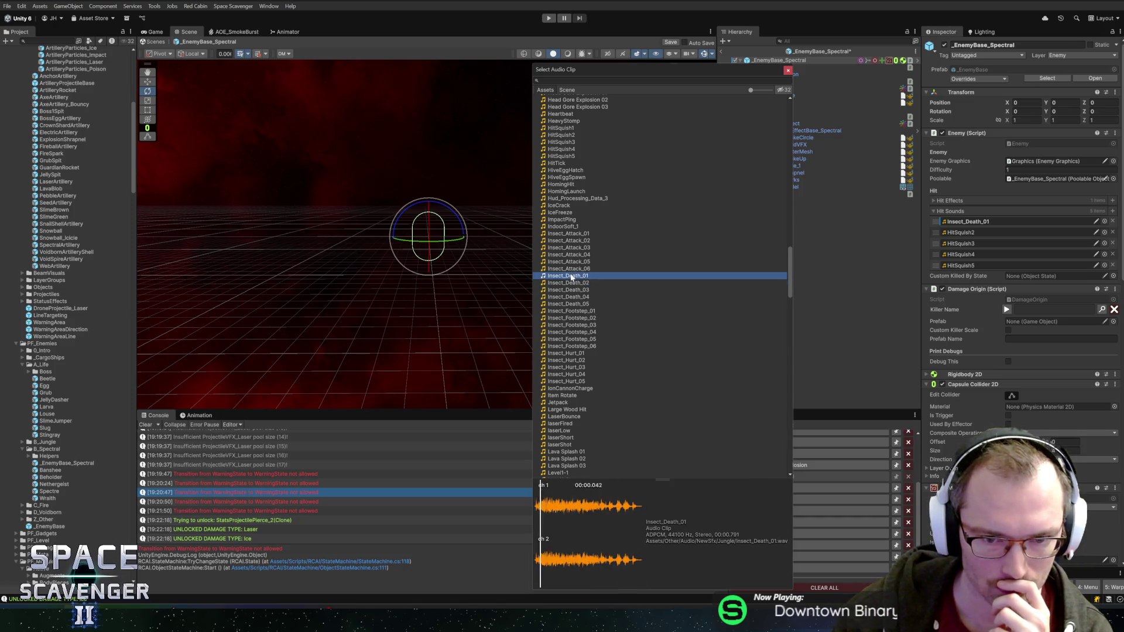
{"action": "key", "text": "Down"}
{"action": "key", "text": "Down"}
{"action": "key", "text": "Down"}
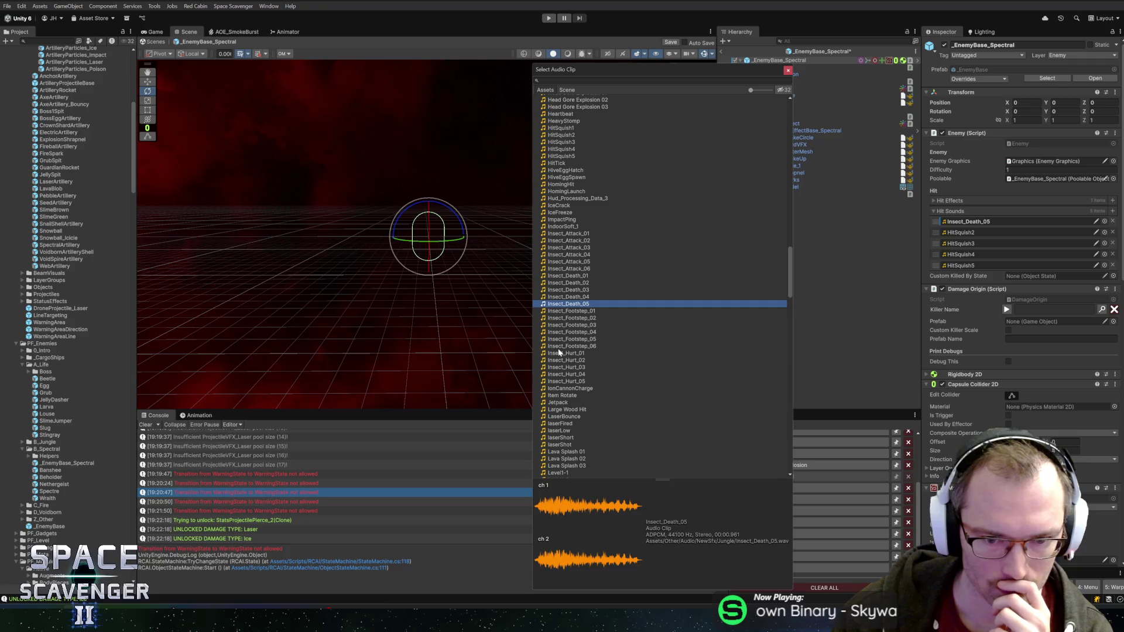
{"action": "left_click", "coordinate": [559, 354]}
{"action": "left_click", "coordinate": [562, 360]}
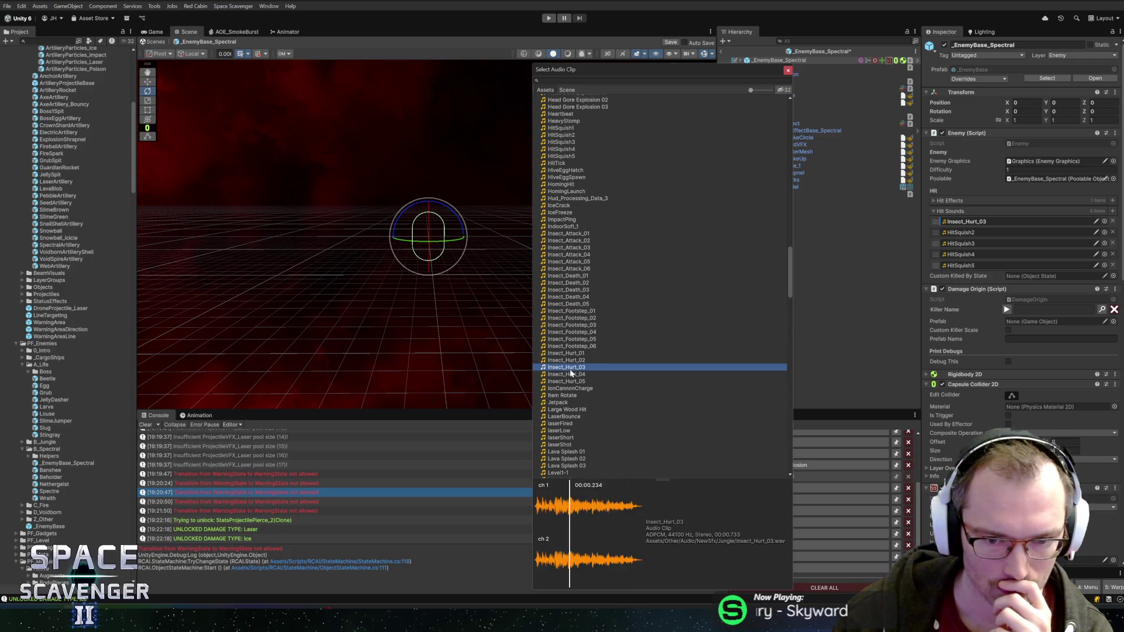
{"action": "key", "text": "Down"}
{"action": "key", "text": "Down"}
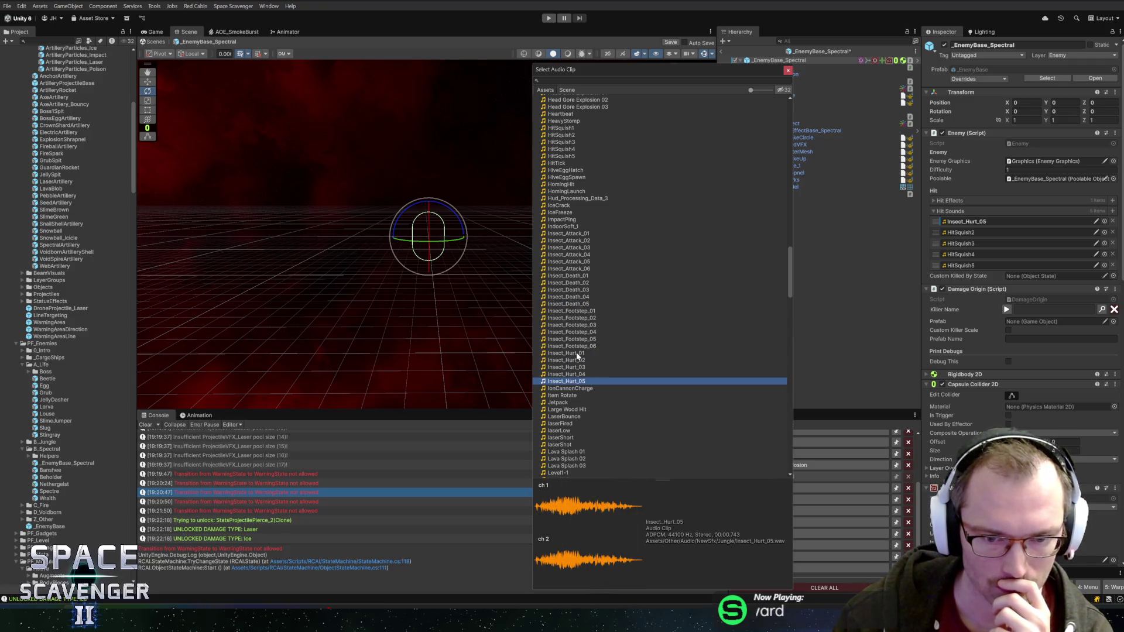
{"action": "left_click", "coordinate": [576, 354]}
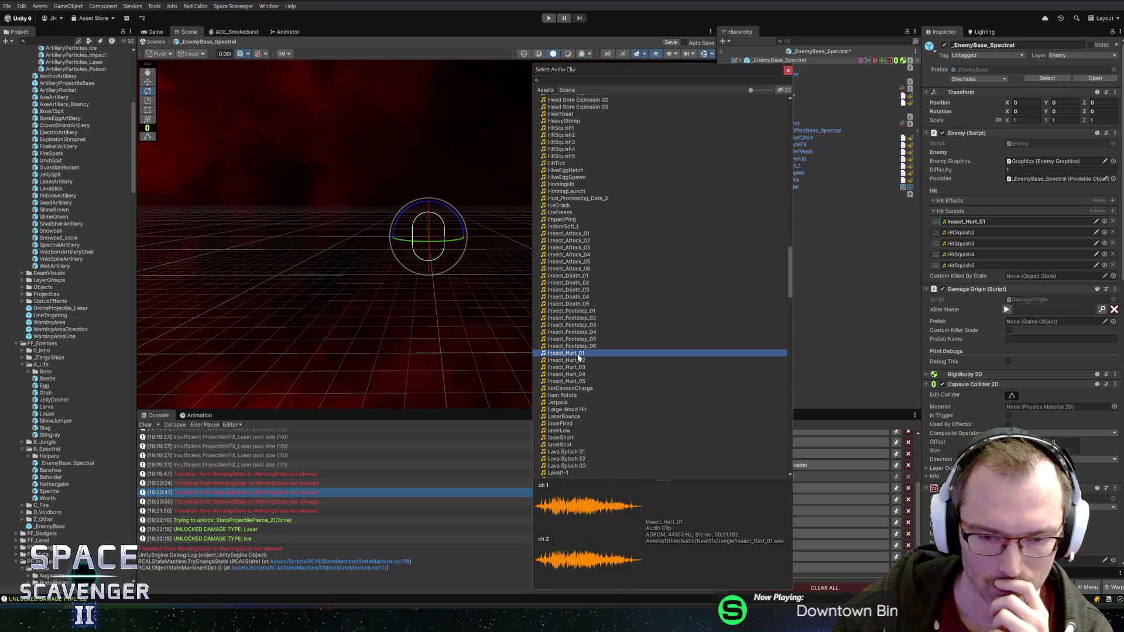
{"action": "left_click", "coordinate": [575, 312]}
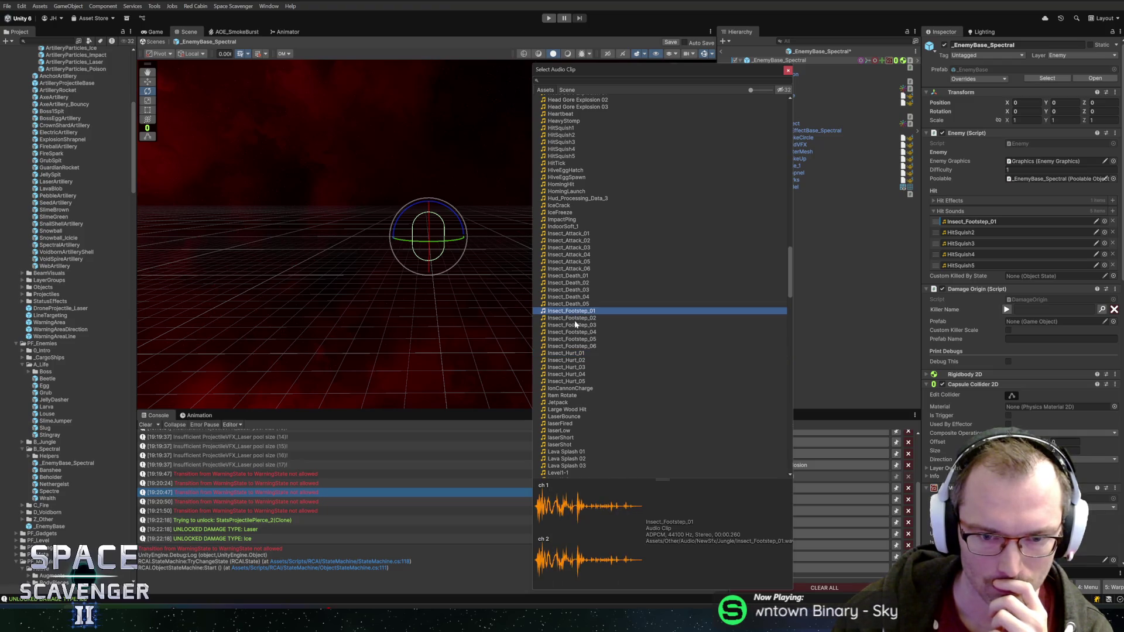
{"action": "left_click", "coordinate": [574, 325]}
{"action": "left_click", "coordinate": [577, 333]}
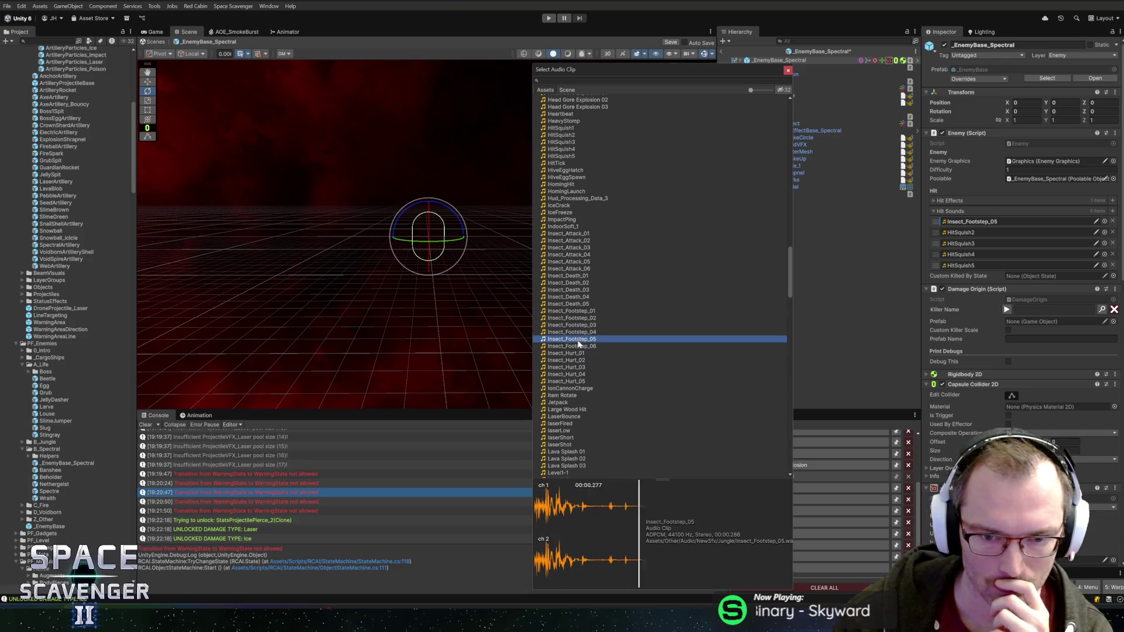
{"action": "left_click", "coordinate": [579, 343]}
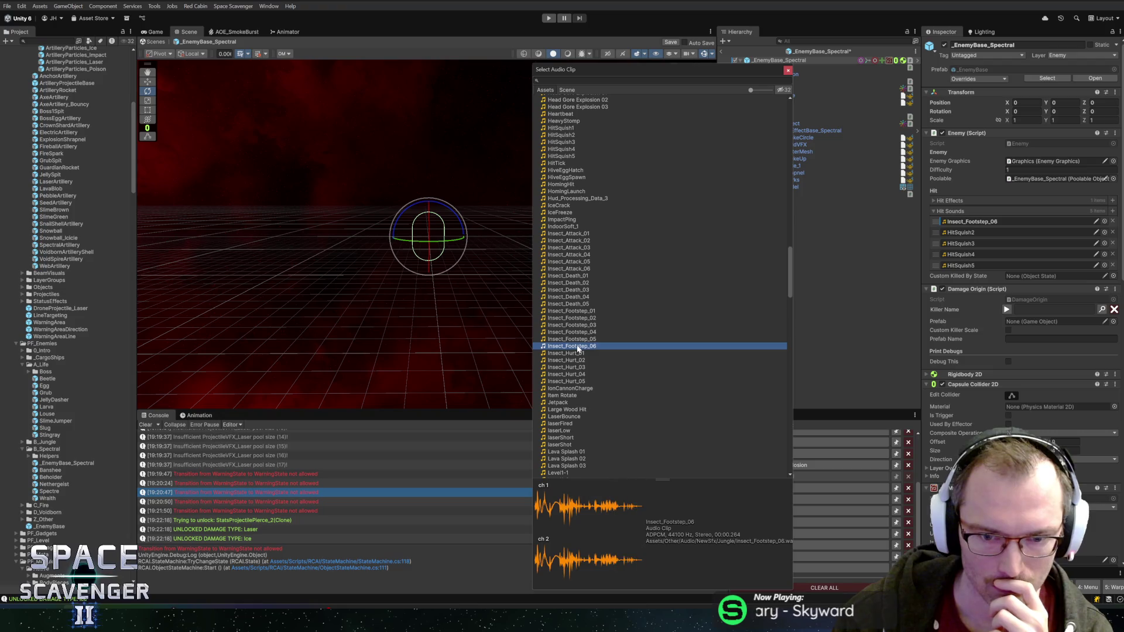
{"action": "left_click", "coordinate": [579, 311]}
{"action": "scroll", "coordinate": [596, 299], "scroll_direction": "down", "scroll_amount": 3}
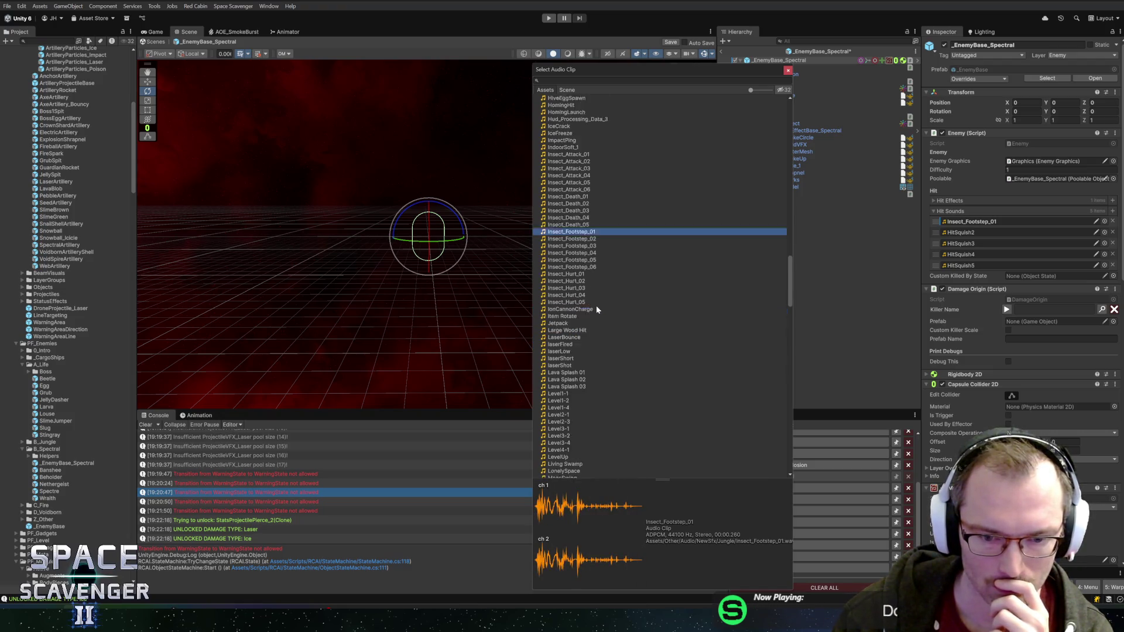
{"action": "scroll", "coordinate": [595, 290], "scroll_direction": "down", "scroll_amount": 2}
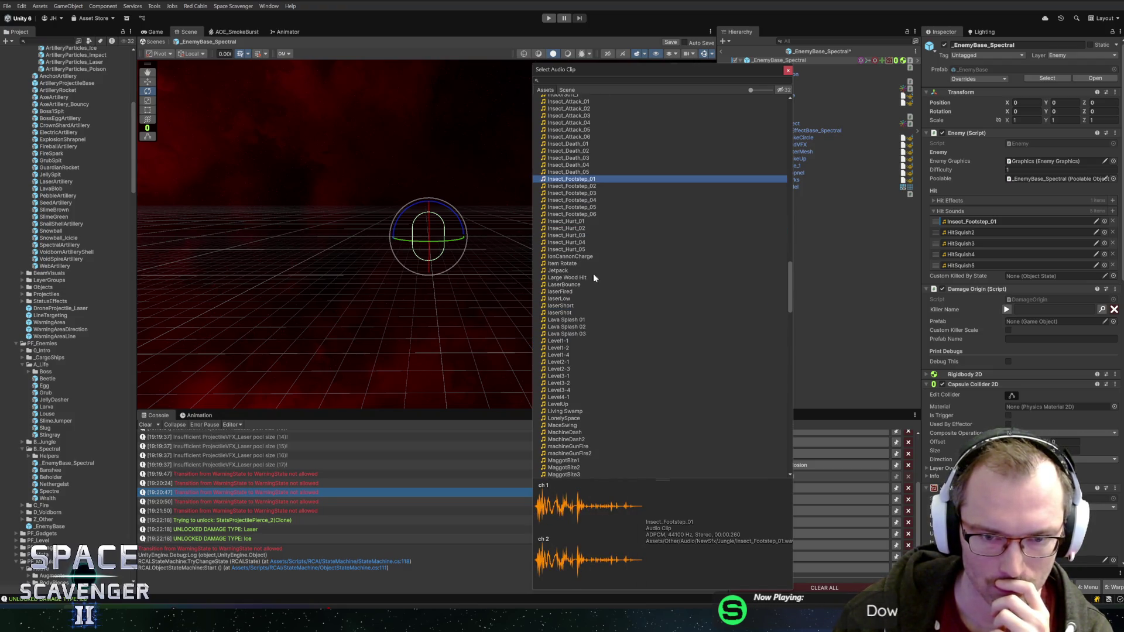
Step: Audition Lava Splash, Item Rotate, Level and MaggotBite clips as the hit sound
{"action": "left_click", "coordinate": [584, 320]}
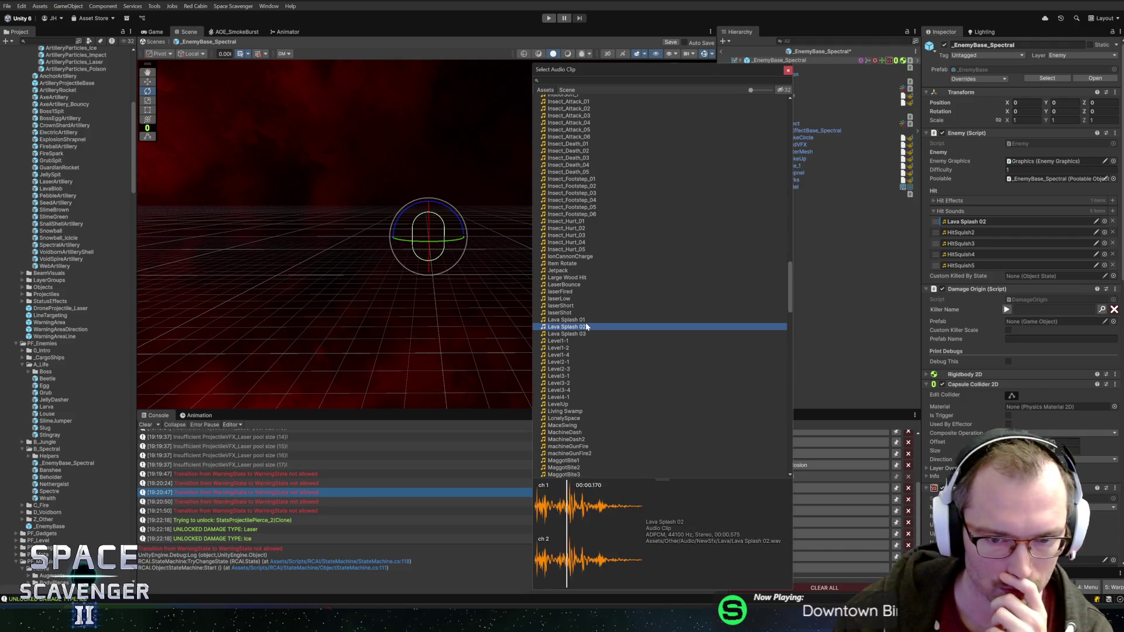
{"action": "left_click", "coordinate": [571, 279]}
{"action": "left_click", "coordinate": [568, 263]}
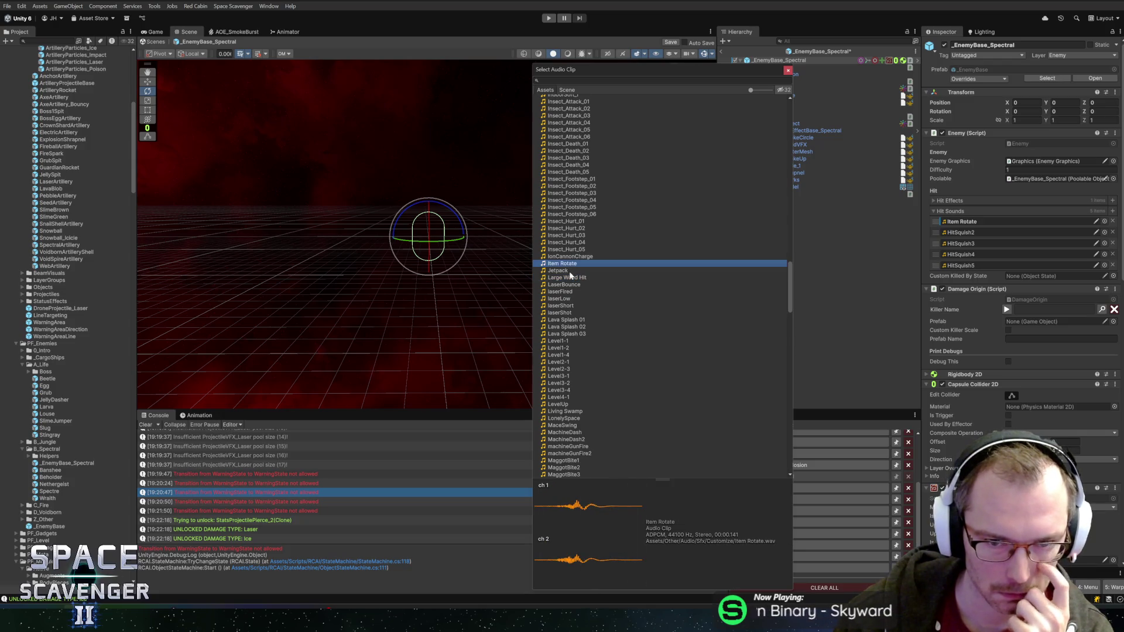
{"action": "left_click", "coordinate": [575, 341]}
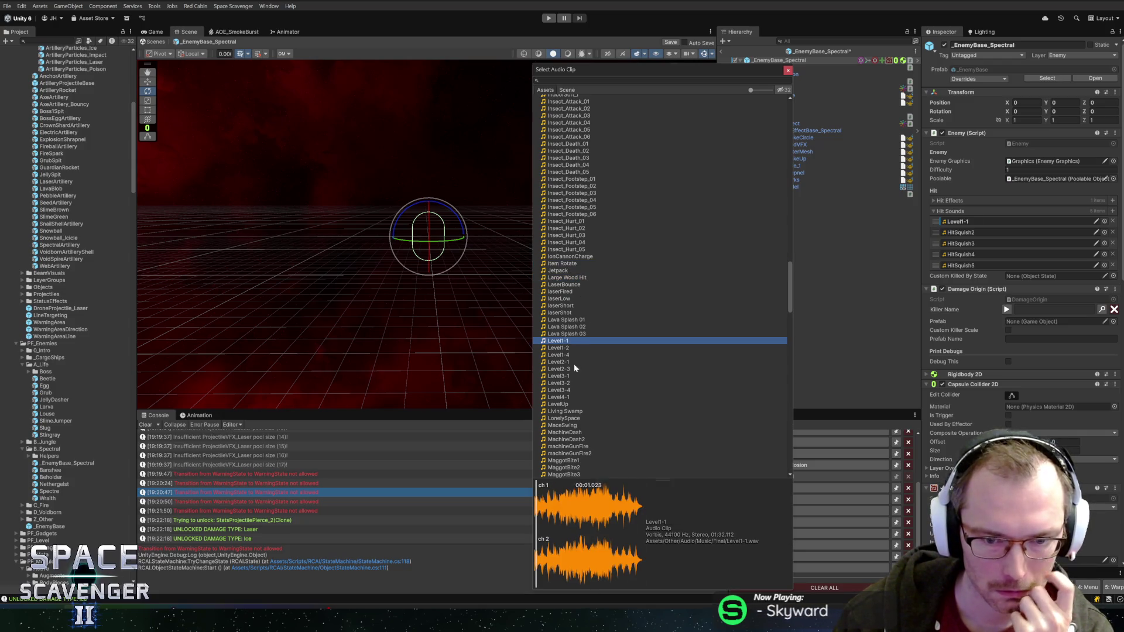
{"action": "left_click", "coordinate": [564, 406]}
{"action": "scroll", "coordinate": [603, 371], "scroll_direction": "down", "scroll_amount": 3}
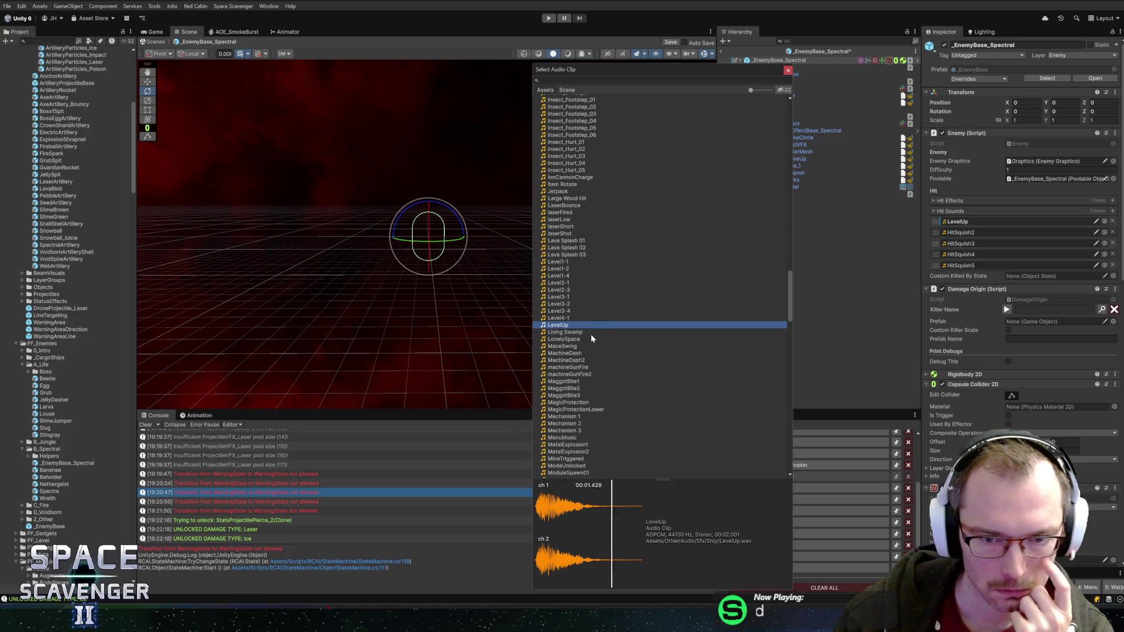
{"action": "scroll", "coordinate": [592, 334], "scroll_direction": "down", "scroll_amount": 3}
{"action": "left_click", "coordinate": [575, 276]}
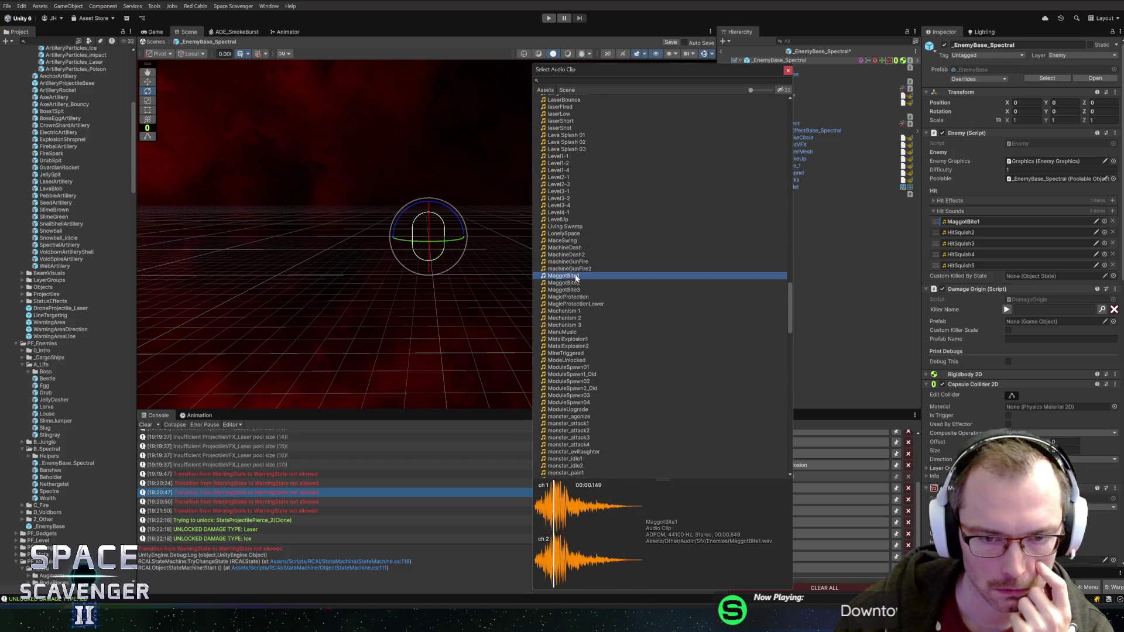
{"action": "left_click", "coordinate": [574, 284]}
{"action": "left_click", "coordinate": [576, 291]}
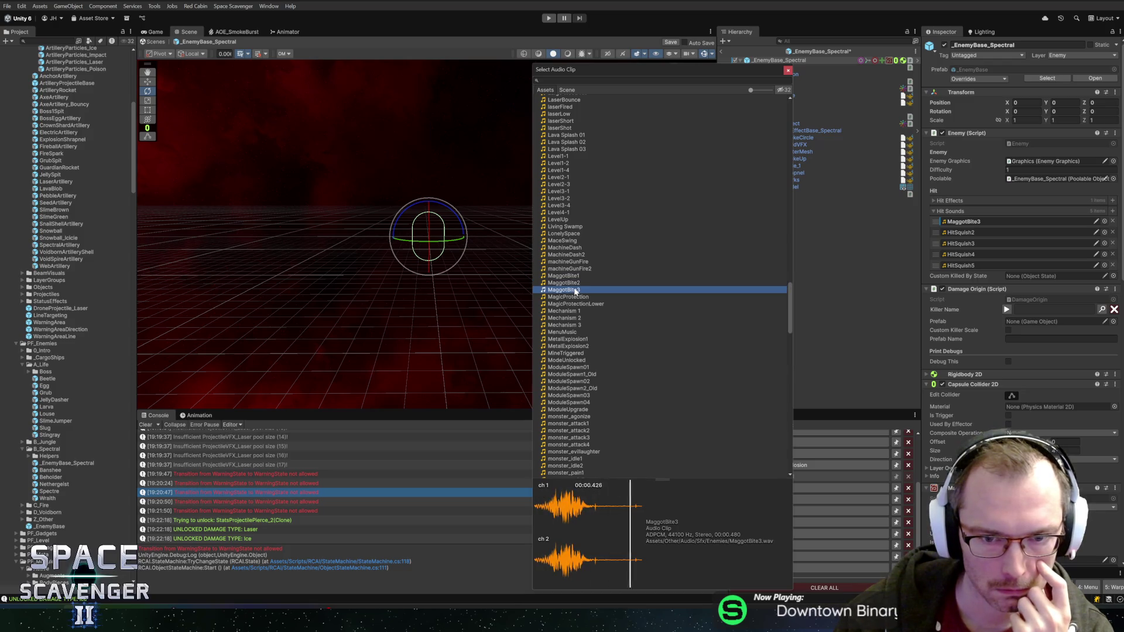
Step: Compare MachineDash with MachineDash2 repeatedly, settling on MachineDash as the first hit sound
{"action": "left_click", "coordinate": [572, 250]}
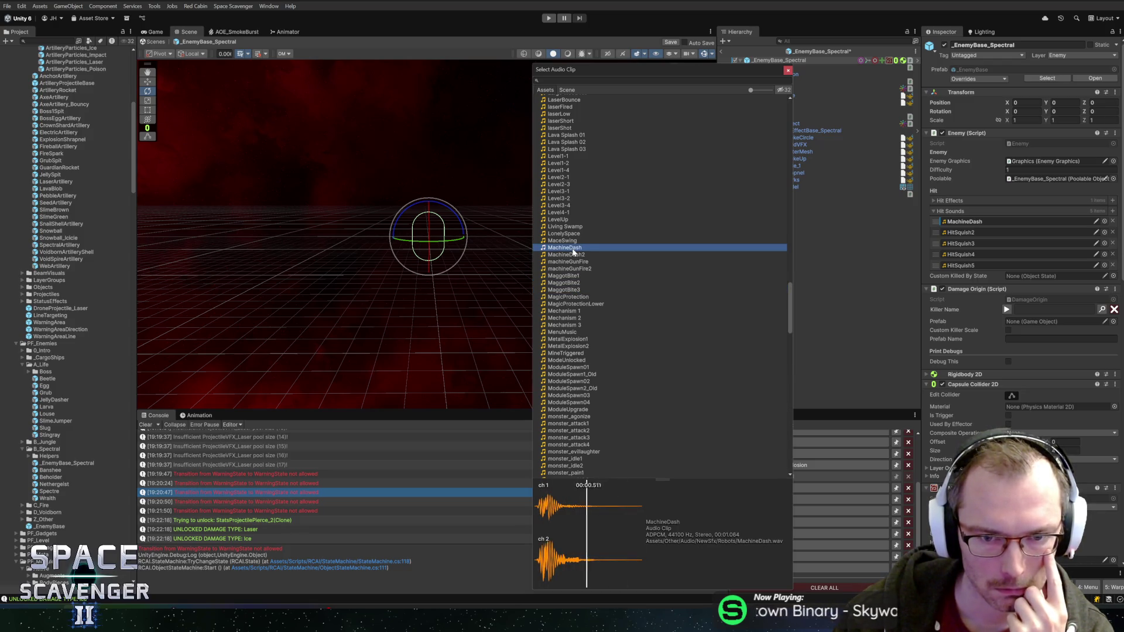
{"action": "left_click", "coordinate": [574, 255]}
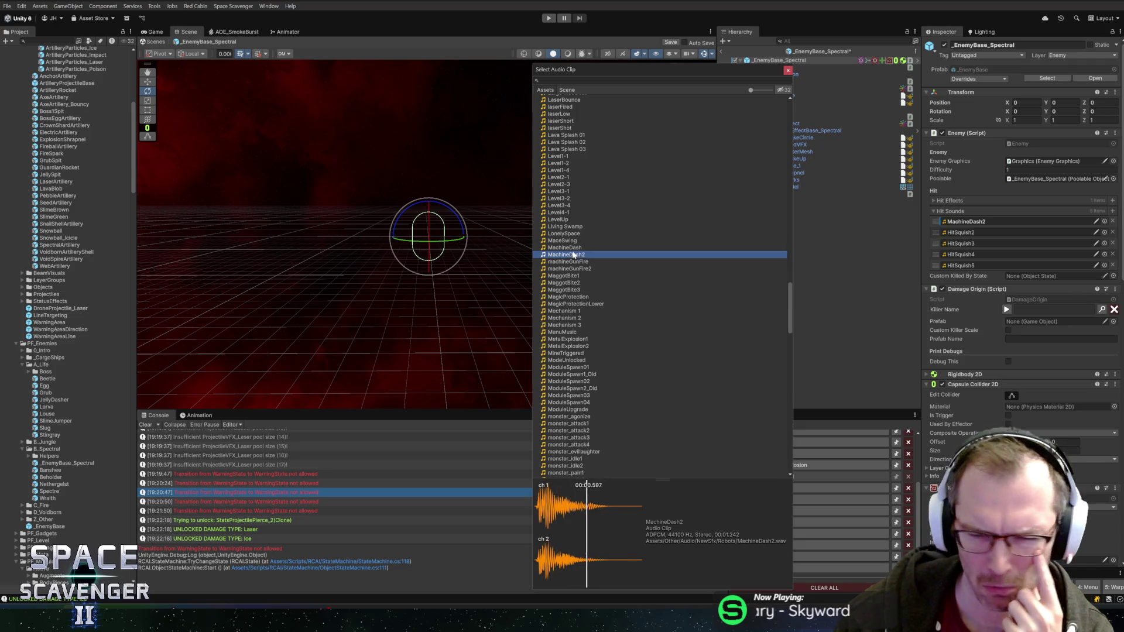
{"action": "left_click", "coordinate": [573, 249]}
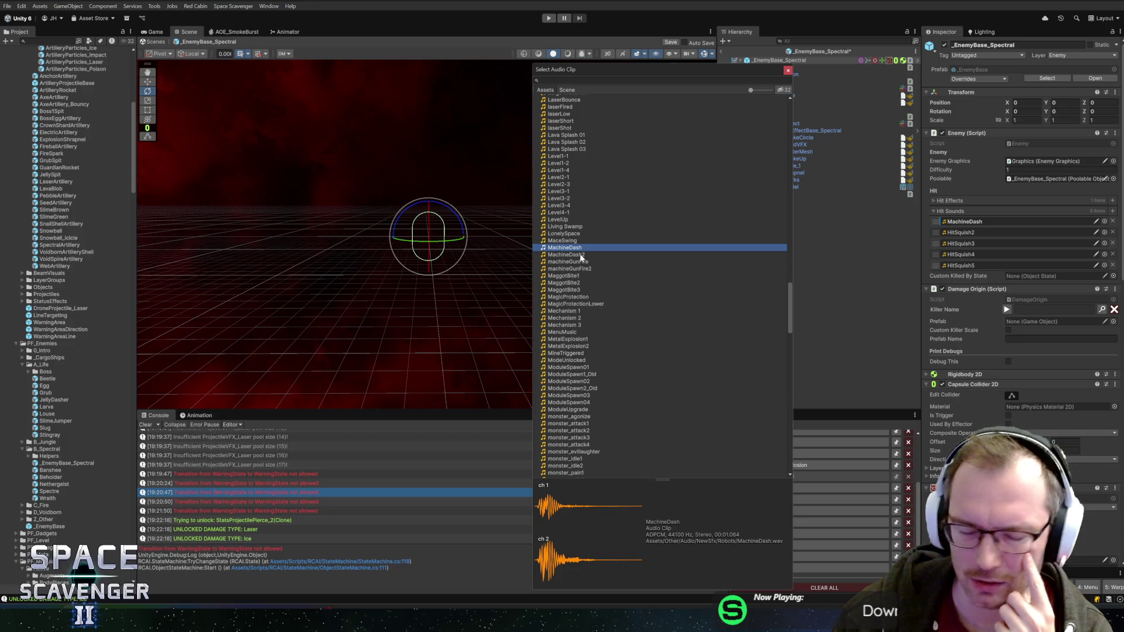
{"action": "left_click", "coordinate": [581, 255]}
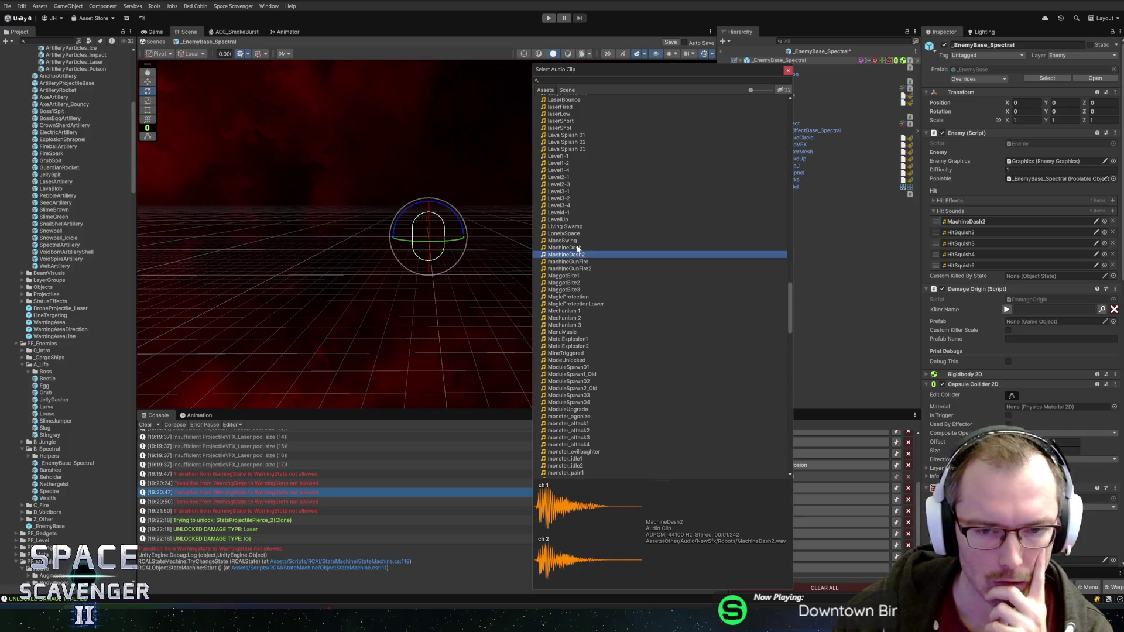
{"action": "left_click", "coordinate": [578, 249]}
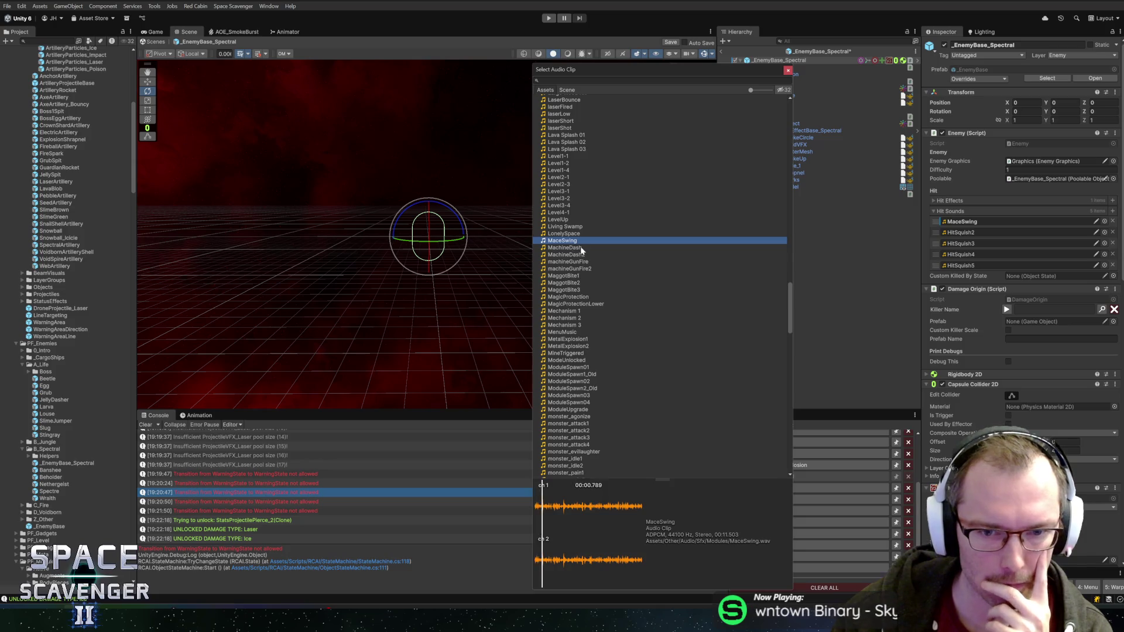
{"action": "left_click", "coordinate": [580, 250]}
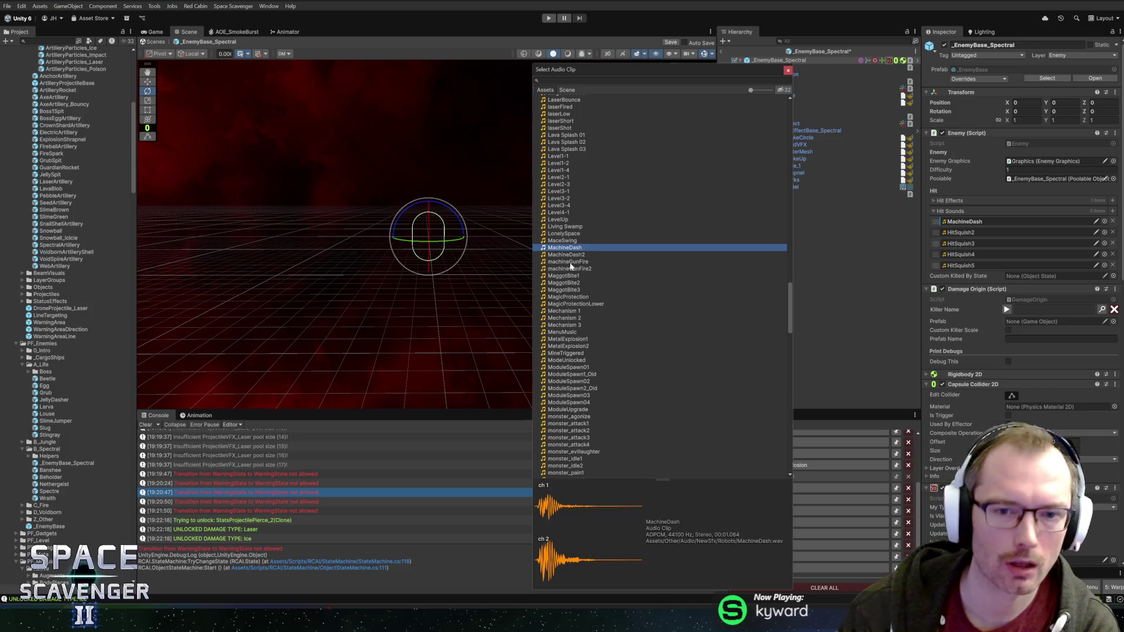
{"action": "left_click", "coordinate": [573, 254]}
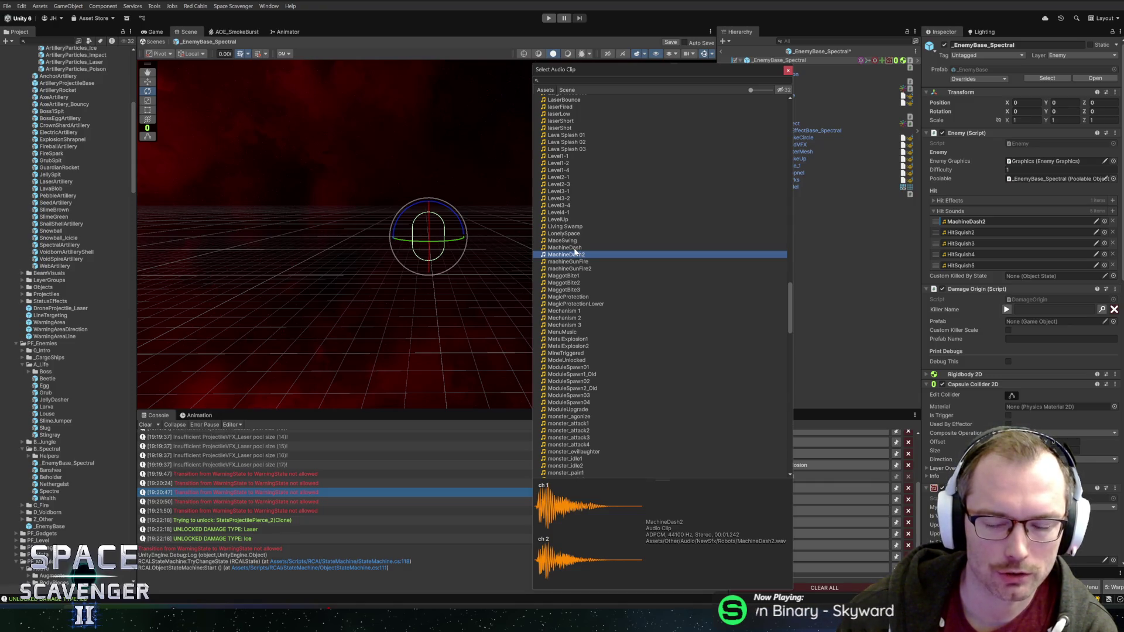
{"action": "left_click", "coordinate": [576, 249]}
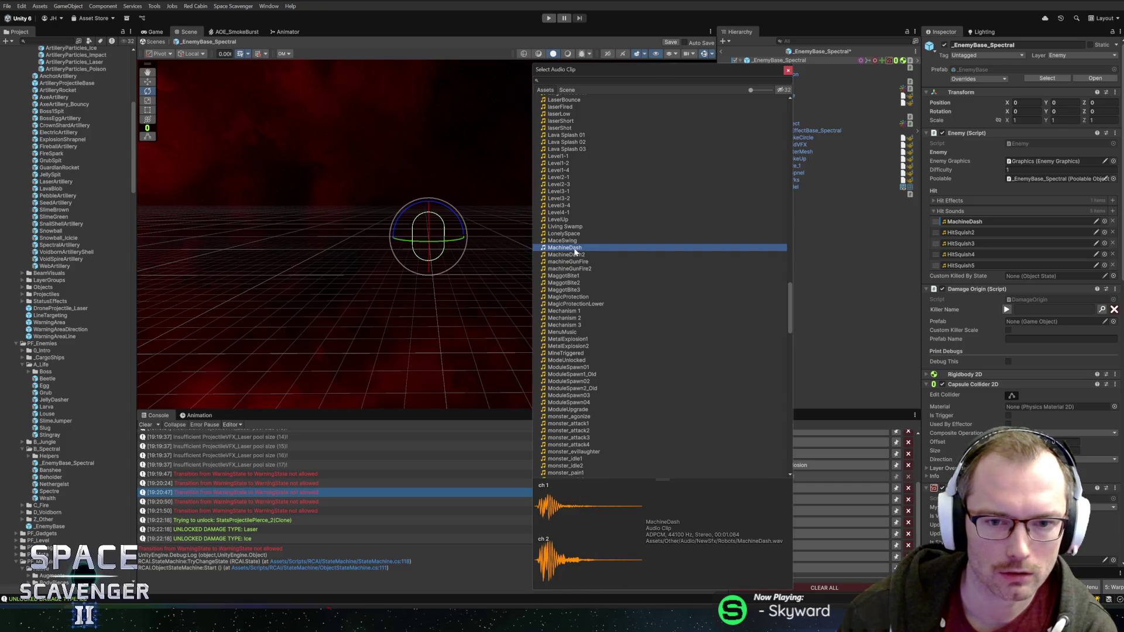
{"action": "left_click", "coordinate": [578, 250]}
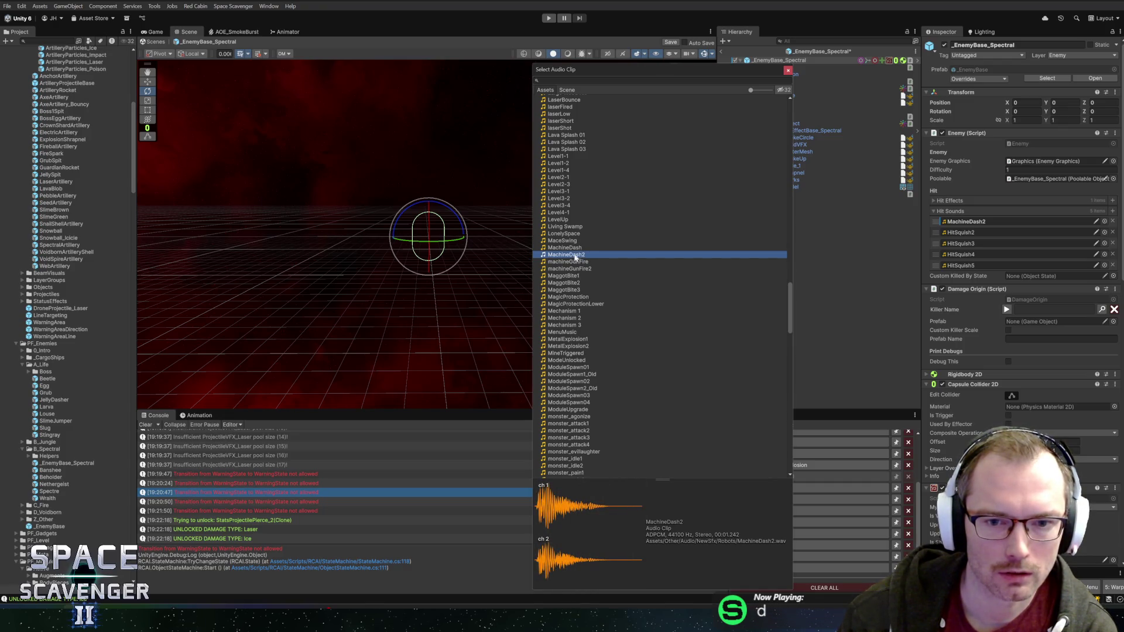
{"action": "left_click", "coordinate": [589, 249]}
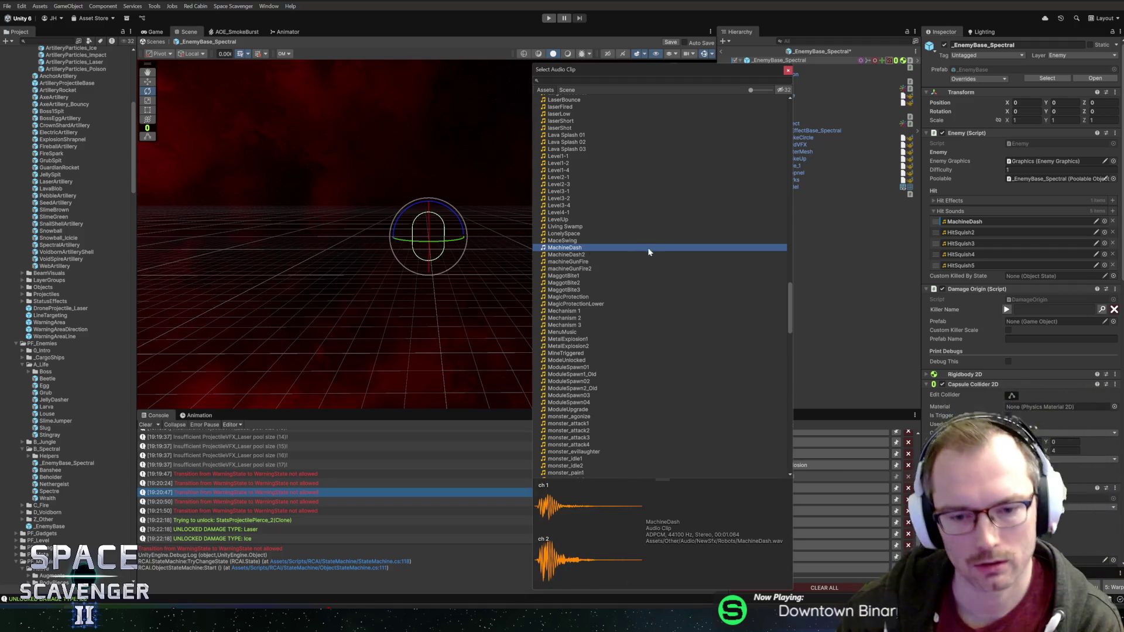
{"action": "scroll", "coordinate": [652, 252], "scroll_direction": "down", "scroll_amount": 2}
Step: Audition monster idle, attack, pain, threat and slime-burst clips as the hit sound
{"action": "left_click", "coordinate": [577, 408]}
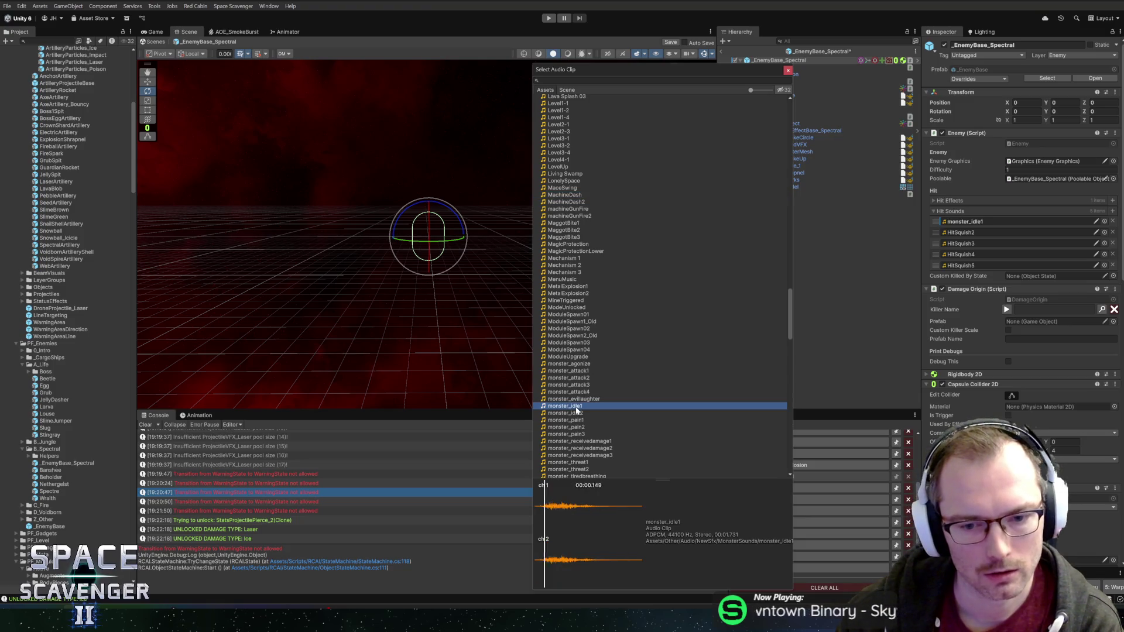
{"action": "left_click", "coordinate": [585, 370]}
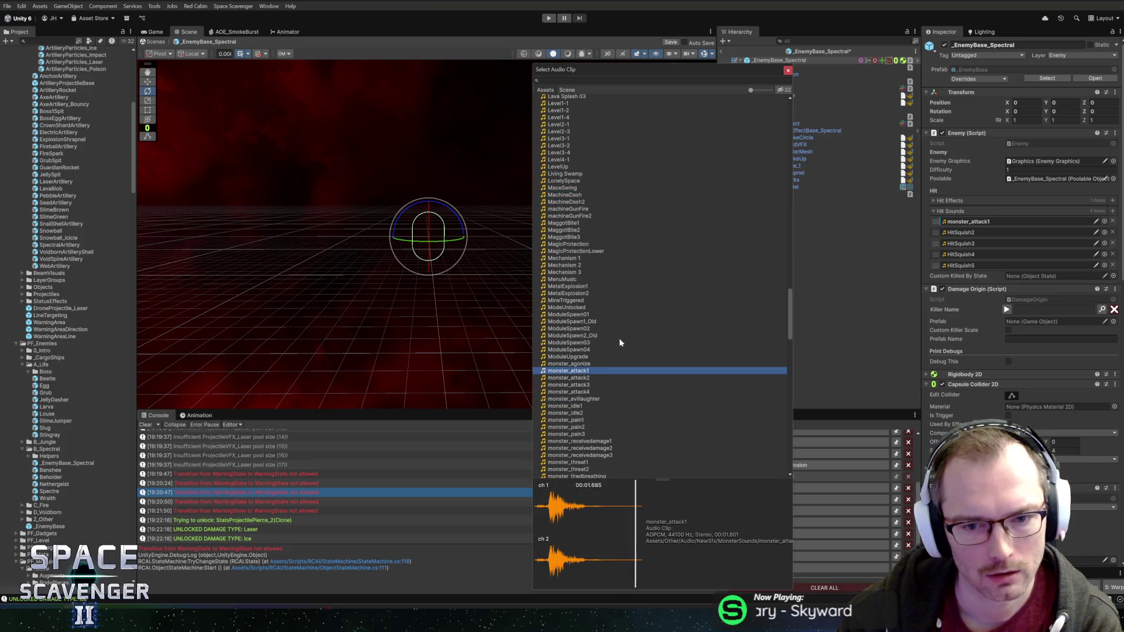
{"action": "left_click", "coordinate": [572, 273]}
{"action": "scroll", "coordinate": [596, 332], "scroll_direction": "down", "scroll_amount": 2}
{"action": "scroll", "coordinate": [597, 332], "scroll_direction": "down", "scroll_amount": 1}
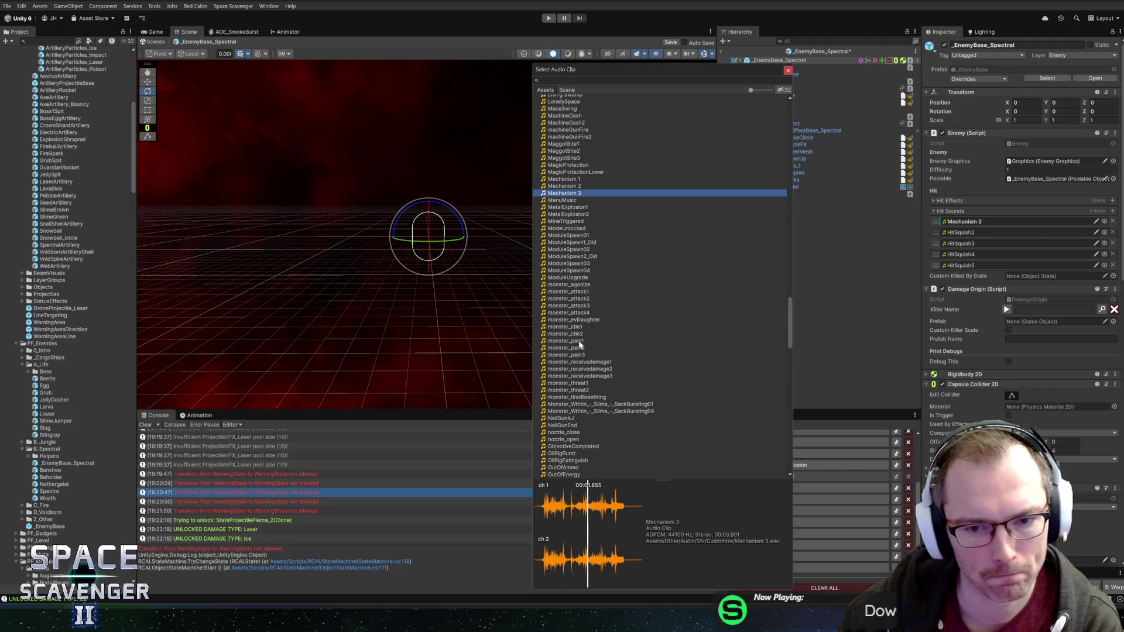
{"action": "left_click", "coordinate": [580, 342]}
{"action": "left_click", "coordinate": [584, 355]}
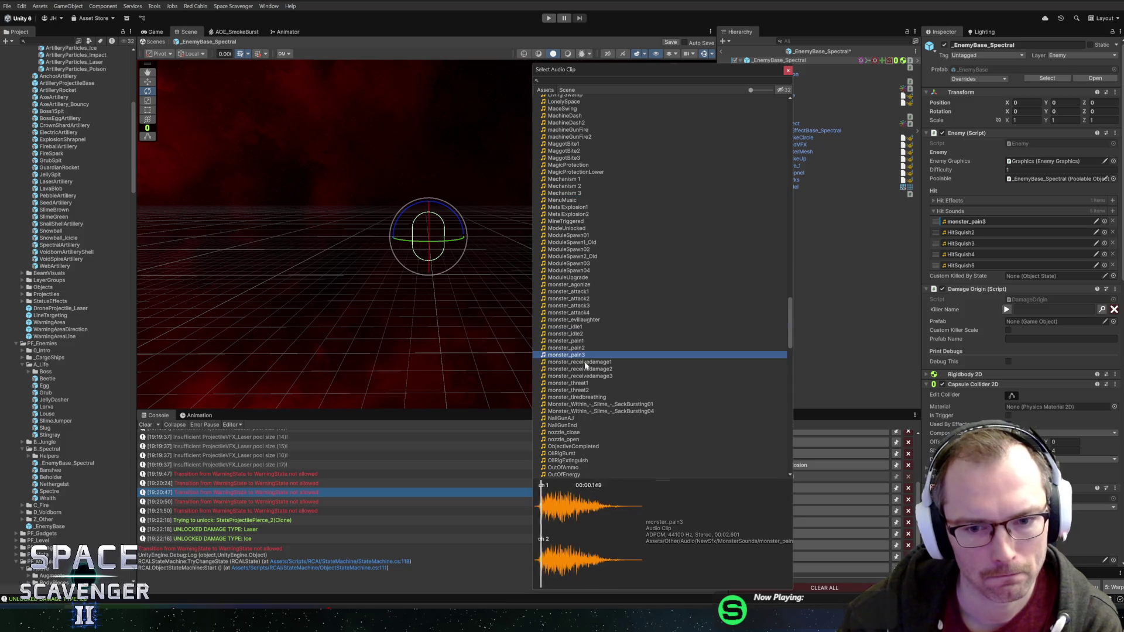
{"action": "scroll", "coordinate": [586, 364], "scroll_direction": "down", "scroll_amount": 1}
{"action": "scroll", "coordinate": [587, 364], "scroll_direction": "down", "scroll_amount": 1}
{"action": "left_click", "coordinate": [589, 309]}
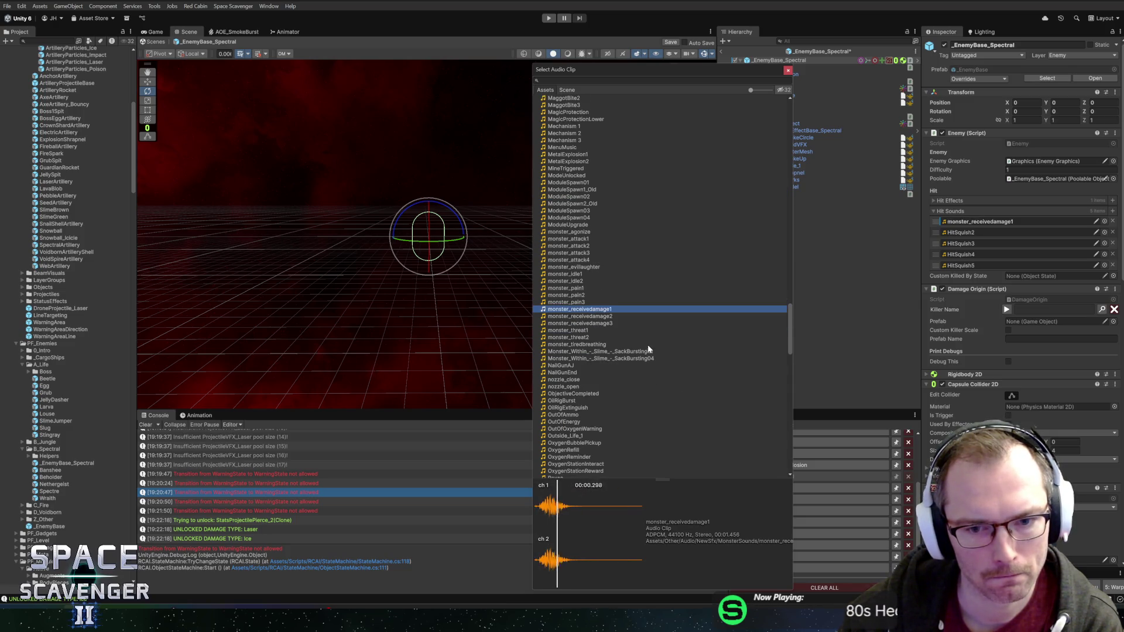
{"action": "left_click", "coordinate": [581, 330]}
{"action": "scroll", "coordinate": [631, 343], "scroll_direction": "down", "scroll_amount": 1}
{"action": "left_click", "coordinate": [584, 299]}
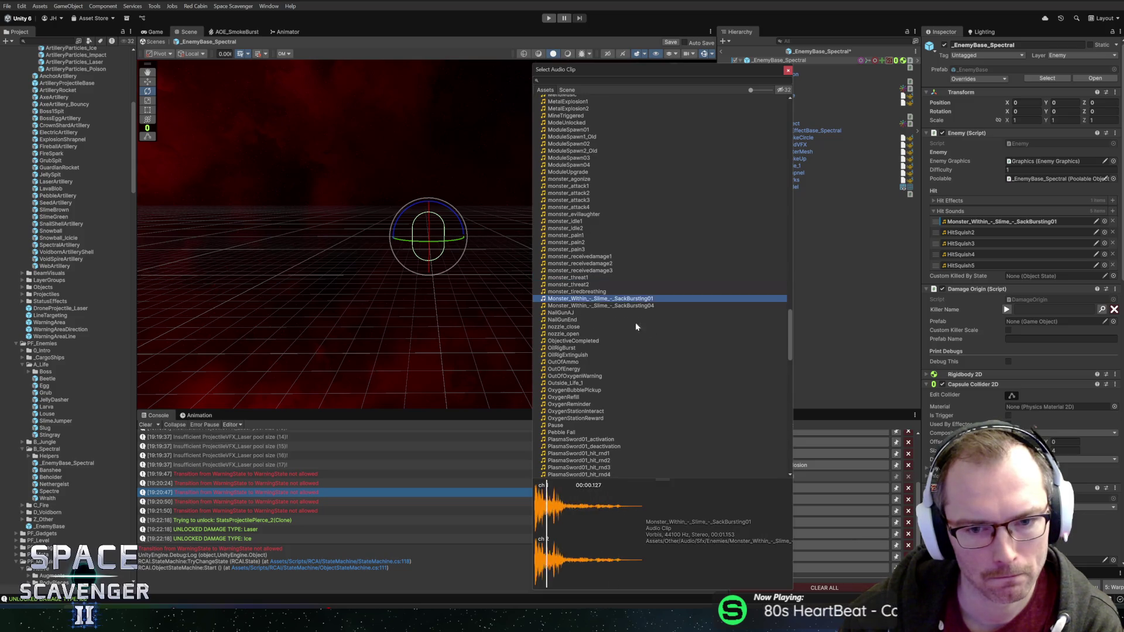
{"action": "scroll", "coordinate": [580, 318], "scroll_direction": "down", "scroll_amount": 1}
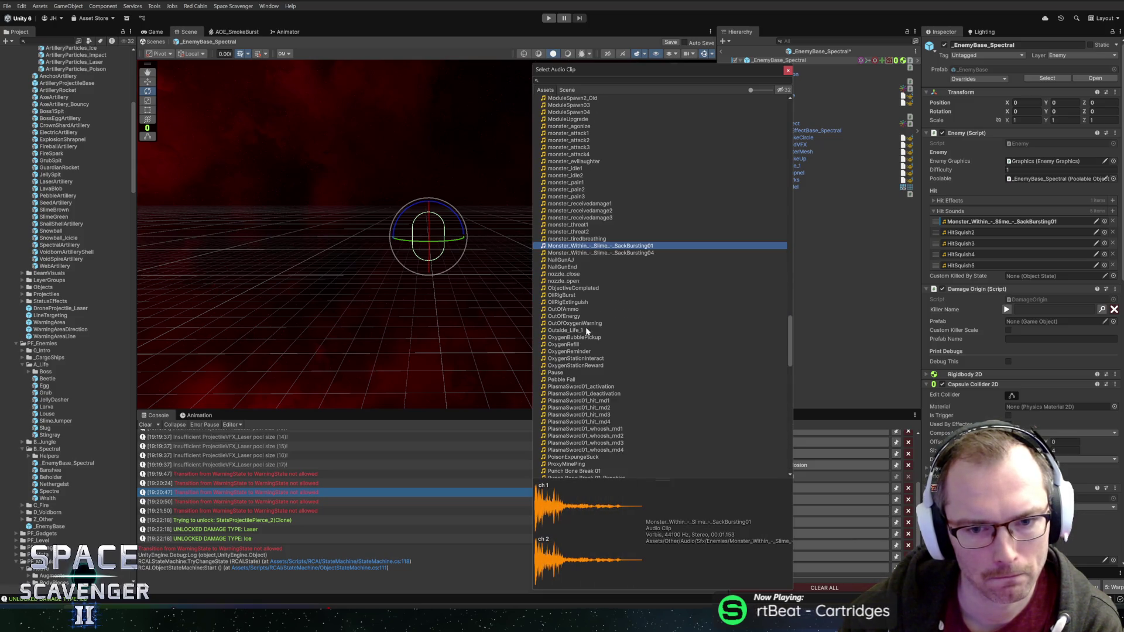
Step: Audition OilRig, Oxygen, PoisonExpunge, Punch Bone Break and Robot/Rotation clips
{"action": "left_click", "coordinate": [579, 301]}
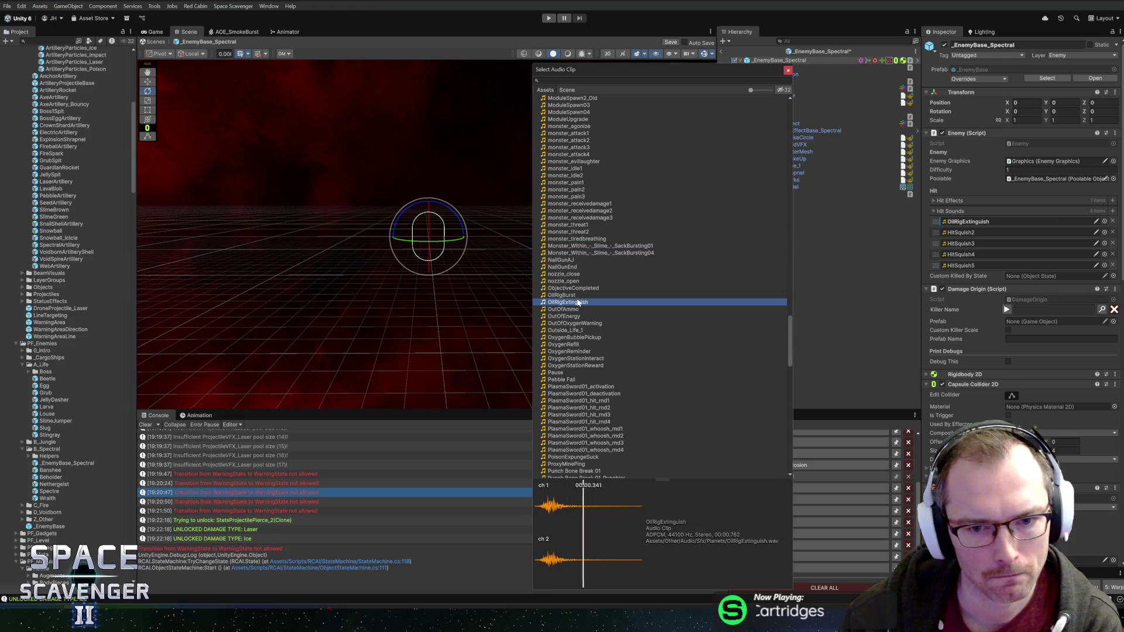
{"action": "left_click", "coordinate": [580, 337]}
{"action": "left_click", "coordinate": [578, 346]}
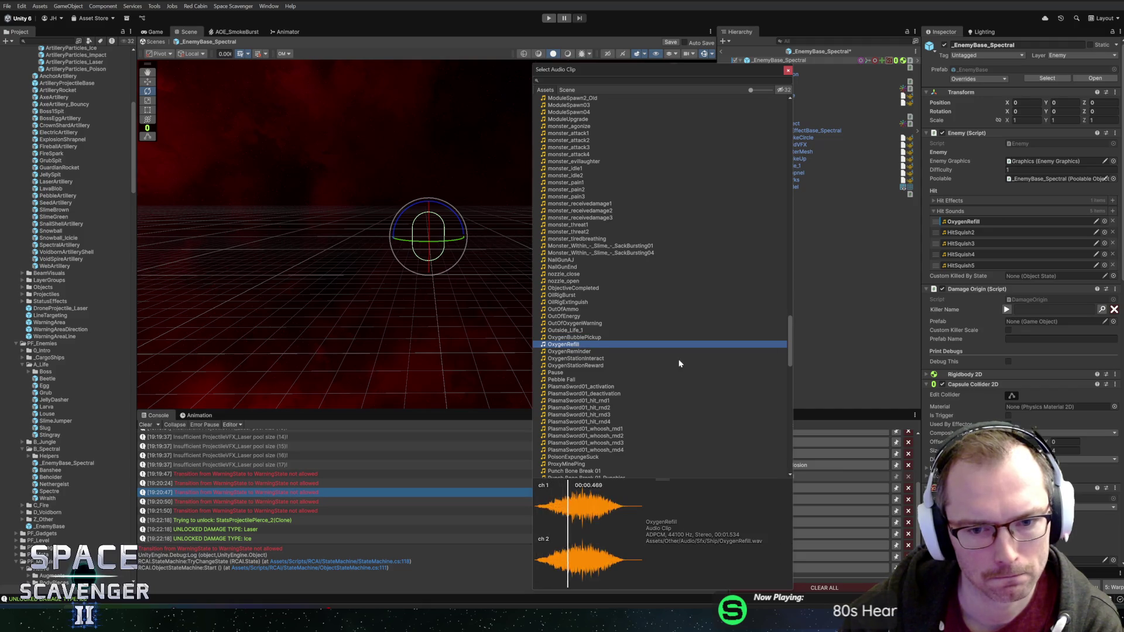
{"action": "scroll", "coordinate": [672, 364], "scroll_direction": "down", "scroll_amount": 1}
{"action": "scroll", "coordinate": [652, 364], "scroll_direction": "down", "scroll_amount": 1}
{"action": "scroll", "coordinate": [649, 354], "scroll_direction": "down", "scroll_amount": 1}
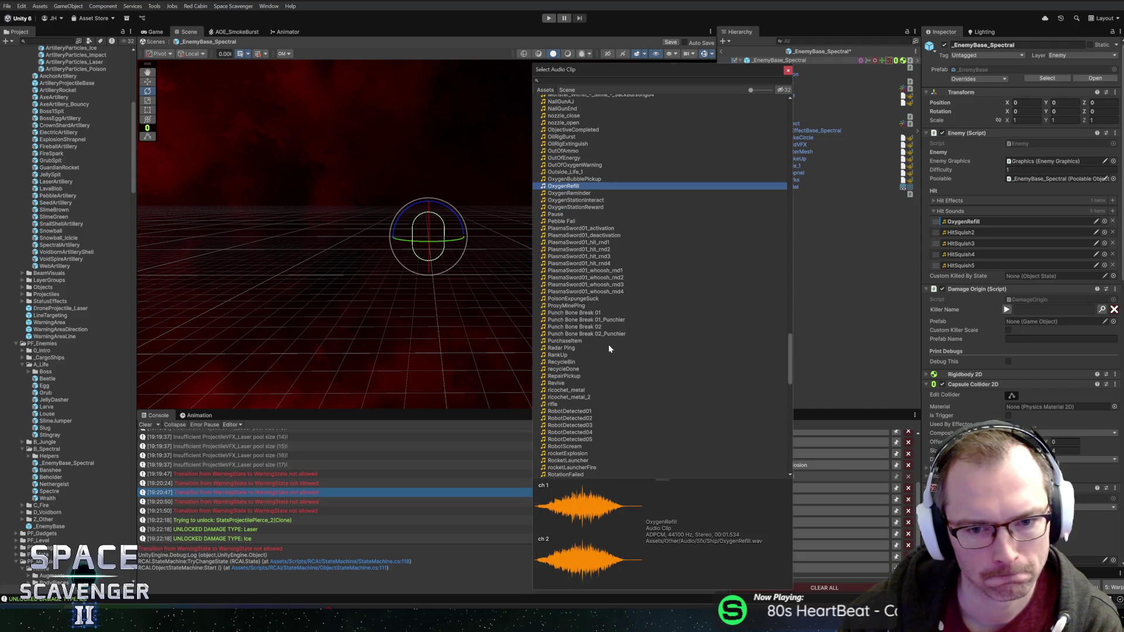
{"action": "left_click", "coordinate": [595, 298]}
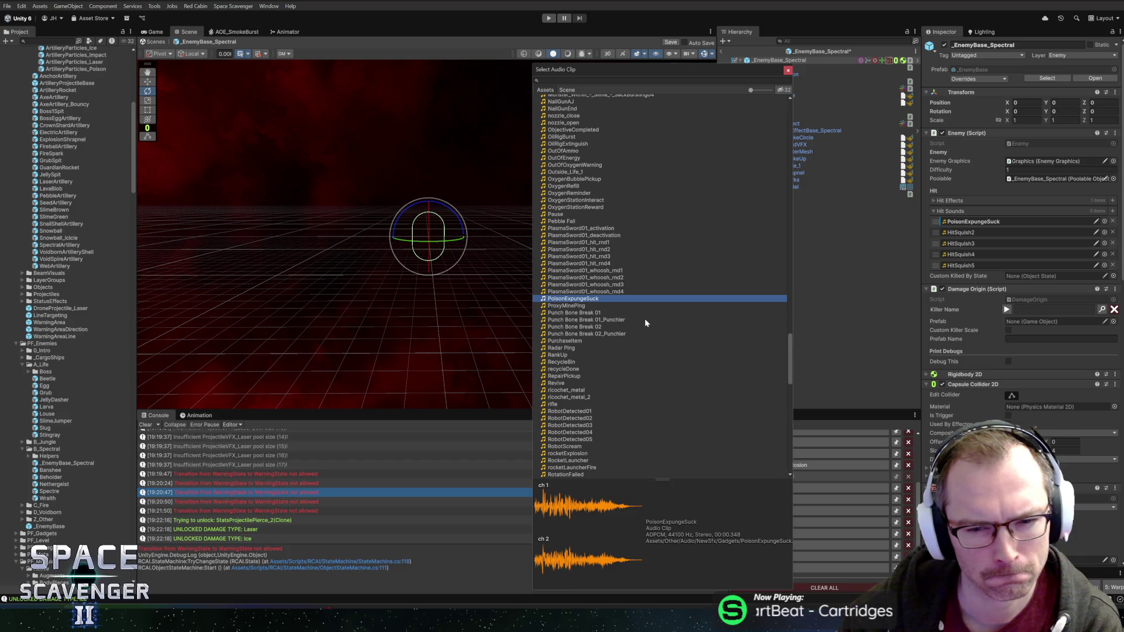
{"action": "left_click", "coordinate": [588, 313]}
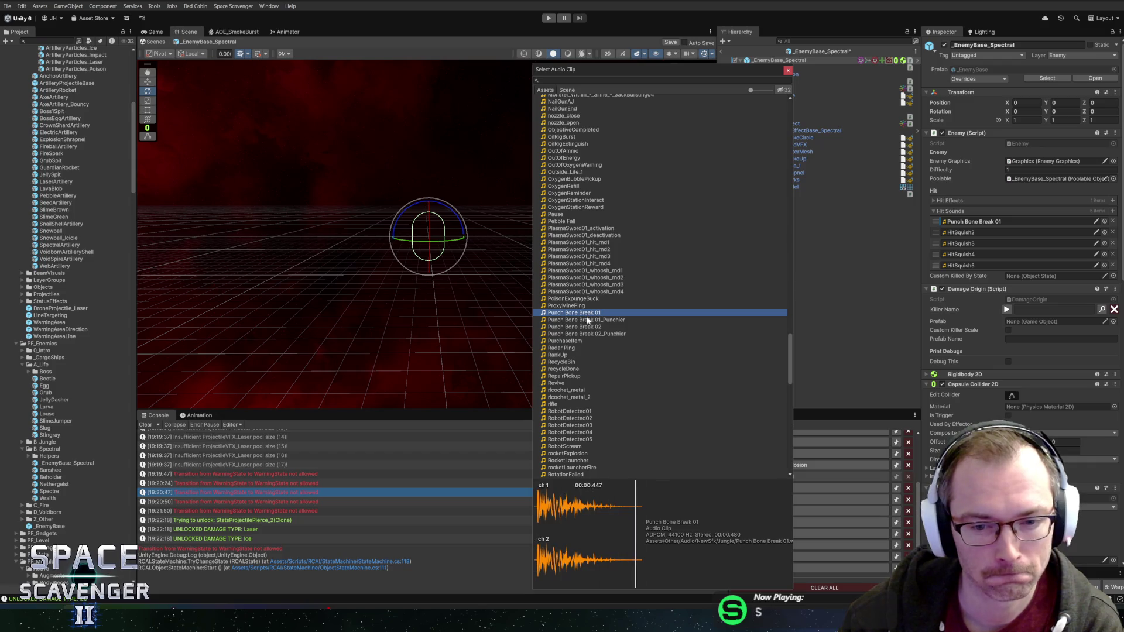
{"action": "left_click", "coordinate": [588, 321]}
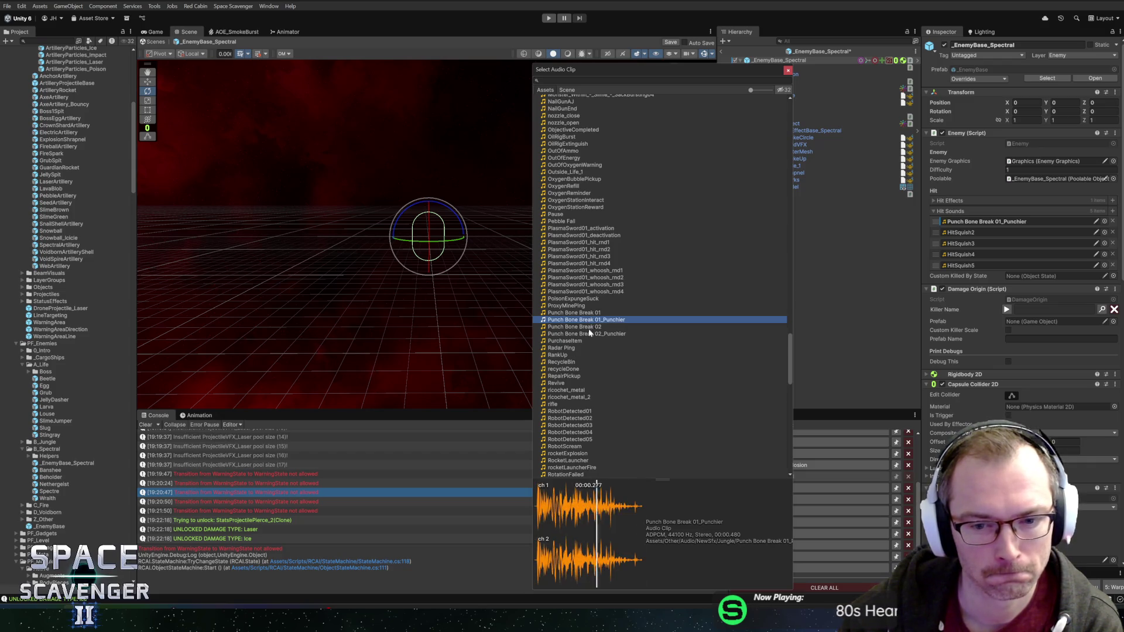
{"action": "scroll", "coordinate": [580, 330], "scroll_direction": "down", "scroll_amount": 1}
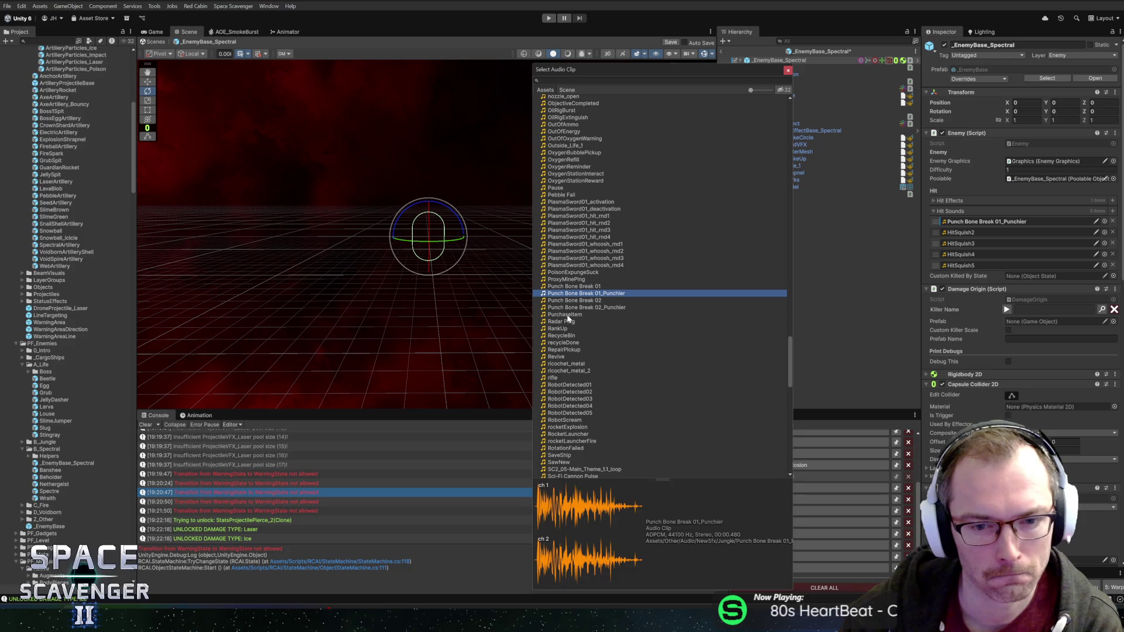
{"action": "scroll", "coordinate": [618, 349], "scroll_direction": "down", "scroll_amount": 1}
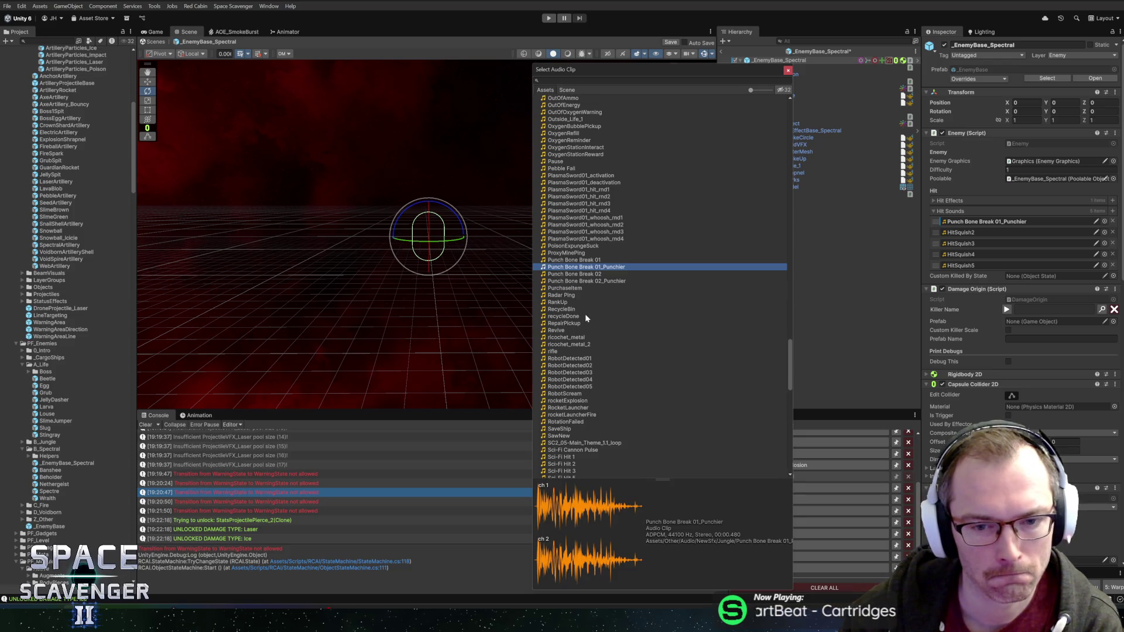
{"action": "scroll", "coordinate": [585, 316], "scroll_direction": "down", "scroll_amount": 1}
{"action": "scroll", "coordinate": [583, 318], "scroll_direction": "down", "scroll_amount": 1}
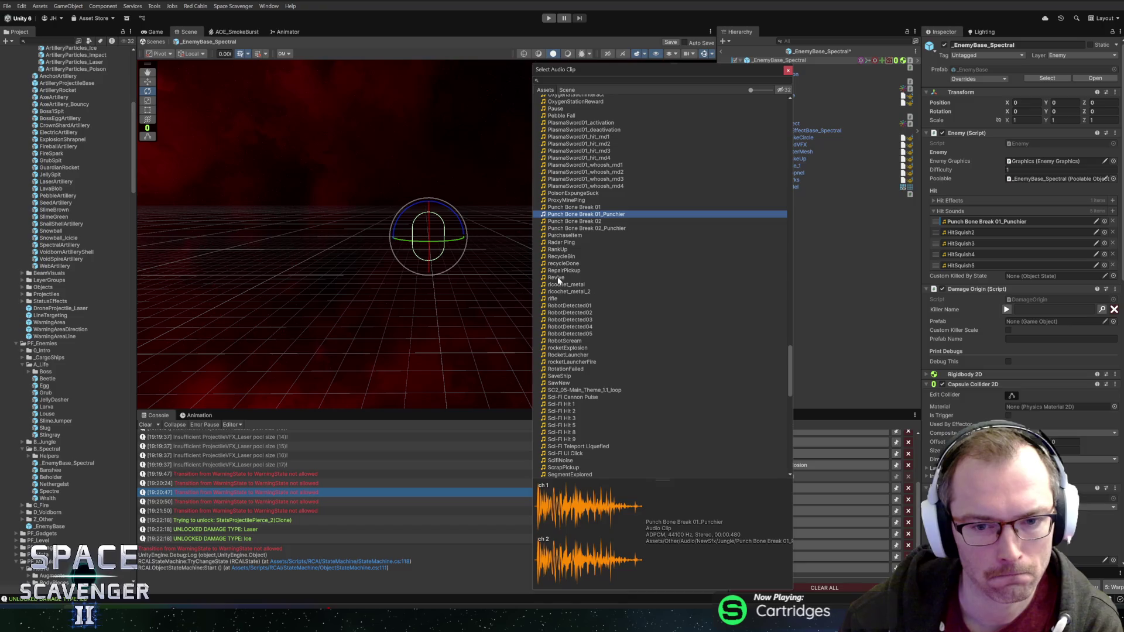
{"action": "left_click", "coordinate": [598, 306]}
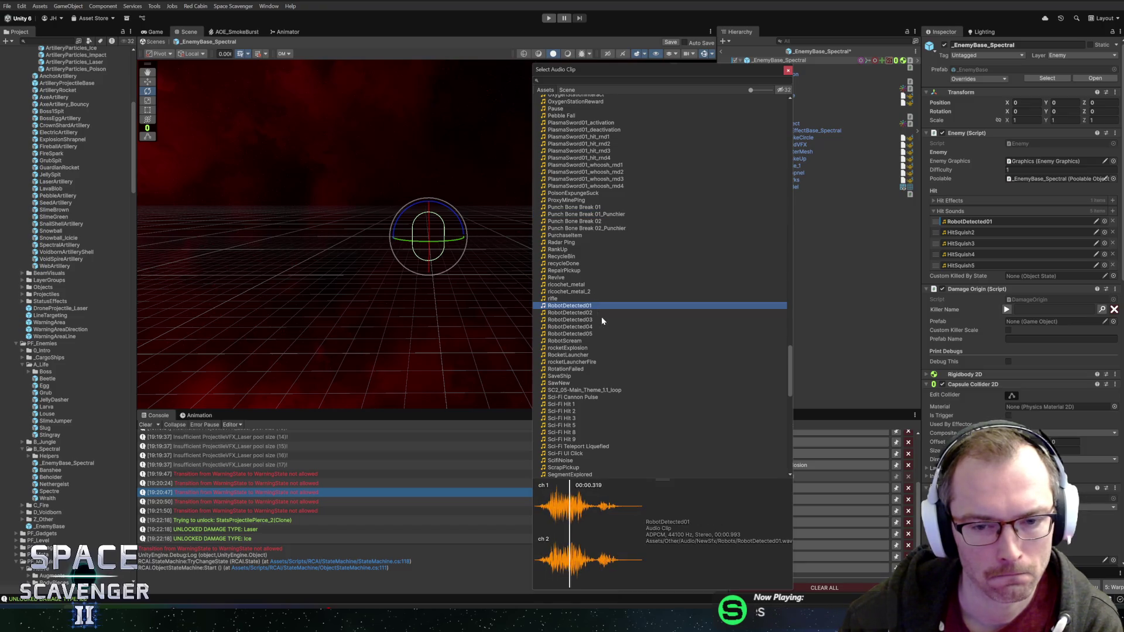
{"action": "scroll", "coordinate": [604, 337], "scroll_direction": "down", "scroll_amount": 2}
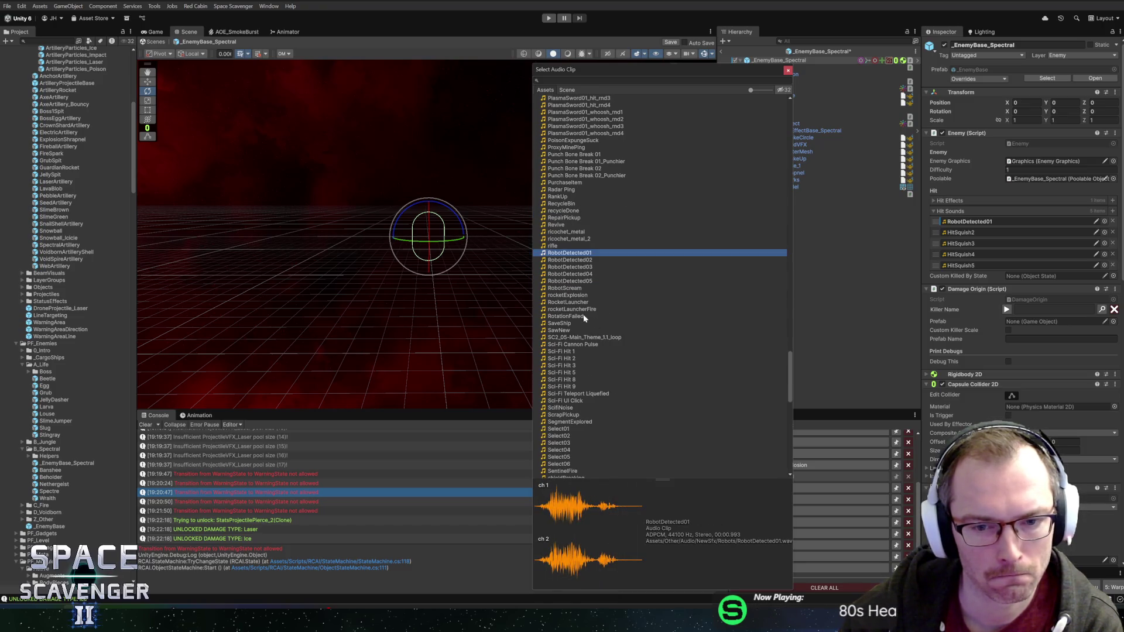
{"action": "left_click", "coordinate": [583, 317]}
{"action": "scroll", "coordinate": [620, 350], "scroll_direction": "down", "scroll_amount": 2}
{"action": "scroll", "coordinate": [615, 352], "scroll_direction": "down", "scroll_amount": 1}
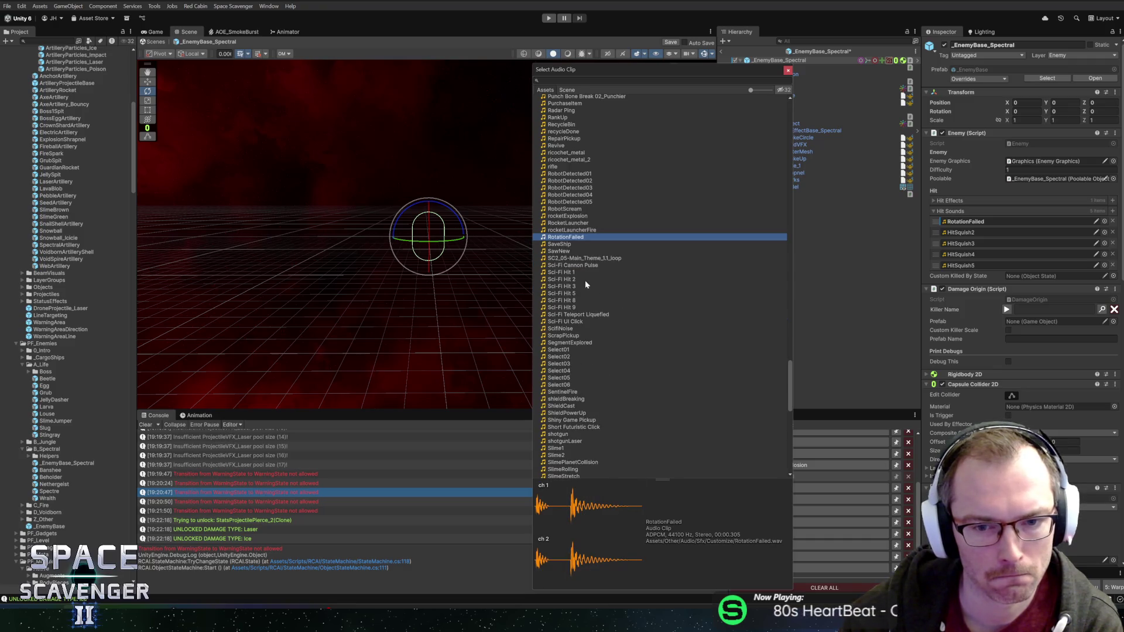
Step: Audition Sci-Fi, Select, Soft Game Swish, Spark and splatterSmash01 clips
{"action": "left_click", "coordinate": [583, 273]}
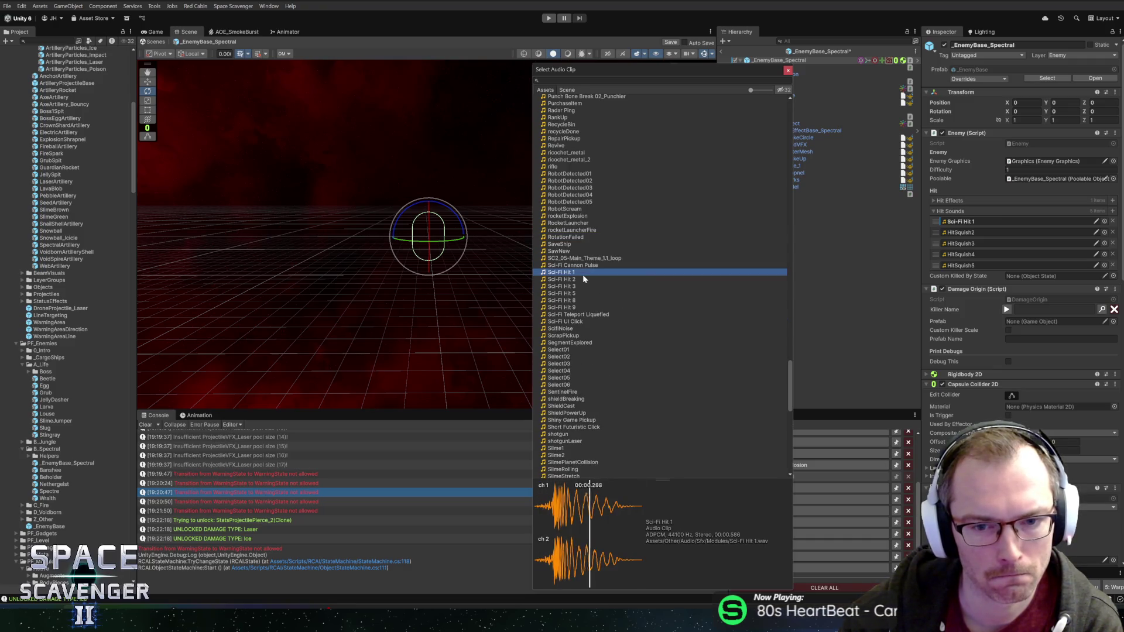
{"action": "left_click", "coordinate": [590, 321]}
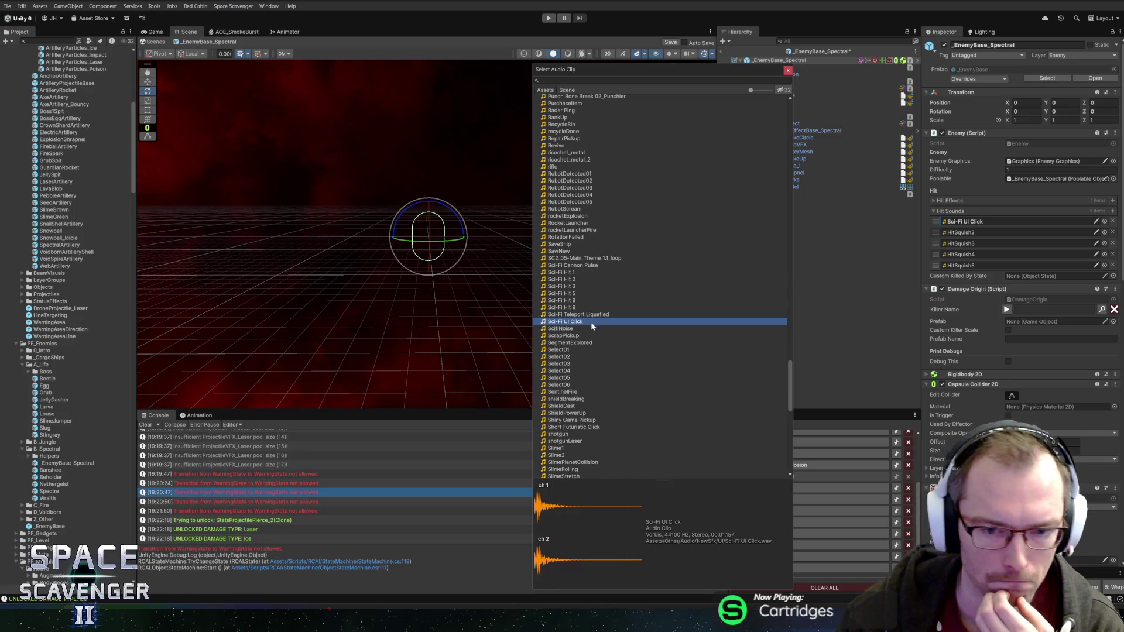
{"action": "left_click", "coordinate": [568, 350]}
{"action": "scroll", "coordinate": [615, 382], "scroll_direction": "down", "scroll_amount": 3}
{"action": "scroll", "coordinate": [610, 376], "scroll_direction": "down", "scroll_amount": 1}
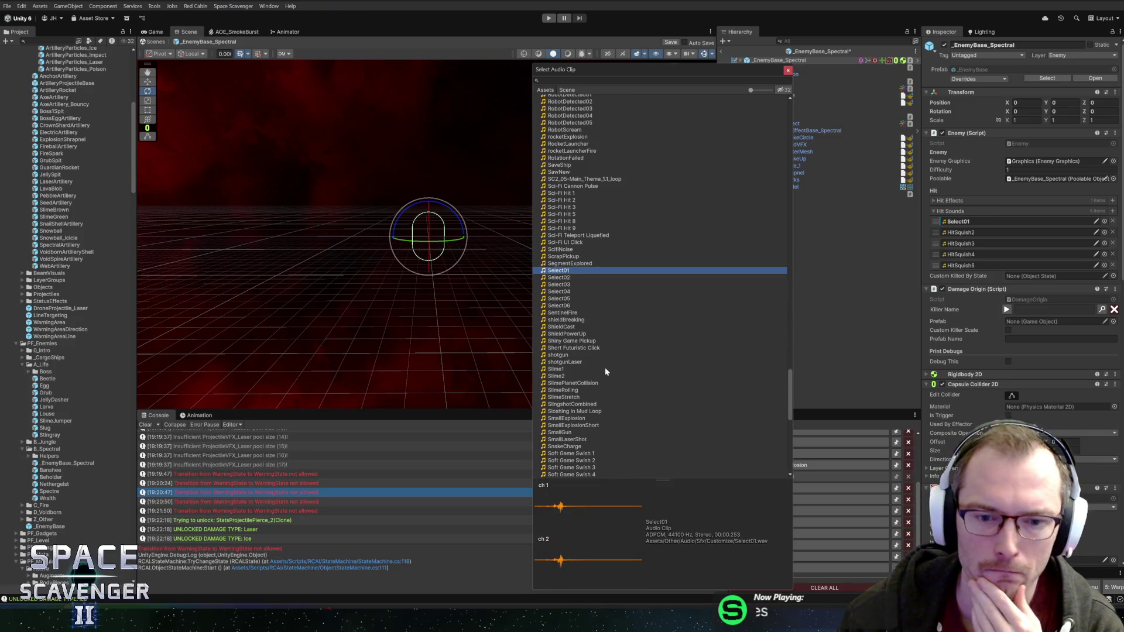
{"action": "scroll", "coordinate": [605, 367], "scroll_direction": "down", "scroll_amount": 1}
{"action": "scroll", "coordinate": [570, 375], "scroll_direction": "down", "scroll_amount": 2}
{"action": "left_click", "coordinate": [573, 349]}
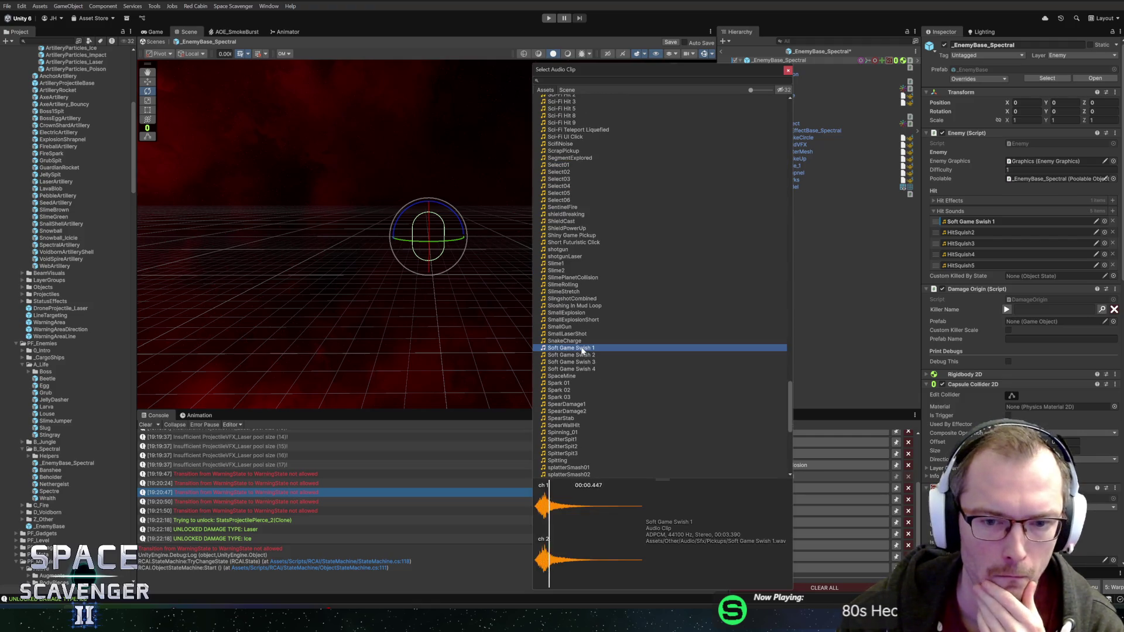
{"action": "left_click", "coordinate": [566, 356]}
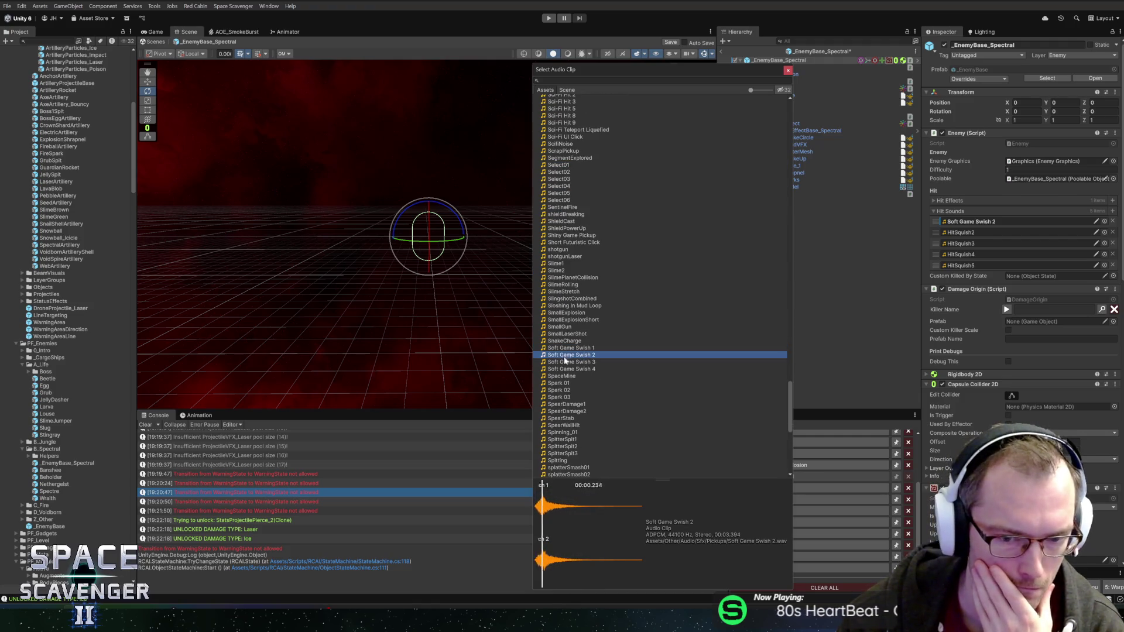
{"action": "left_click", "coordinate": [580, 369]}
{"action": "scroll", "coordinate": [574, 296], "scroll_direction": "down", "scroll_amount": 3}
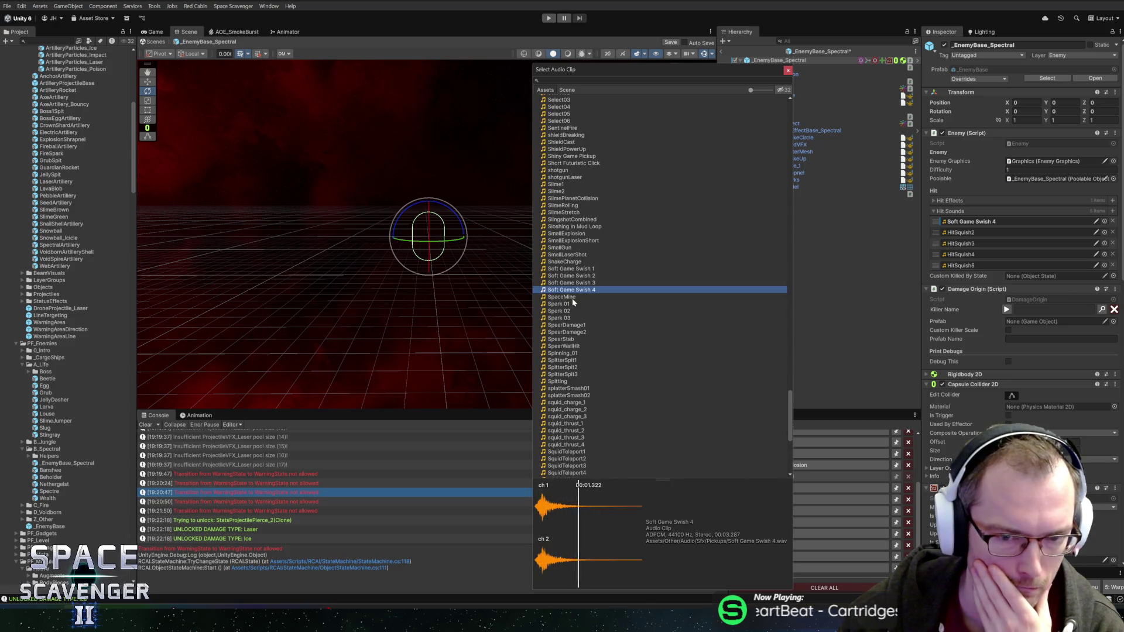
{"action": "left_click", "coordinate": [570, 305]}
{"action": "left_click", "coordinate": [576, 312]}
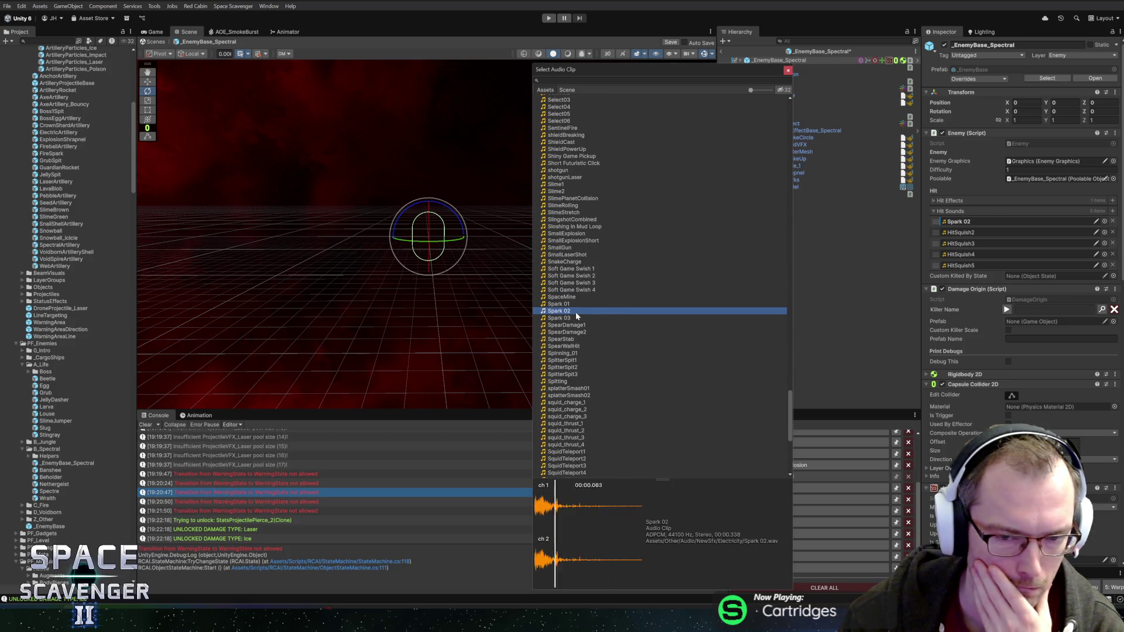
{"action": "left_click", "coordinate": [574, 319]}
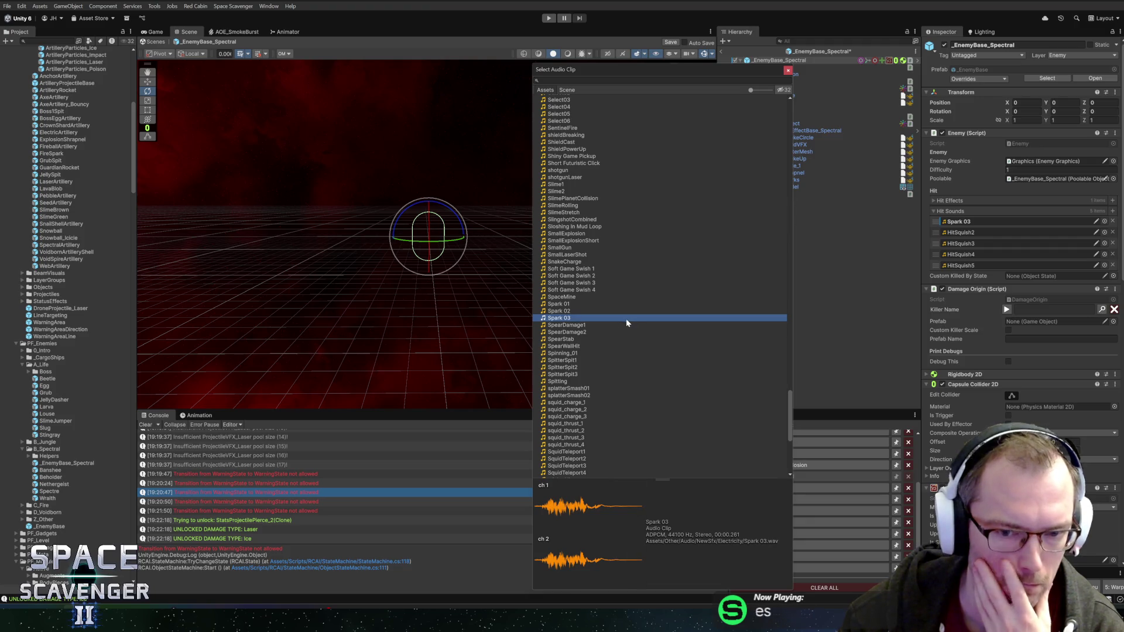
{"action": "scroll", "coordinate": [575, 349], "scroll_direction": "down", "scroll_amount": 2}
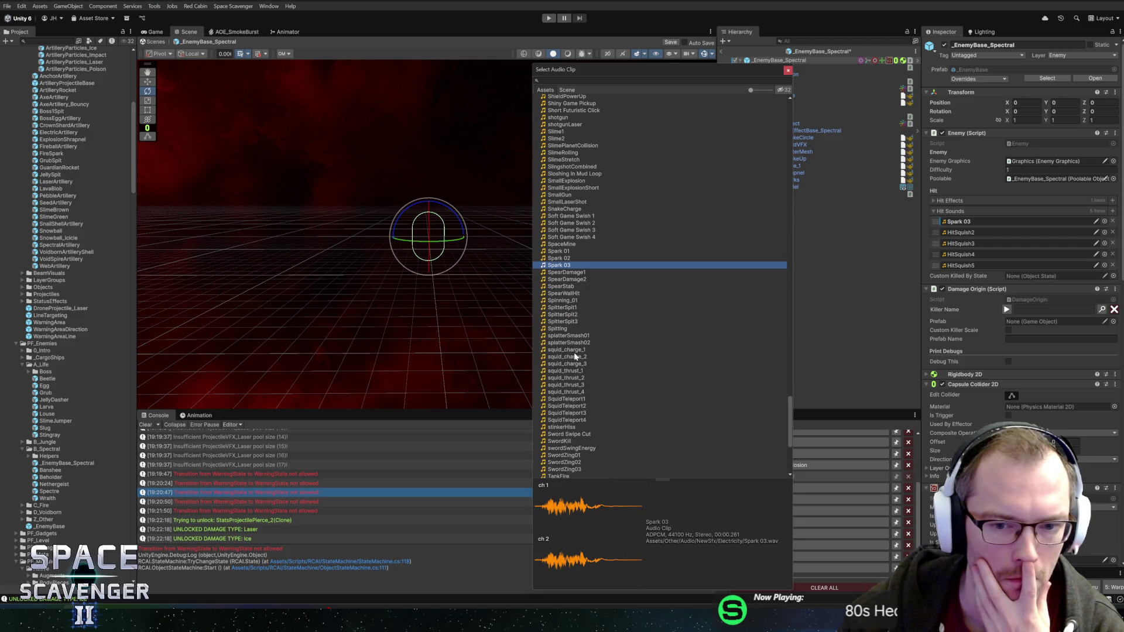
{"action": "left_click", "coordinate": [574, 337]}
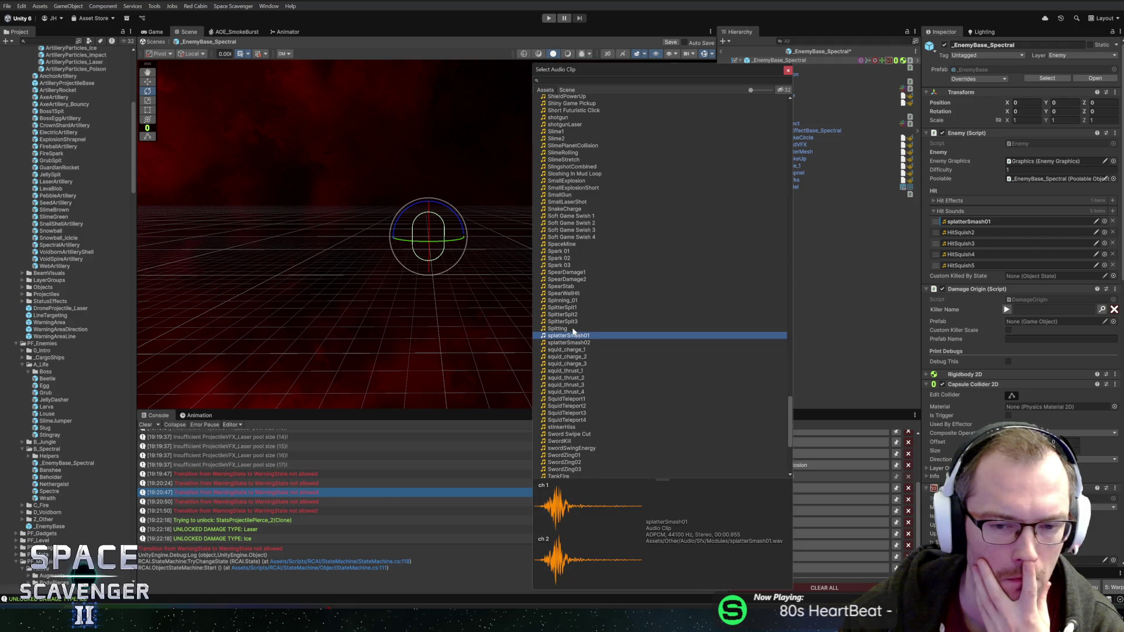
{"action": "scroll", "coordinate": [575, 316], "scroll_direction": "down", "scroll_amount": 3}
Step: Compare squid thrust, charge and teleport clips, then assign squid_thrust_1 as the first hit sound
{"action": "left_click", "coordinate": [584, 291]}
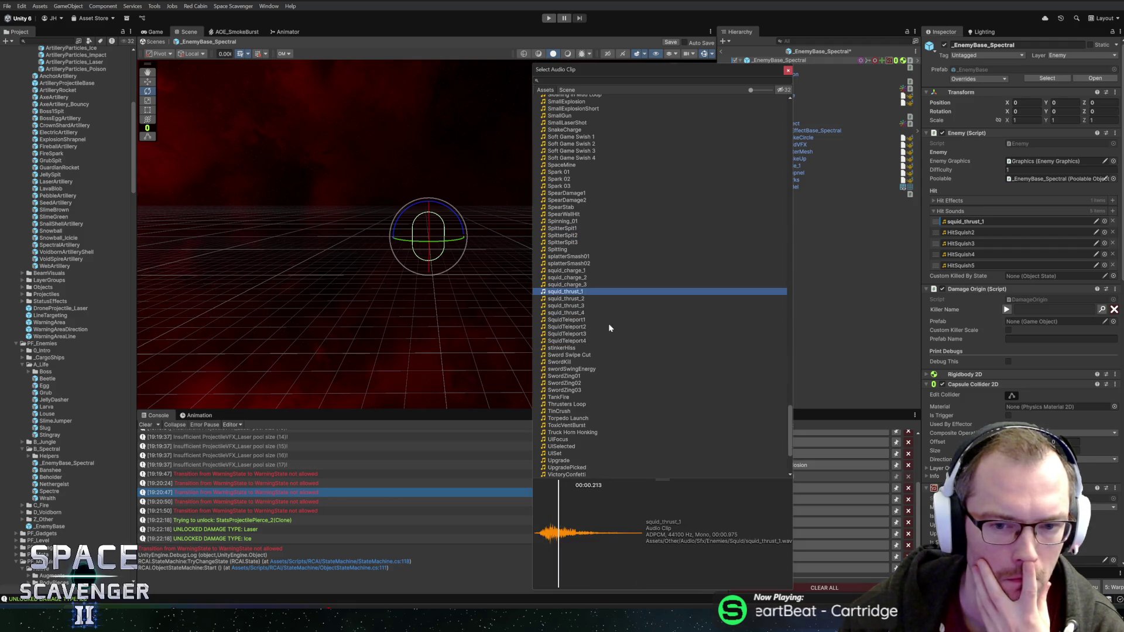
{"action": "key", "text": "Down"}
{"action": "key", "text": "Down"}
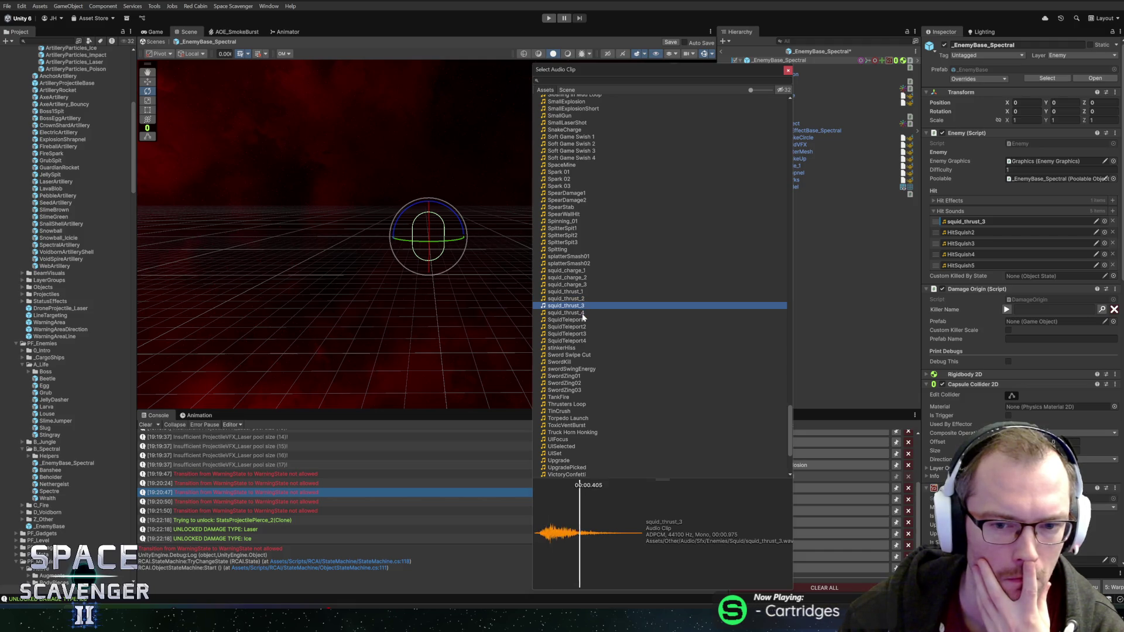
{"action": "key", "text": "Down"}
{"action": "left_click", "coordinate": [582, 291]}
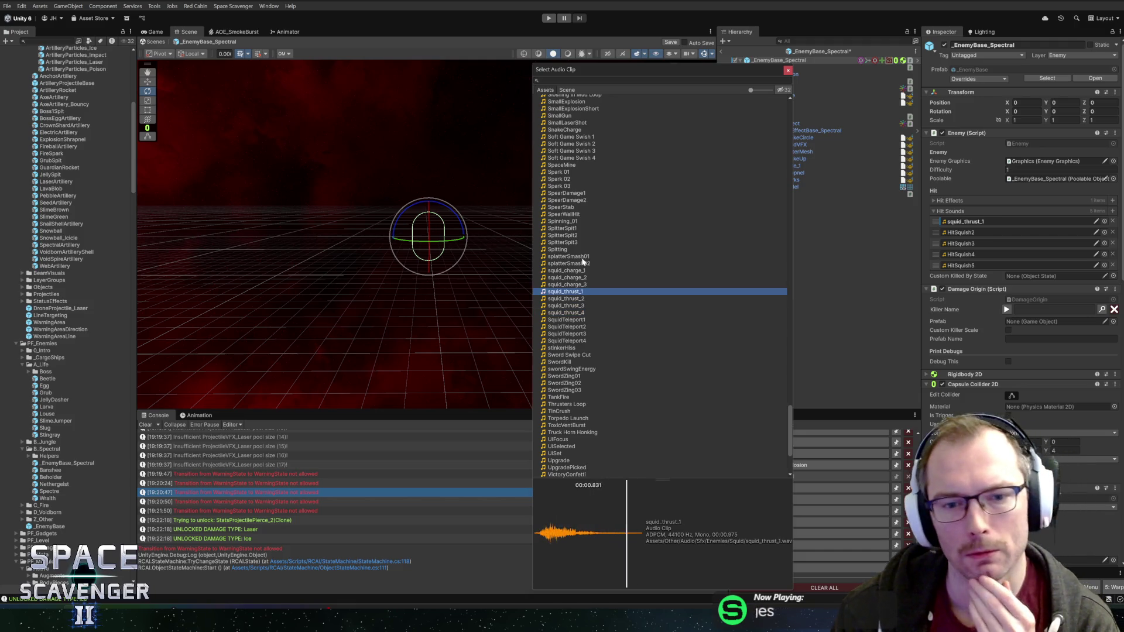
{"action": "left_click", "coordinate": [581, 271]}
{"action": "left_click", "coordinate": [580, 284]}
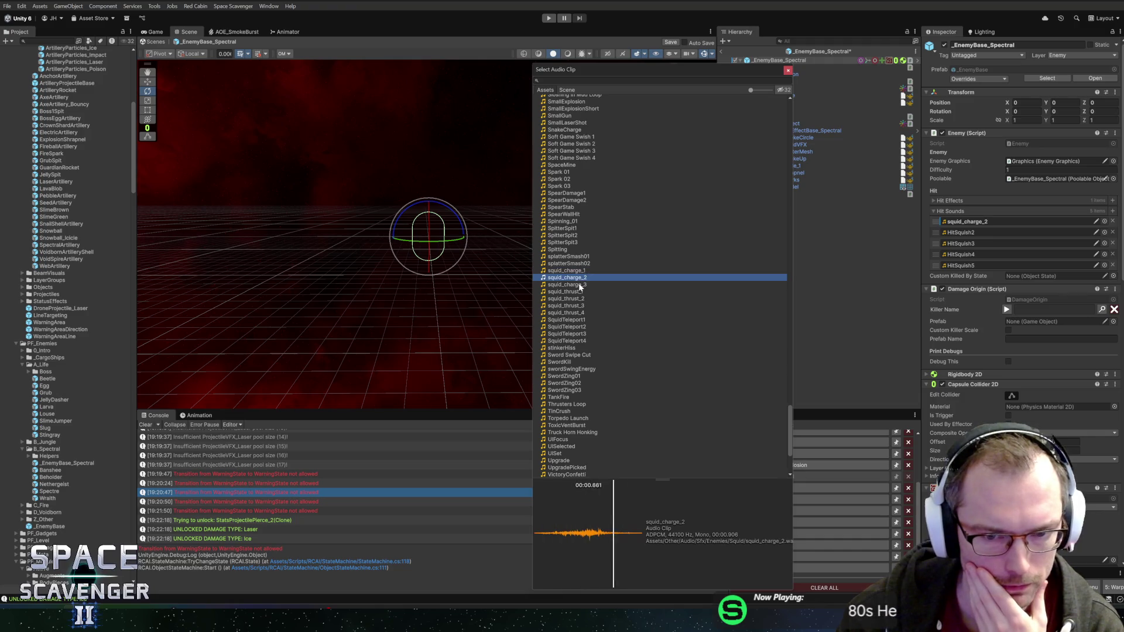
{"action": "left_click", "coordinate": [576, 291]}
{"action": "left_click", "coordinate": [576, 321]}
{"action": "left_click", "coordinate": [572, 292]}
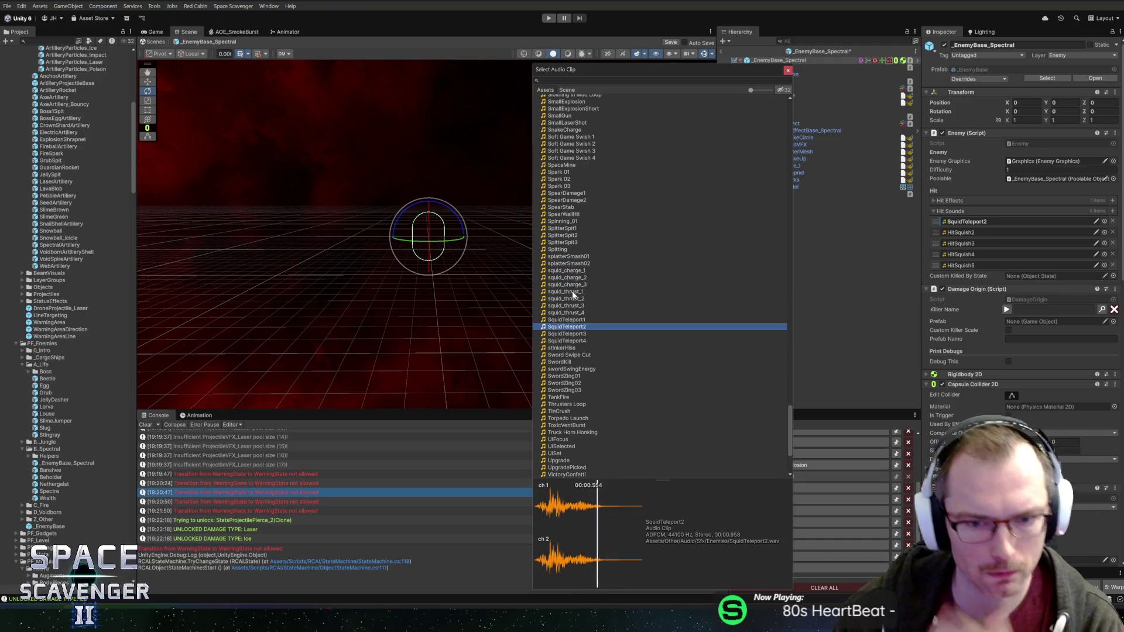
{"action": "double_click", "coordinate": [572, 292]}
{"action": "left_click", "coordinate": [966, 221]}
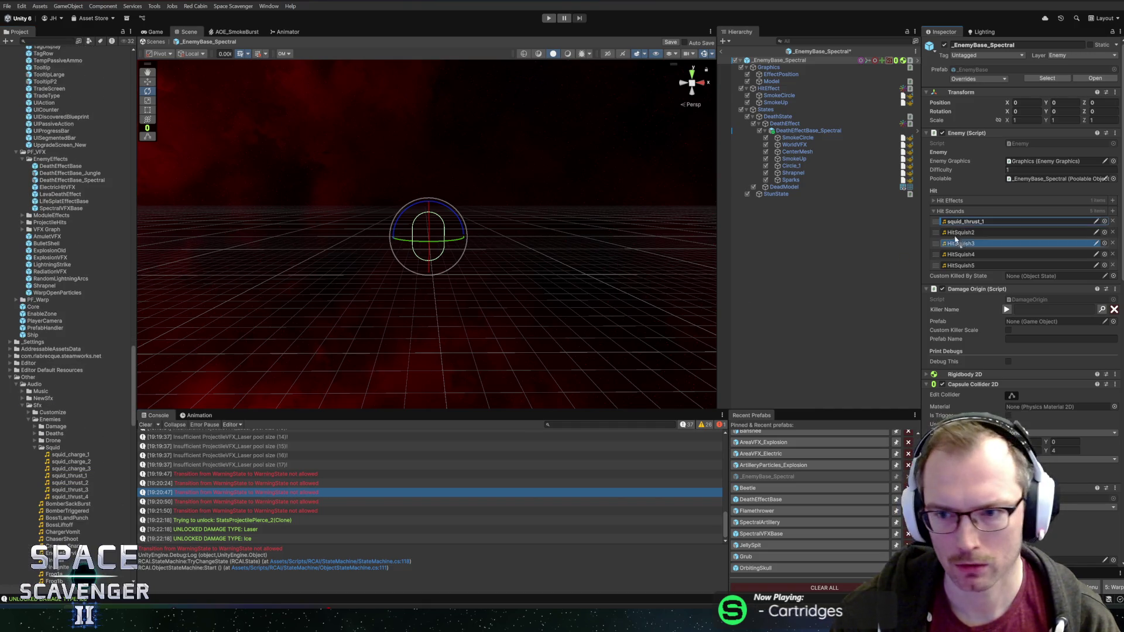
Step: Drag squid_thrust_2–4 into hit sound slots 2–4, remove the fifth slot, and start Play mode
{"action": "left_click_drag", "start_coordinate": [79, 483], "coordinate": [966, 233]}
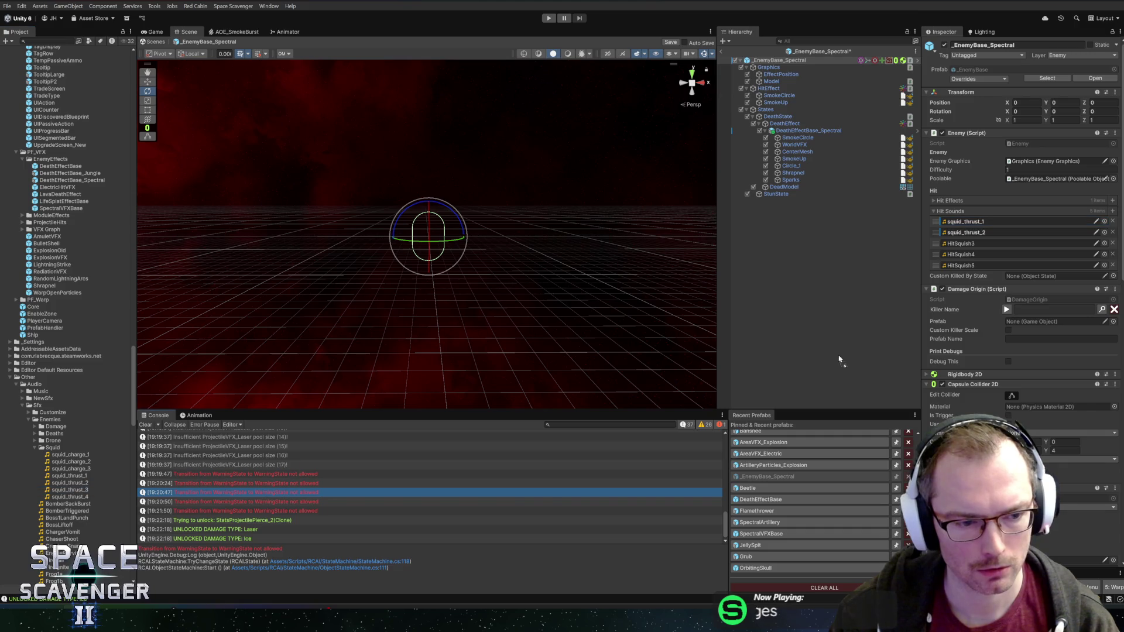
{"action": "left_click_drag", "start_coordinate": [70, 489], "coordinate": [967, 243]}
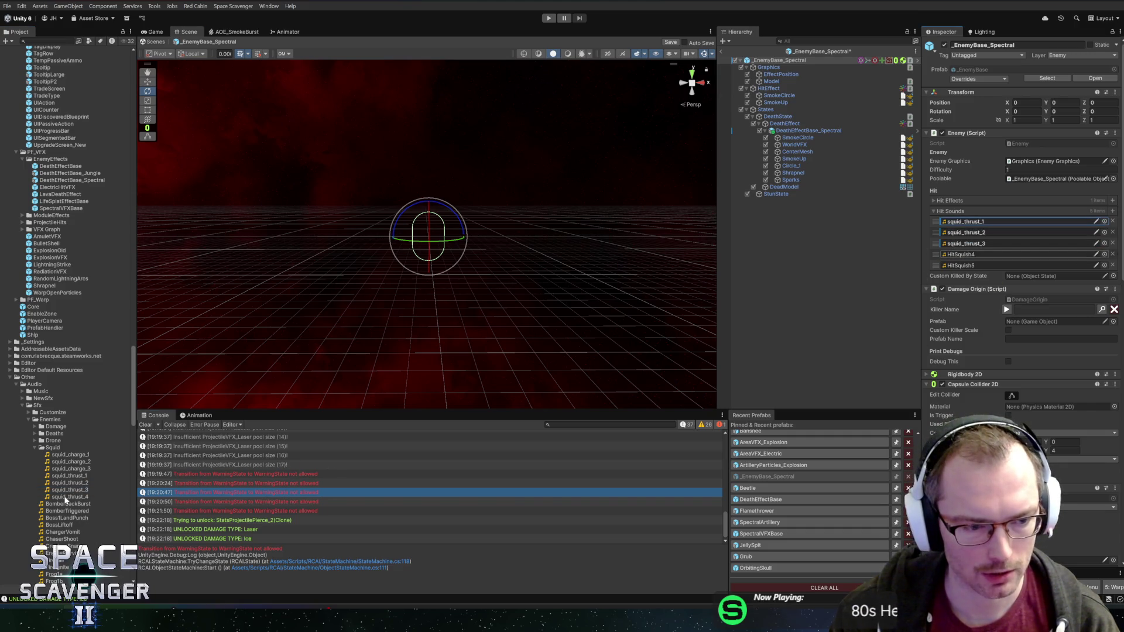
{"action": "left_click_drag", "start_coordinate": [65, 499], "coordinate": [966, 254]}
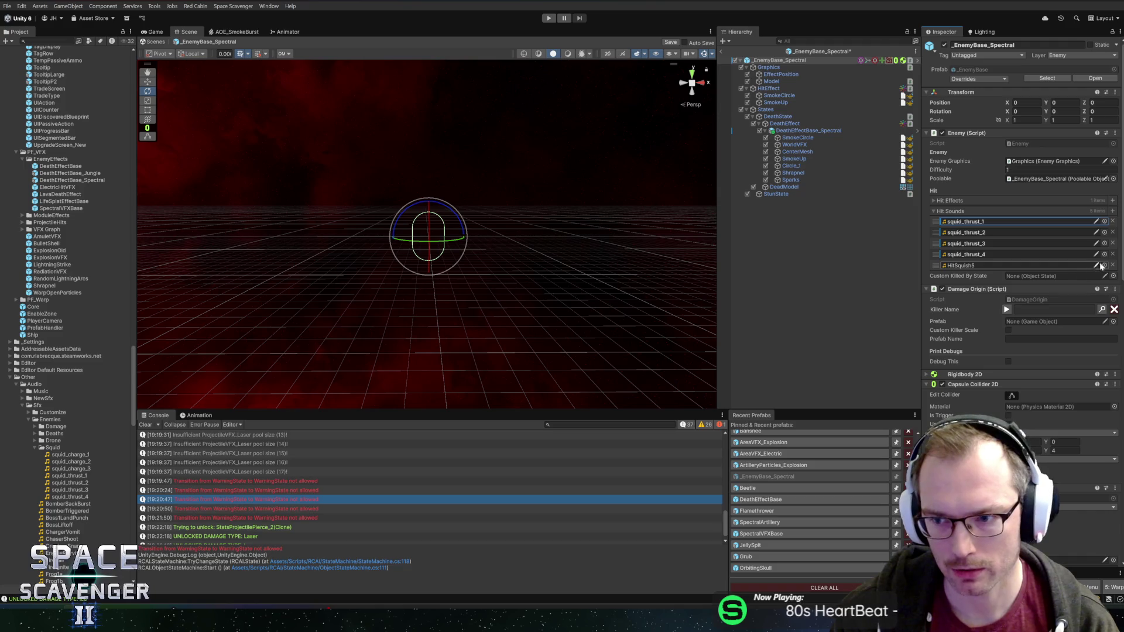
{"action": "left_click", "coordinate": [1102, 266]}
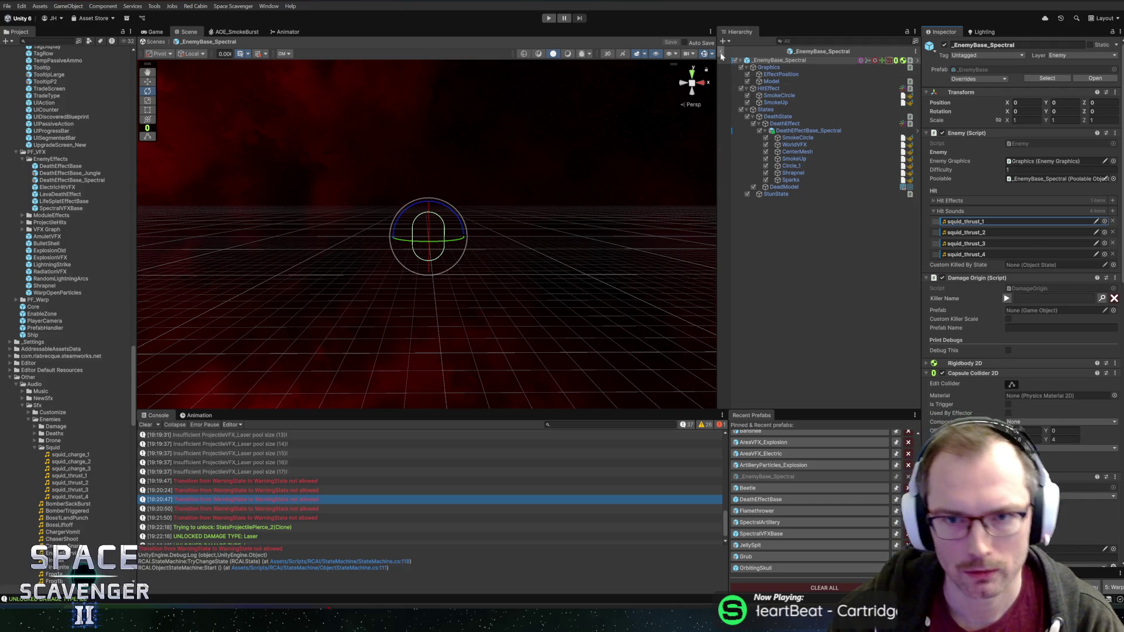
{"action": "left_click", "coordinate": [549, 18]}
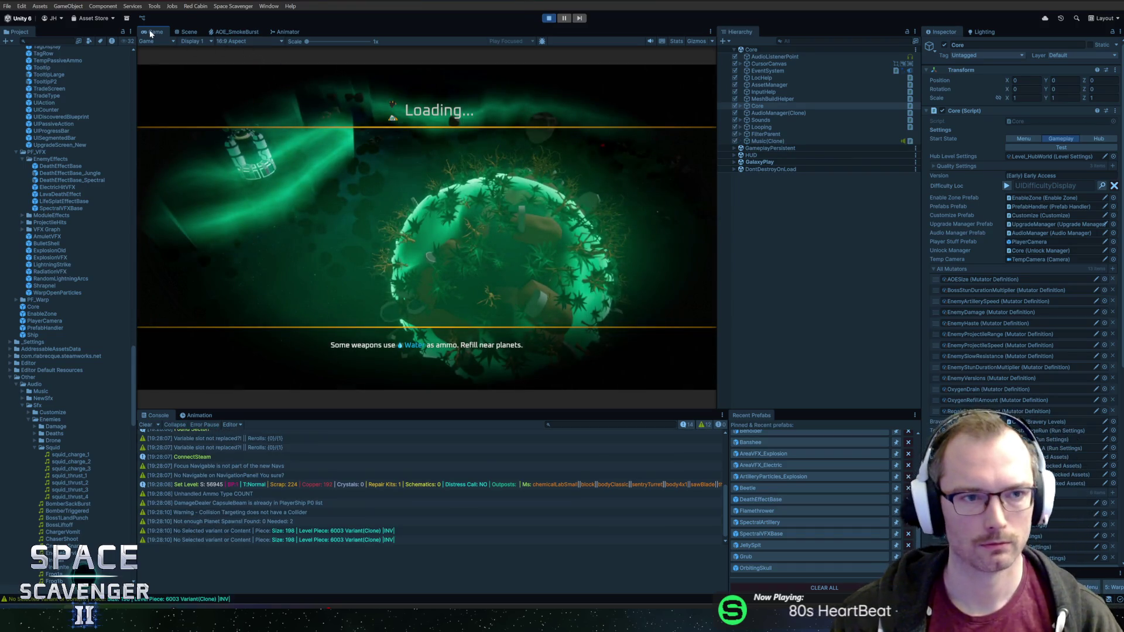
Step: Maximize the Game view, spawn LaserTiny via the debug console and mount both lasers on the ship
{"action": "key", "text": "shift+space"}
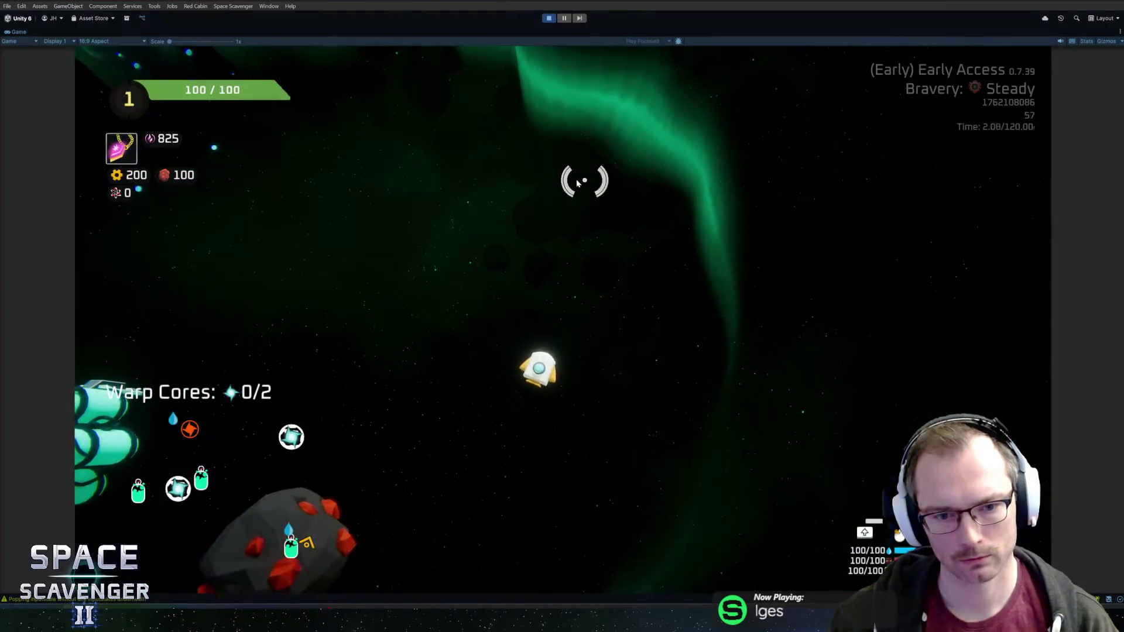
{"action": "key", "text": "grave"}
{"action": "type", "text": "sp"}
{"action": "key", "text": "Tab"}
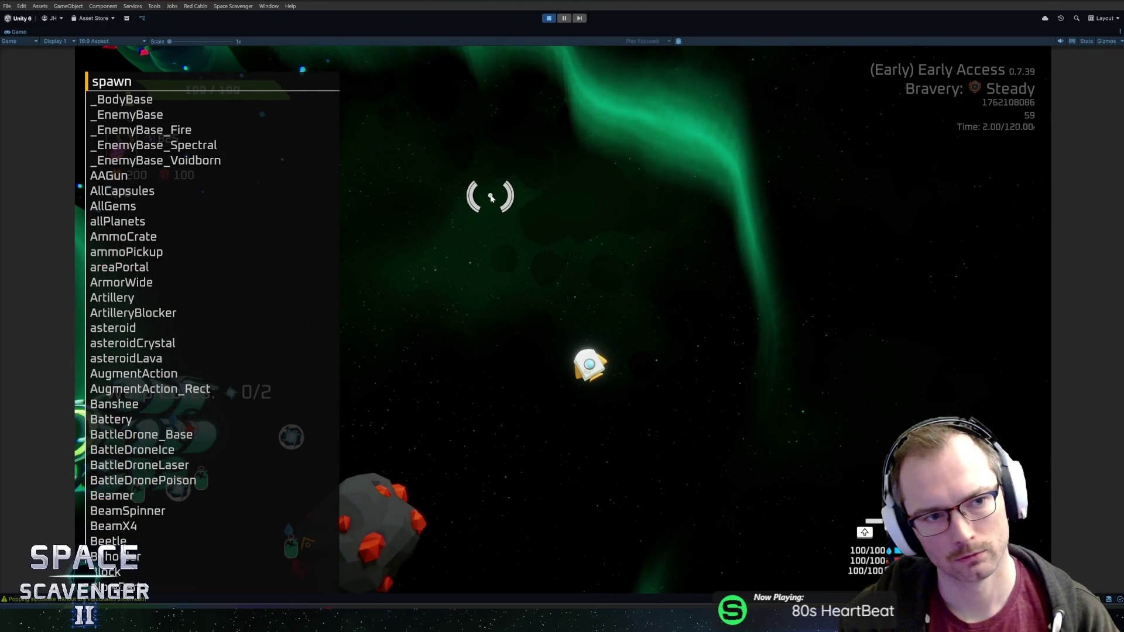
{"action": "type", "text": "las"}
{"action": "key", "text": "Tab"}
{"action": "key", "text": "Return"}
{"action": "key", "text": "Tab"}
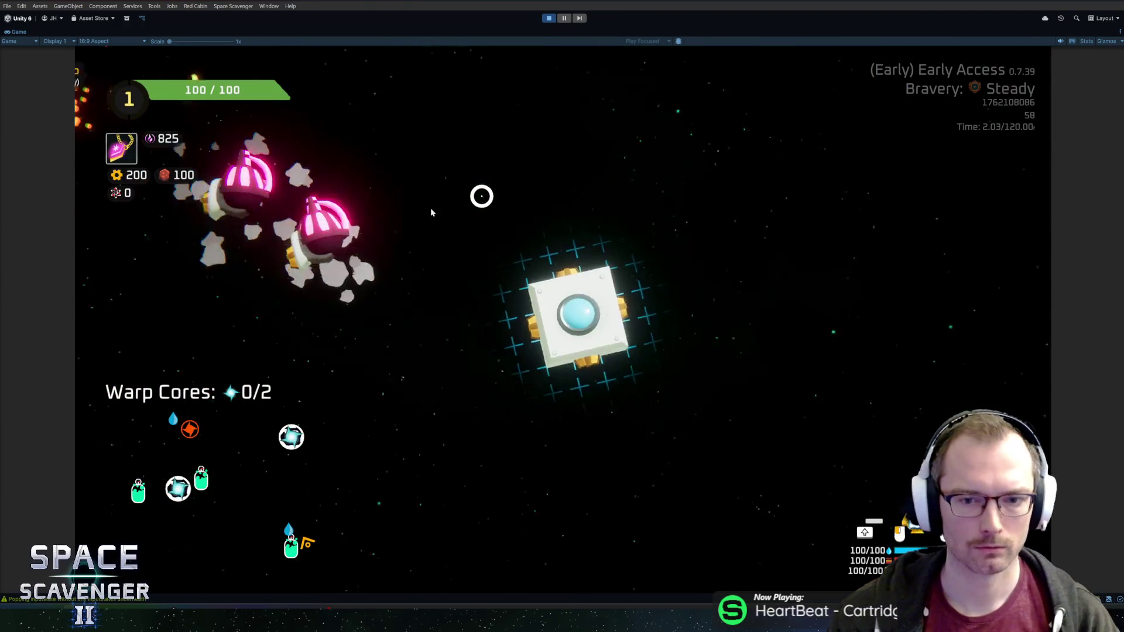
{"action": "left_click_drag", "start_coordinate": [296, 251], "coordinate": [627, 301]}
{"action": "left_click_drag", "start_coordinate": [269, 283], "coordinate": [472, 302]}
{"action": "key", "text": "Tab"}
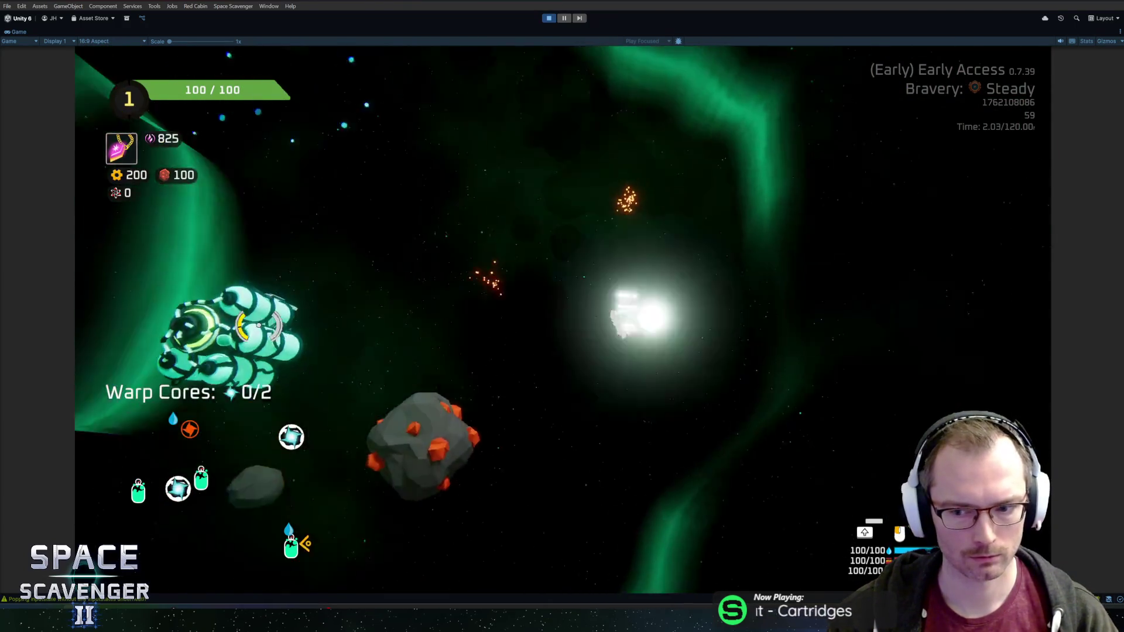
Step: Fly at the spectral enemies while firing the lasers, then stop the play-test
{"action": "key", "text": "w"}
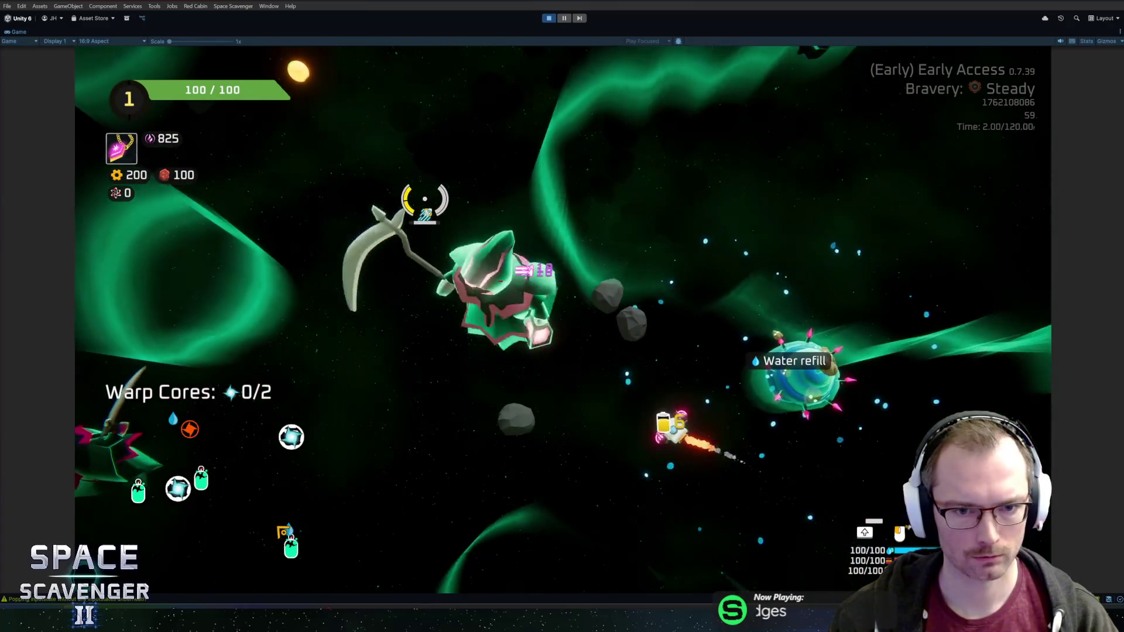
{"action": "key", "text": "w"}
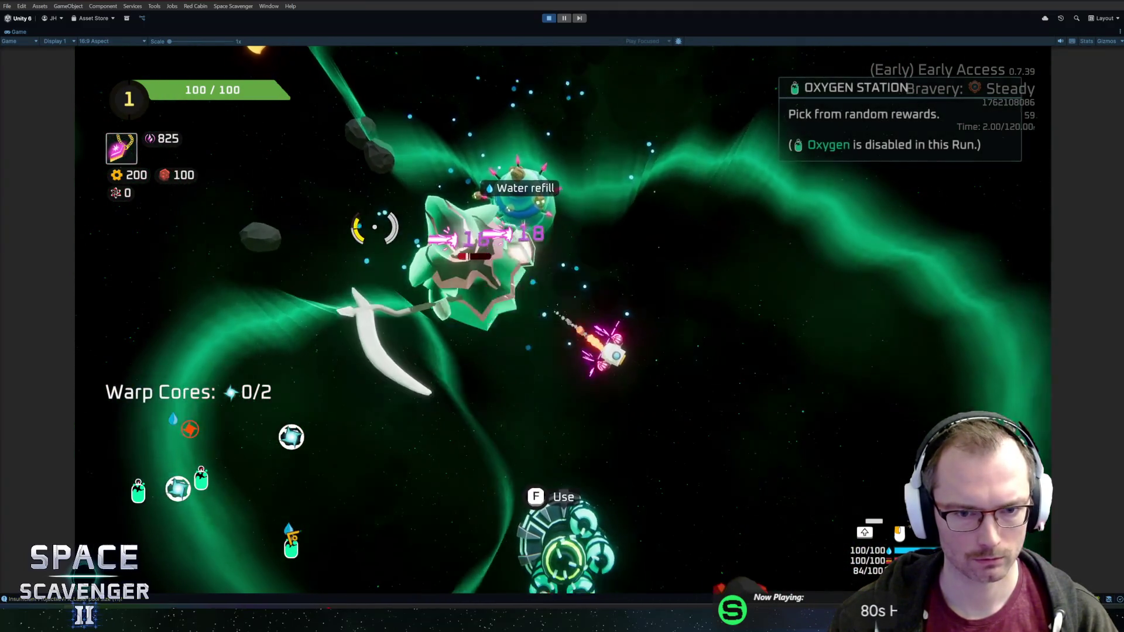
{"action": "key", "text": "w"}
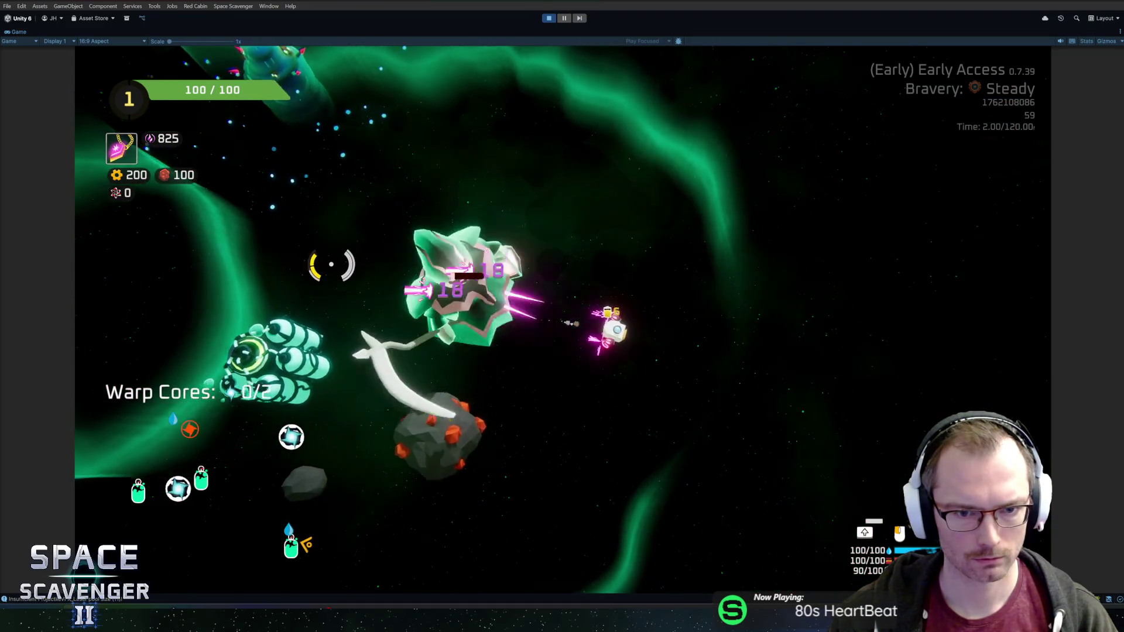
{"action": "key", "text": "w"}
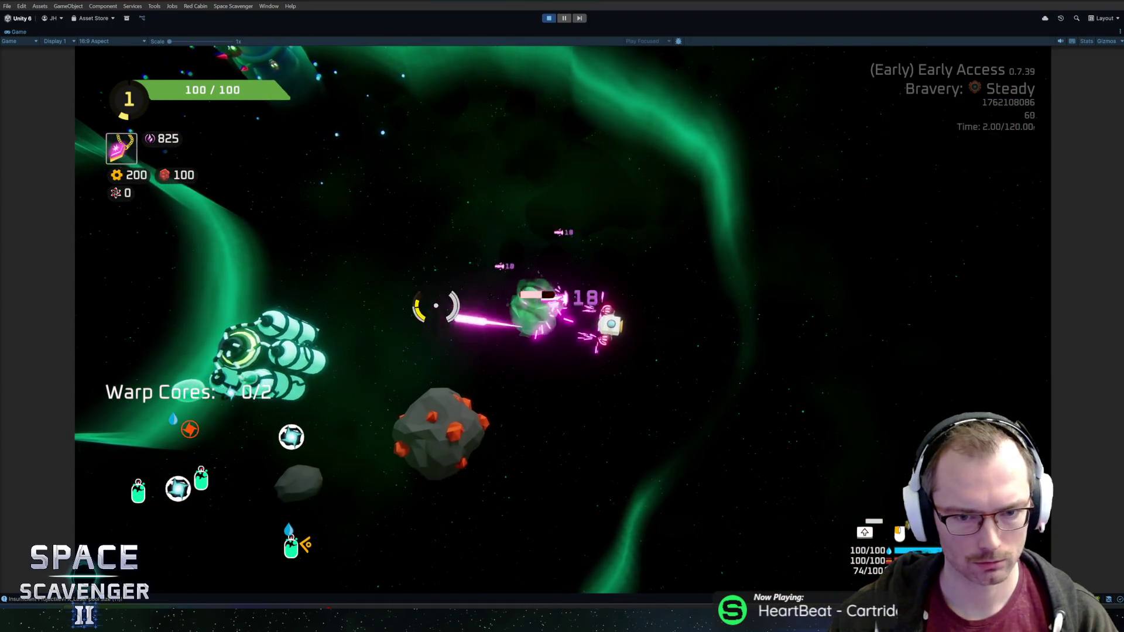
{"action": "left_click", "coordinate": [550, 18]}
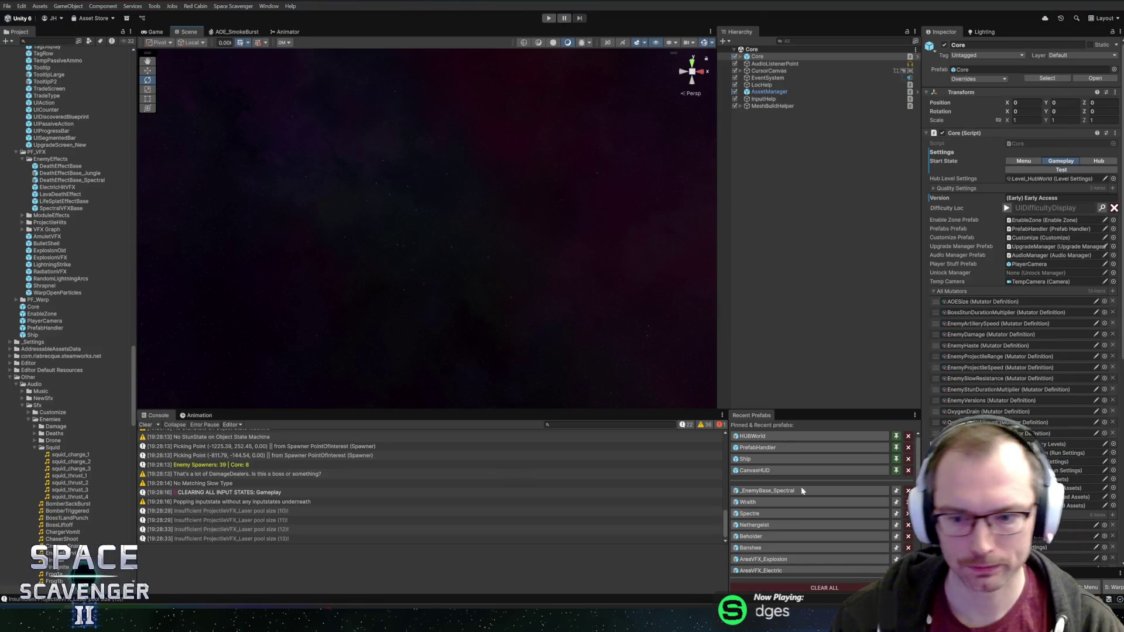
Step: Open Wraith then _EnemyBase_Spectral from Recent Prefabs and pick a new first hit sound
{"action": "left_click", "coordinate": [758, 496]}
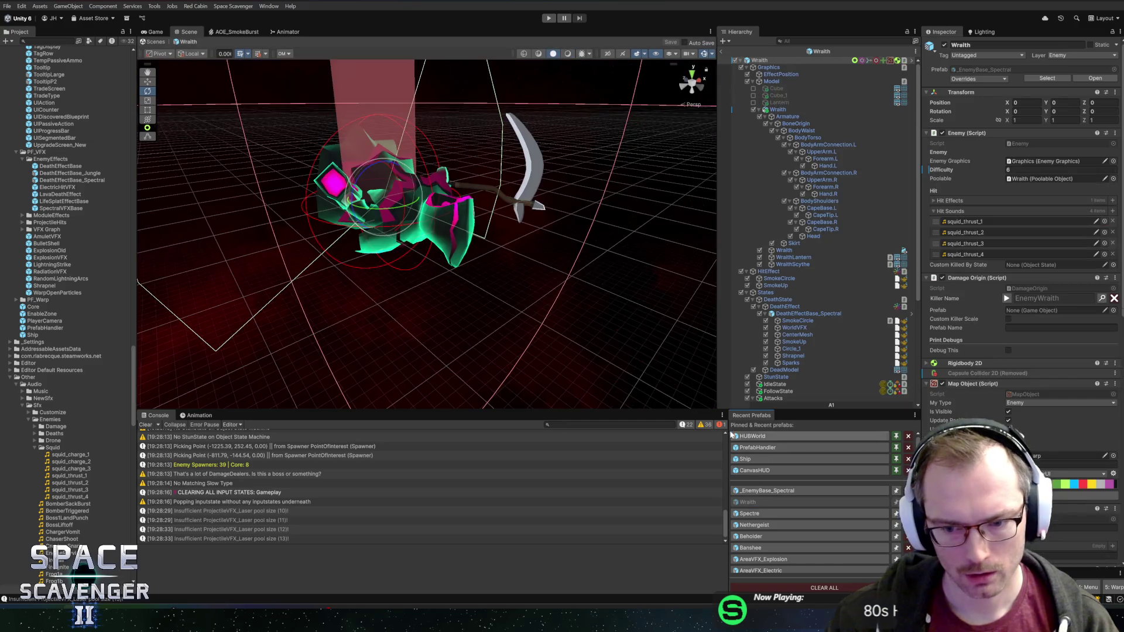
{"action": "left_click", "coordinate": [763, 492]}
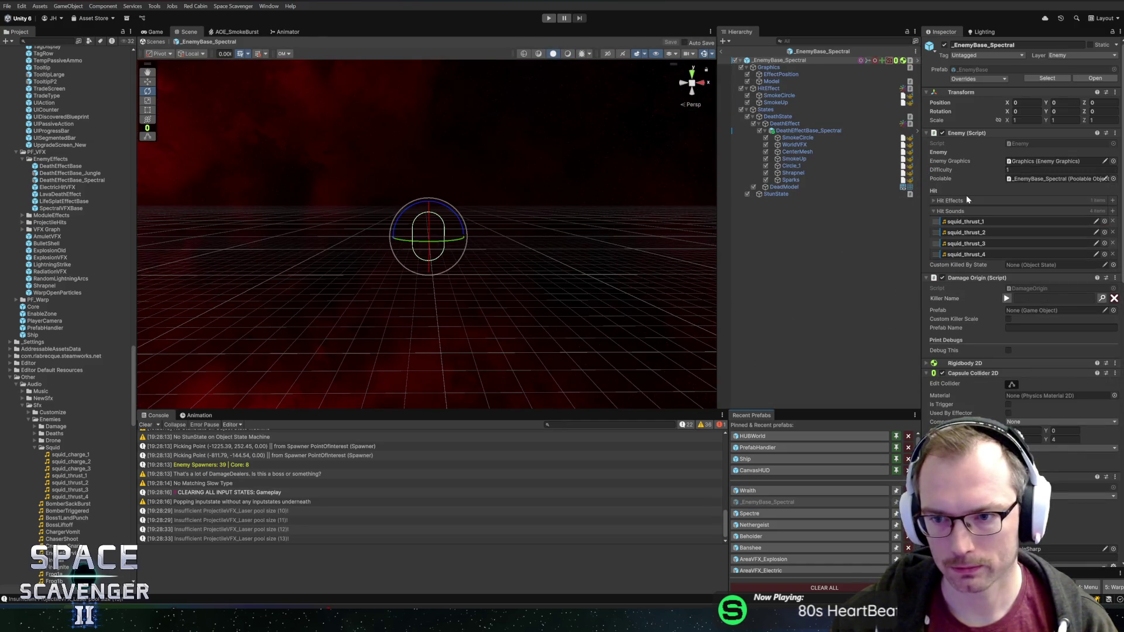
{"action": "left_click", "coordinate": [1106, 222]}
Step: Audition SwordZing, Wasp, Waterfall, Walkie Talkie, Alien Creature Attack and AlienSplat clips
{"action": "left_click_drag", "start_coordinate": [948, 86], "coordinate": [596, 68]}
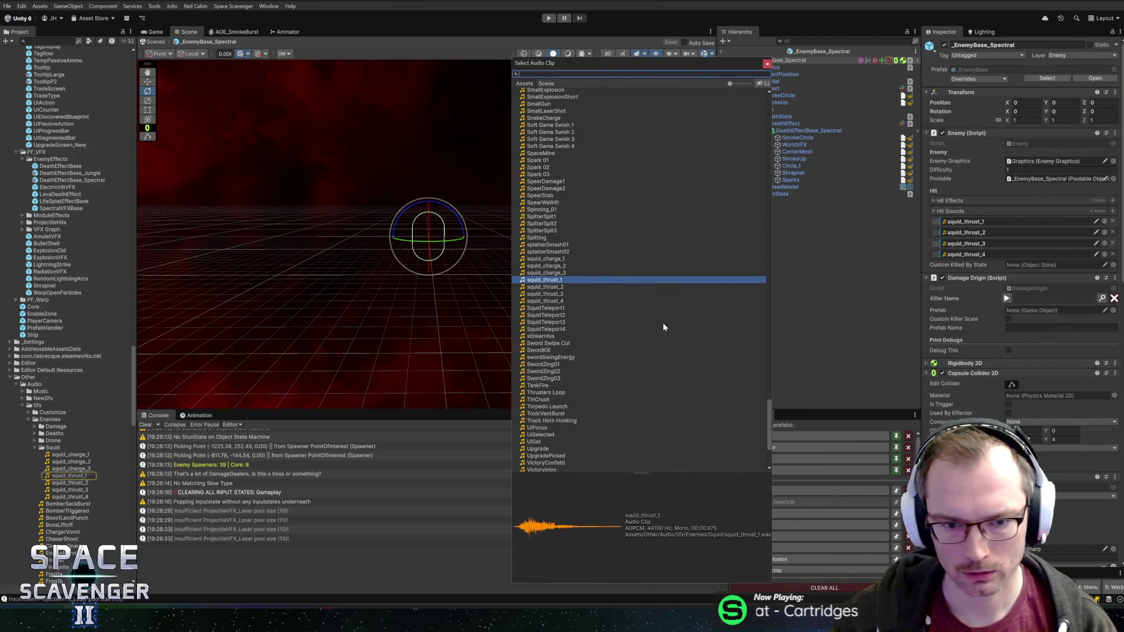
{"action": "scroll", "coordinate": [639, 335], "scroll_direction": "down", "scroll_amount": 3}
{"action": "left_click", "coordinate": [548, 286]}
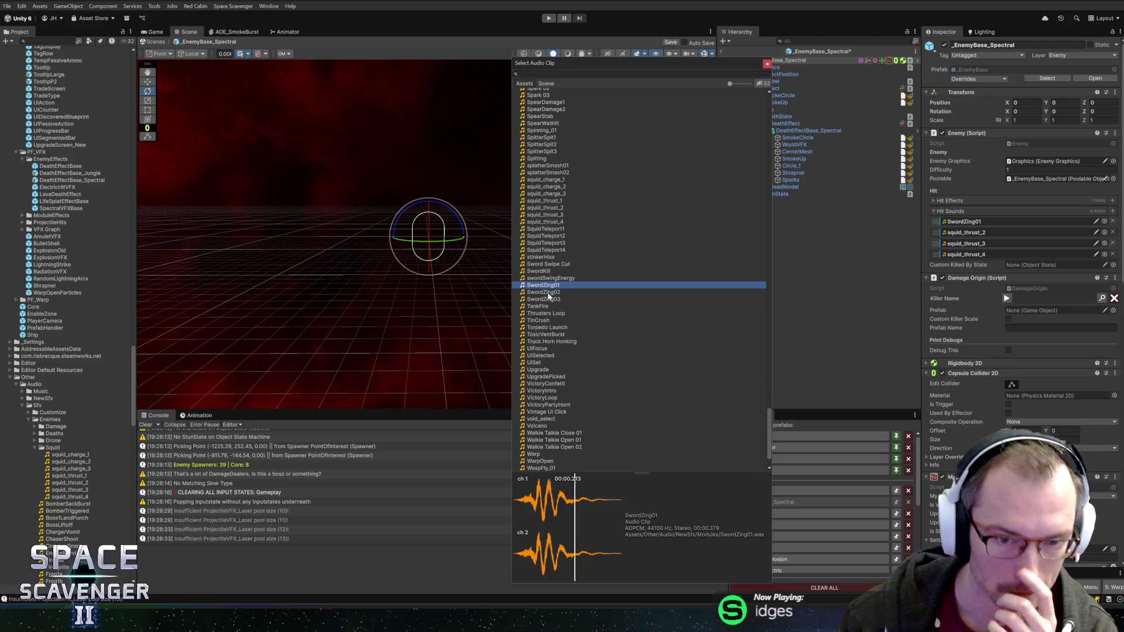
{"action": "scroll", "coordinate": [556, 347], "scroll_direction": "down", "scroll_amount": 2}
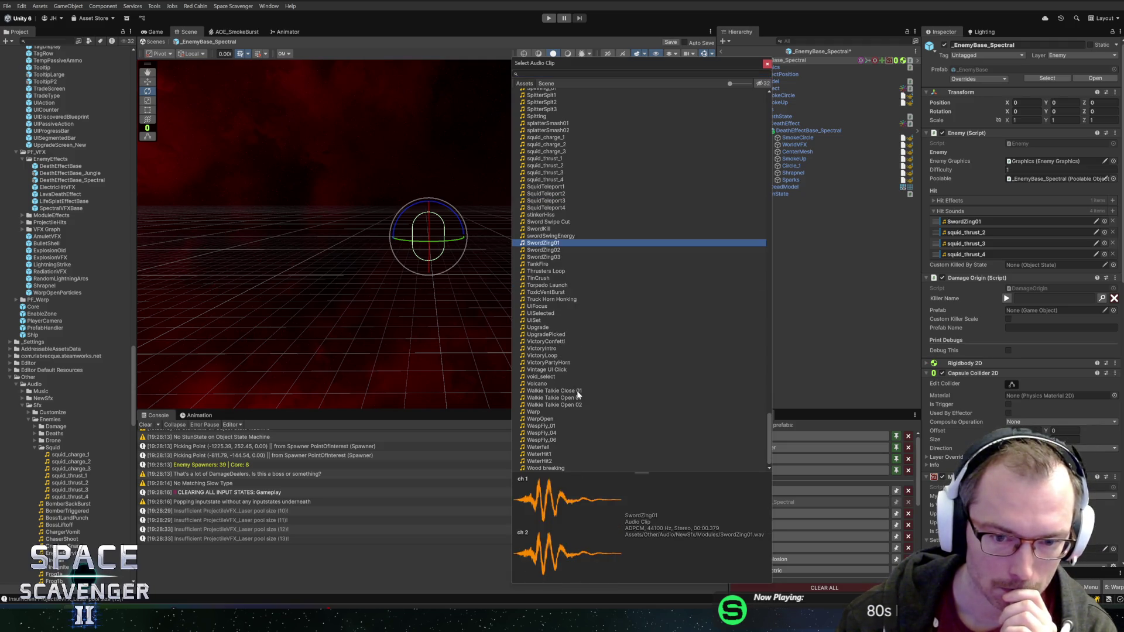
{"action": "left_click", "coordinate": [547, 426]}
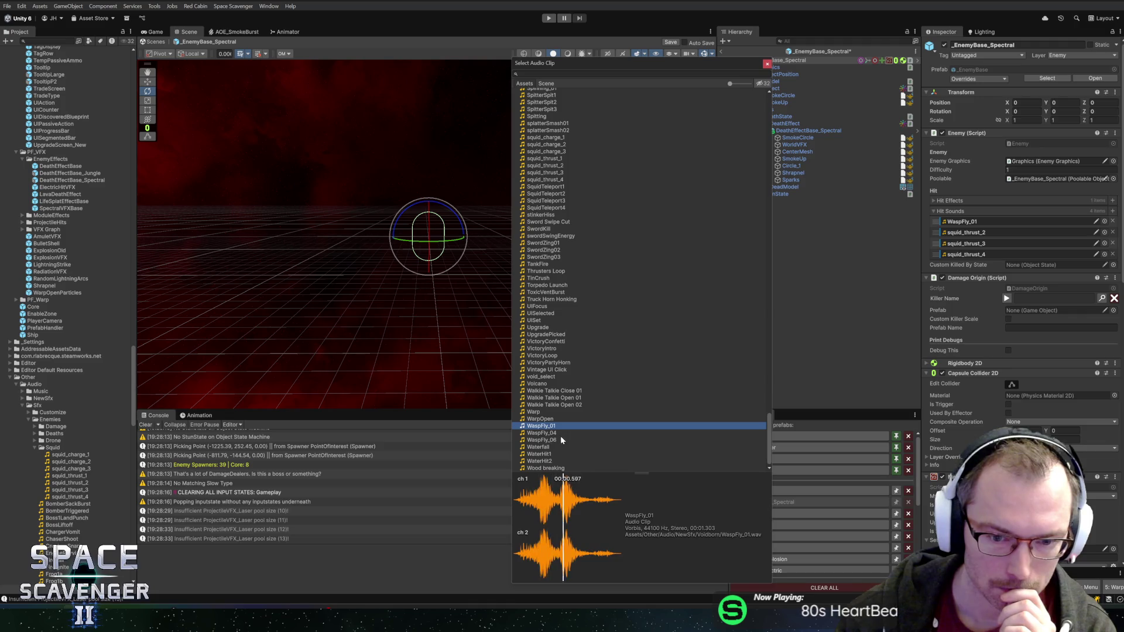
{"action": "left_click", "coordinate": [564, 449]}
{"action": "left_click", "coordinate": [575, 406]}
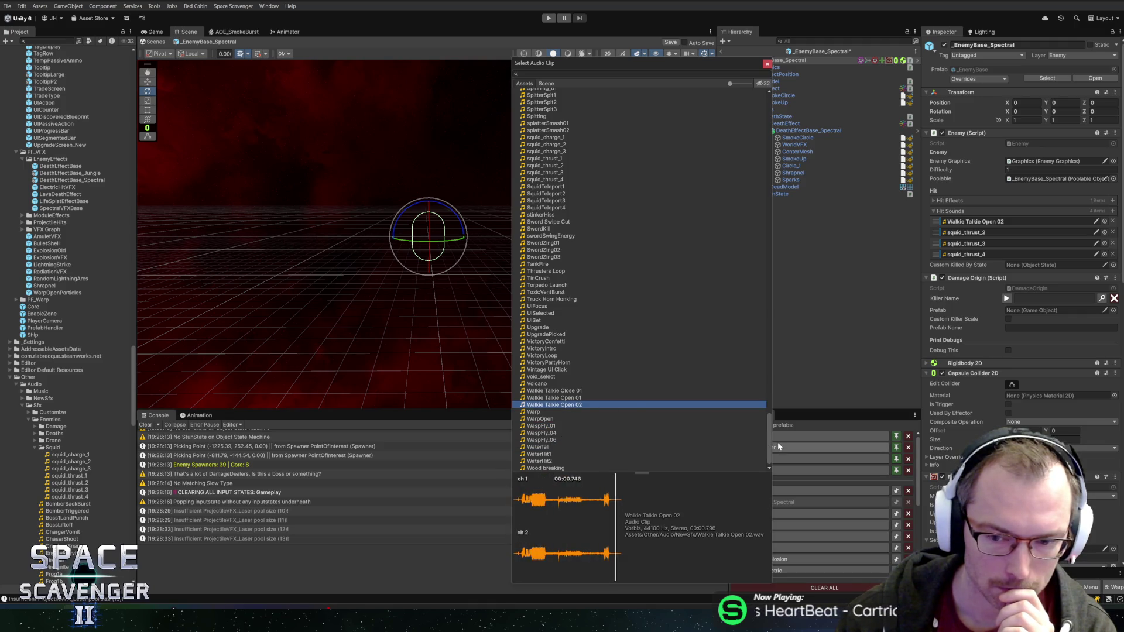
{"action": "left_click_drag", "start_coordinate": [768, 448], "coordinate": [779, 112]}
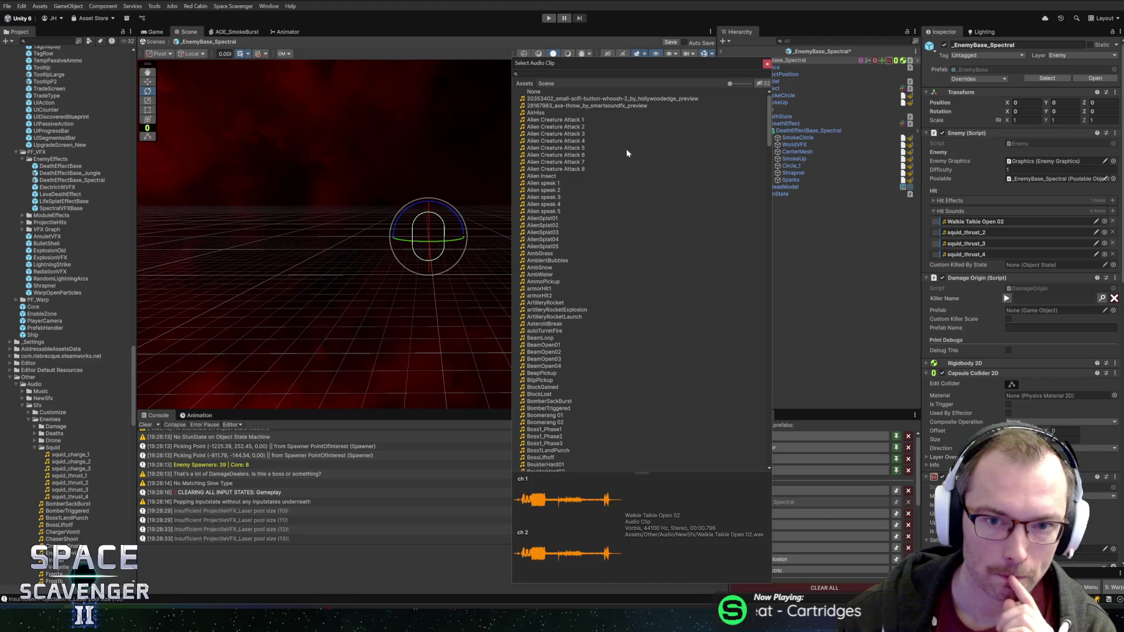
{"action": "left_click", "coordinate": [601, 141]}
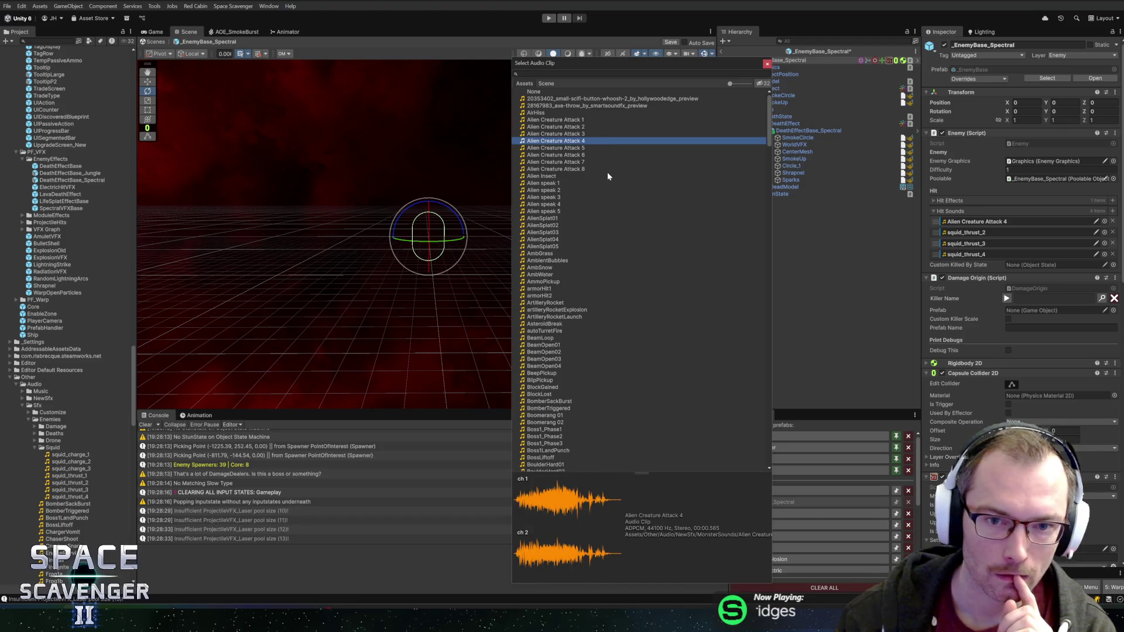
{"action": "left_click", "coordinate": [569, 148]}
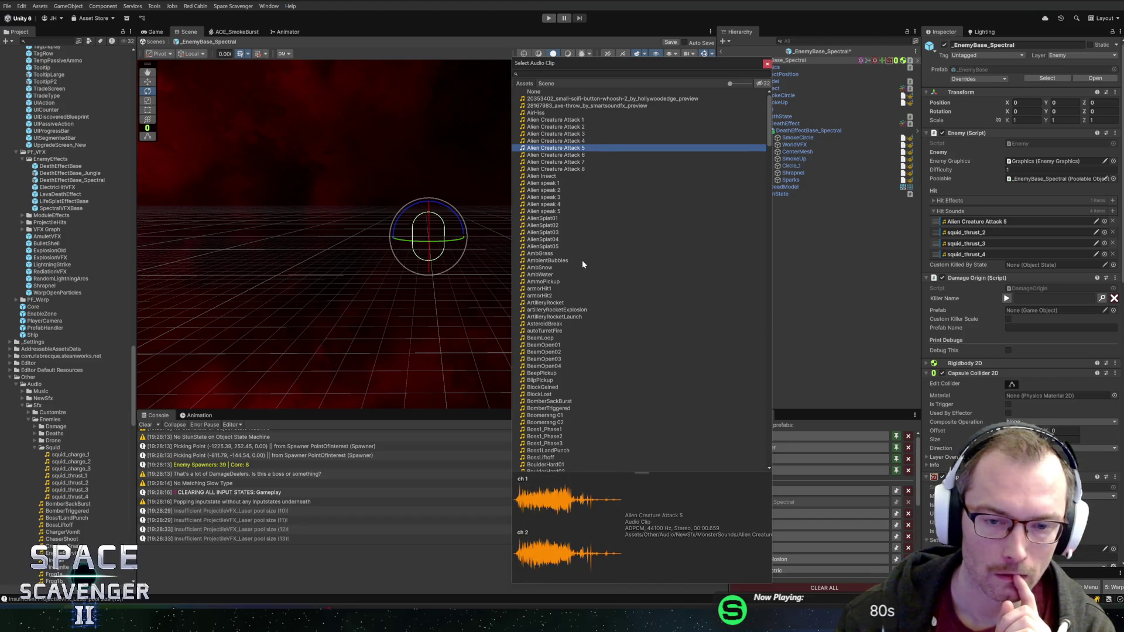
{"action": "left_click", "coordinate": [555, 188]}
{"action": "left_click", "coordinate": [553, 226]}
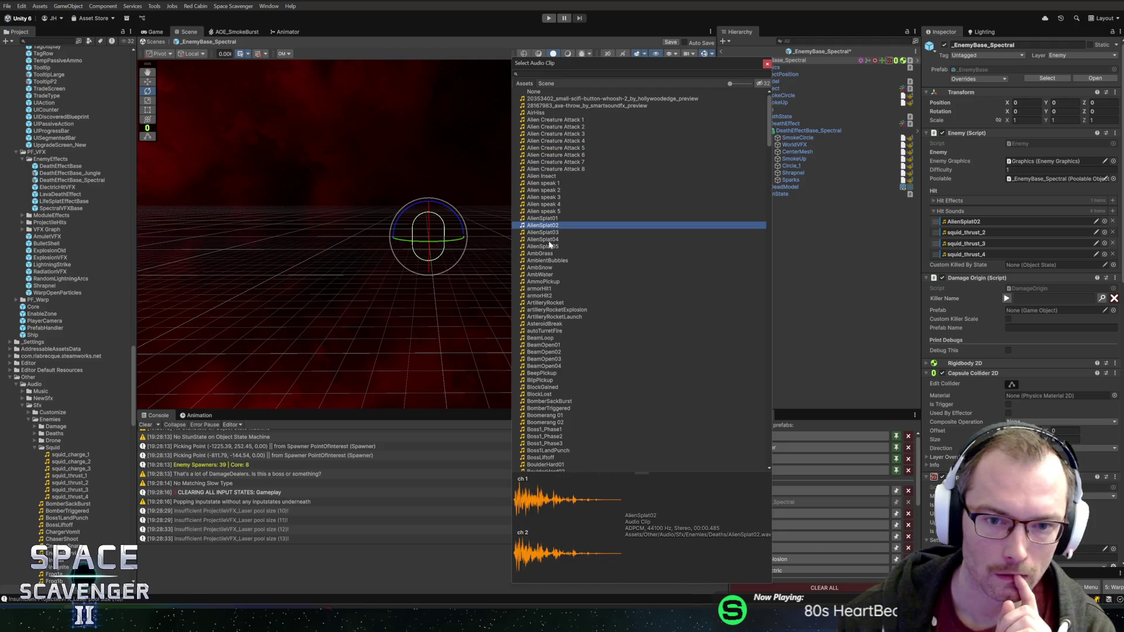
{"action": "scroll", "coordinate": [576, 255], "scroll_direction": "down", "scroll_amount": 3}
{"action": "scroll", "coordinate": [576, 255], "scroll_direction": "down", "scroll_amount": 2}
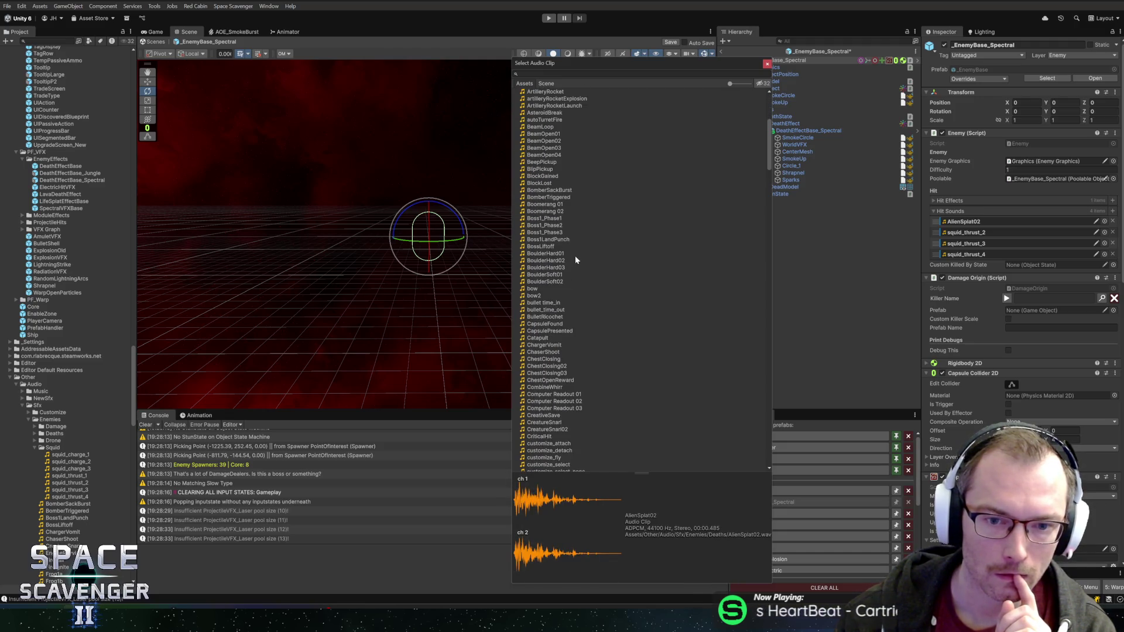
{"action": "scroll", "coordinate": [576, 255], "scroll_direction": "down", "scroll_amount": 3}
{"action": "scroll", "coordinate": [574, 261], "scroll_direction": "down", "scroll_amount": 4}
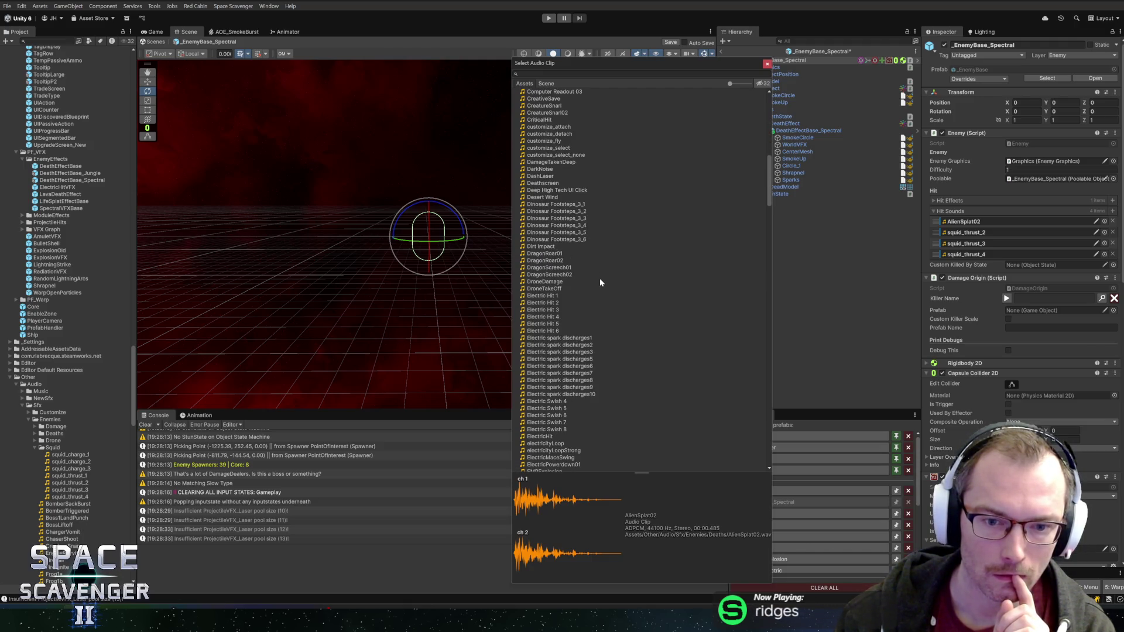
{"action": "scroll", "coordinate": [600, 278], "scroll_direction": "down", "scroll_amount": 3}
{"action": "scroll", "coordinate": [592, 286], "scroll_direction": "down", "scroll_amount": 3}
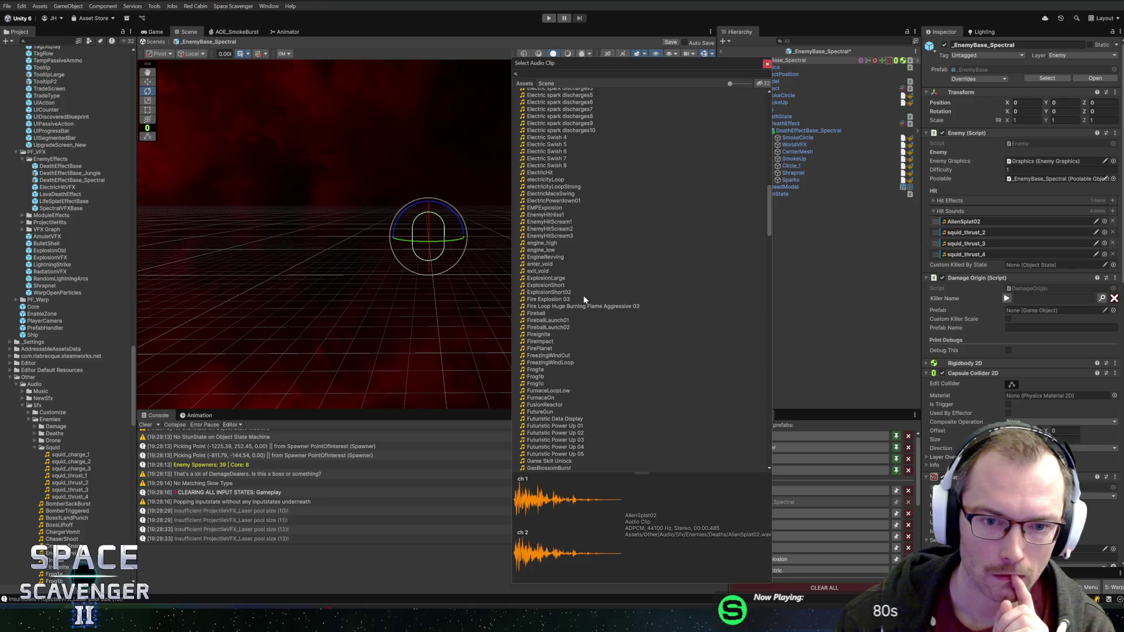
Step: Audition EnemyHit, Head Gore Explosion and HitSquish2, then assign Insect_Hurt_01 as the first hit sound
{"action": "left_click", "coordinate": [562, 217]}
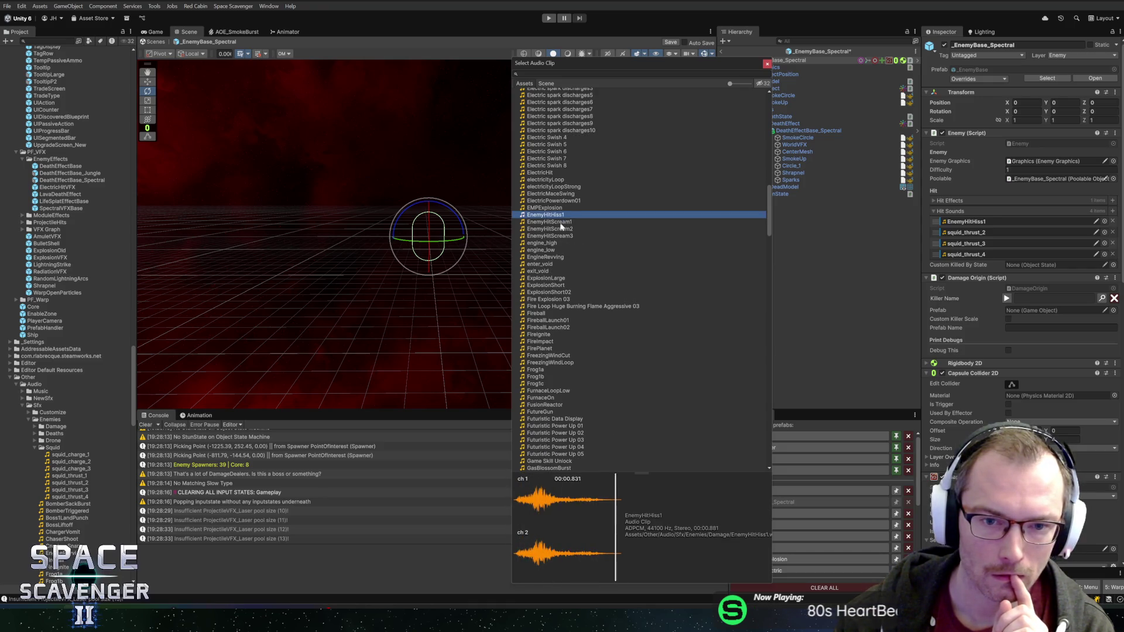
{"action": "left_click", "coordinate": [559, 225]}
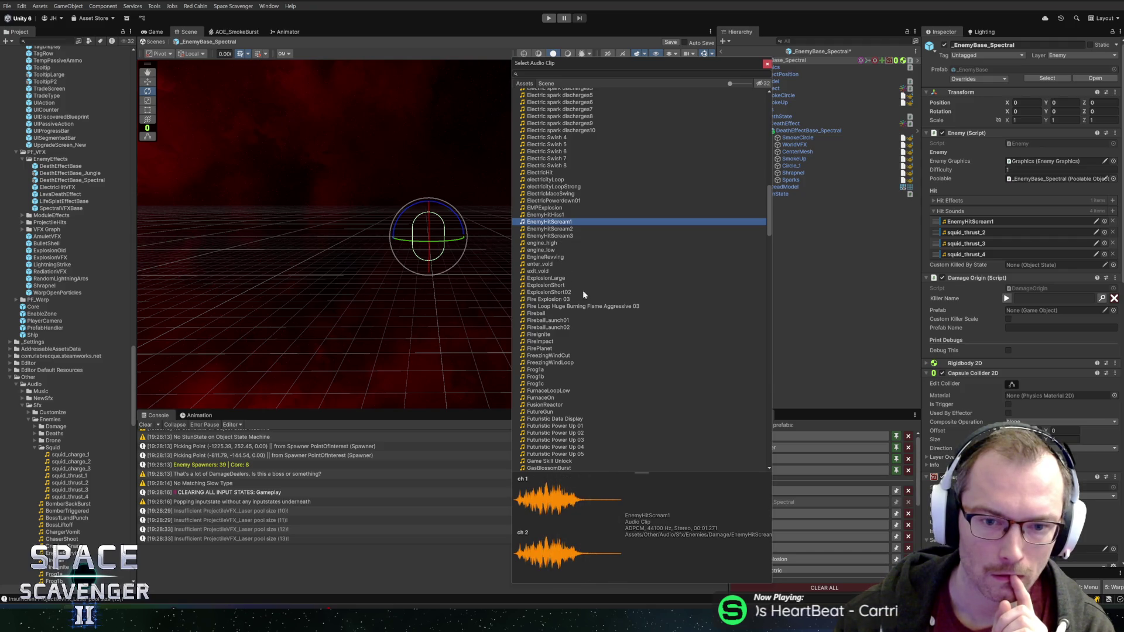
{"action": "scroll", "coordinate": [591, 345], "scroll_direction": "down", "scroll_amount": 1}
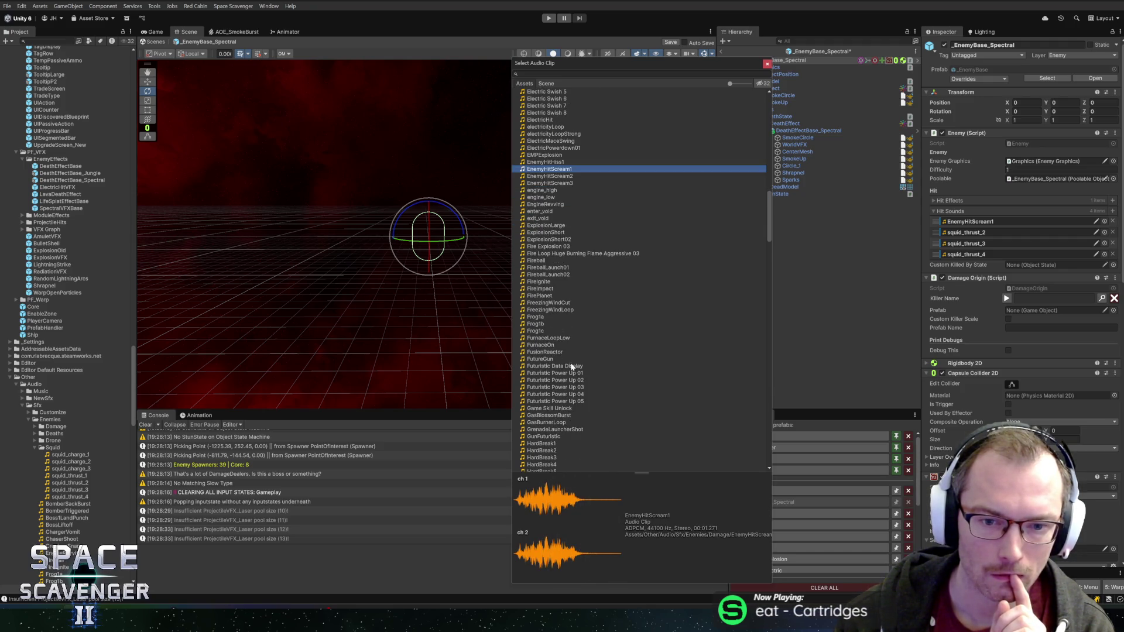
{"action": "scroll", "coordinate": [571, 367], "scroll_direction": "down", "scroll_amount": 2}
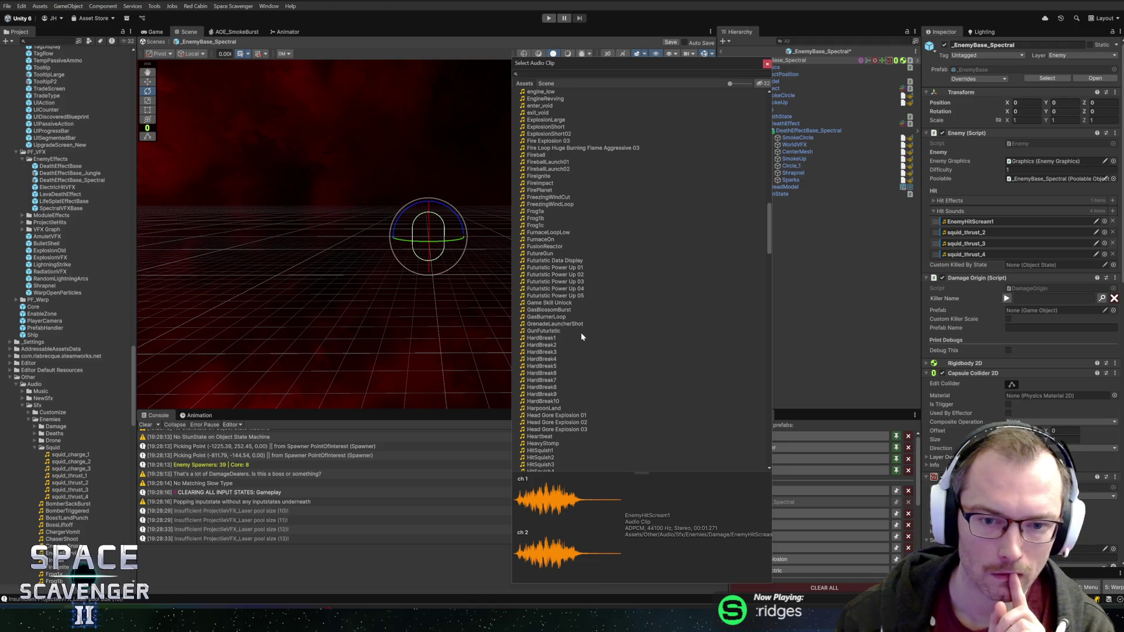
{"action": "scroll", "coordinate": [590, 345], "scroll_direction": "down", "scroll_amount": 2}
{"action": "scroll", "coordinate": [589, 341], "scroll_direction": "down", "scroll_amount": 2}
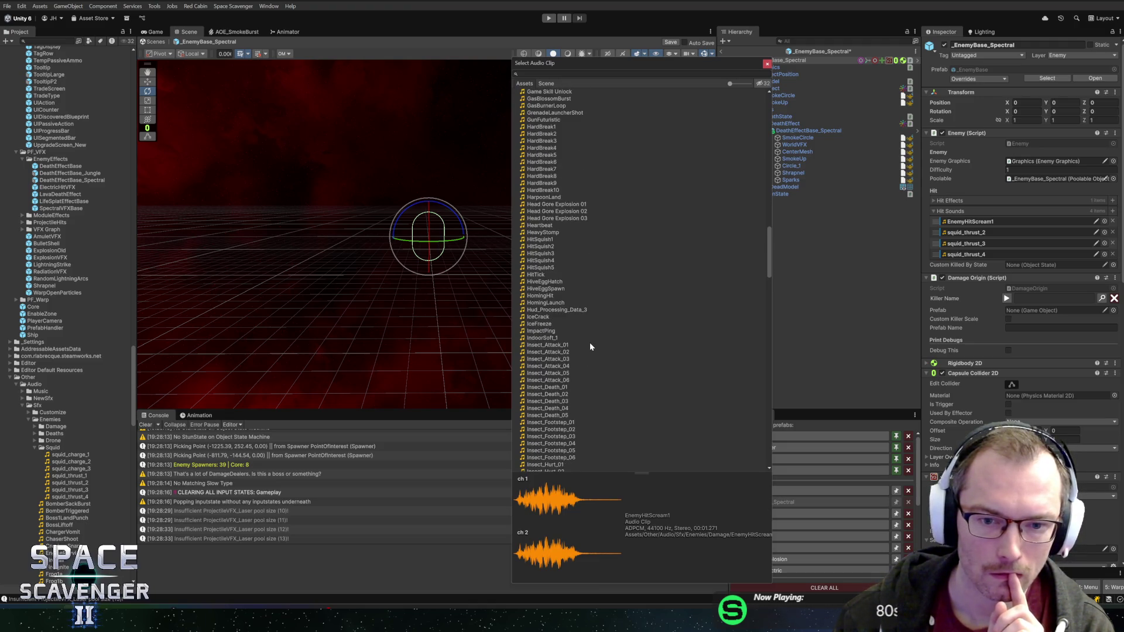
{"action": "left_click", "coordinate": [574, 211]}
{"action": "left_click", "coordinate": [573, 204]}
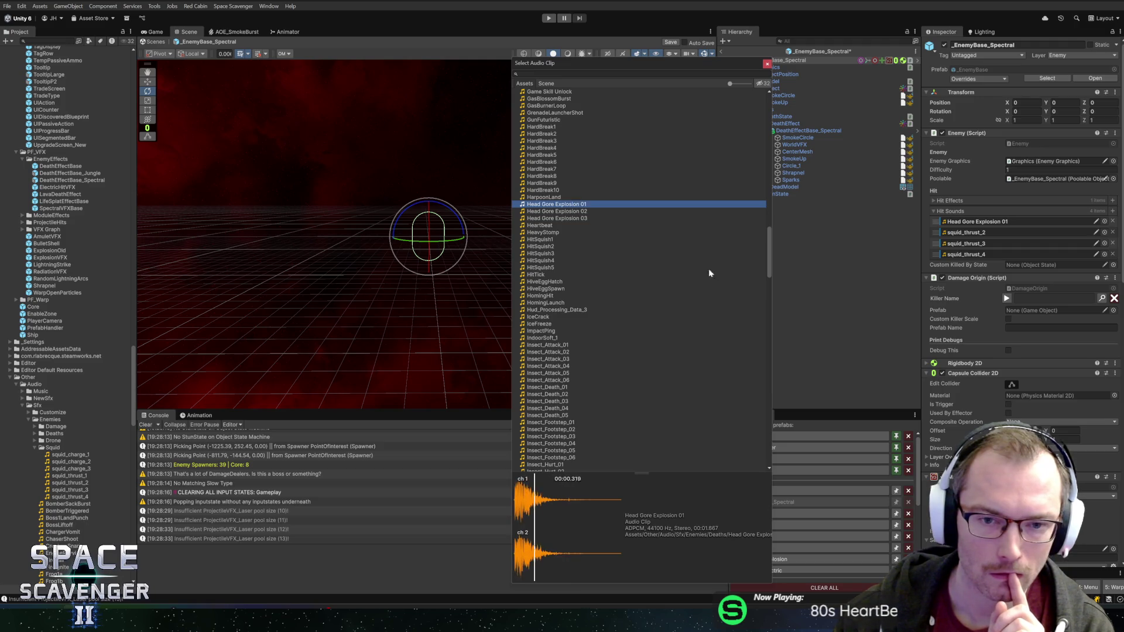
{"action": "left_click", "coordinate": [553, 246]}
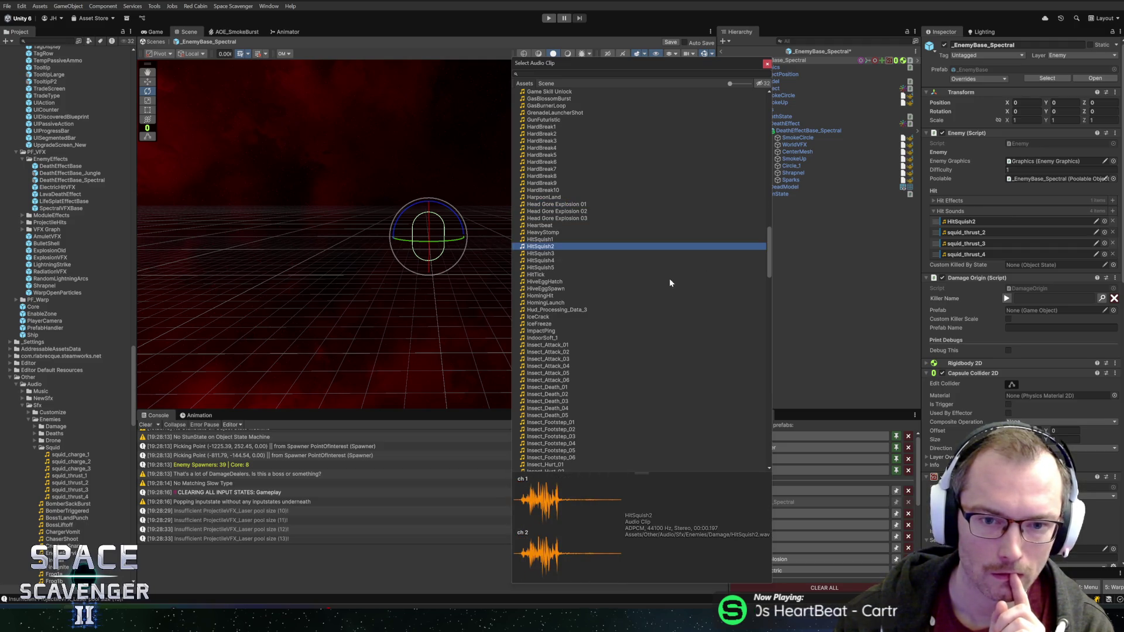
{"action": "scroll", "coordinate": [597, 275], "scroll_direction": "down", "scroll_amount": 2}
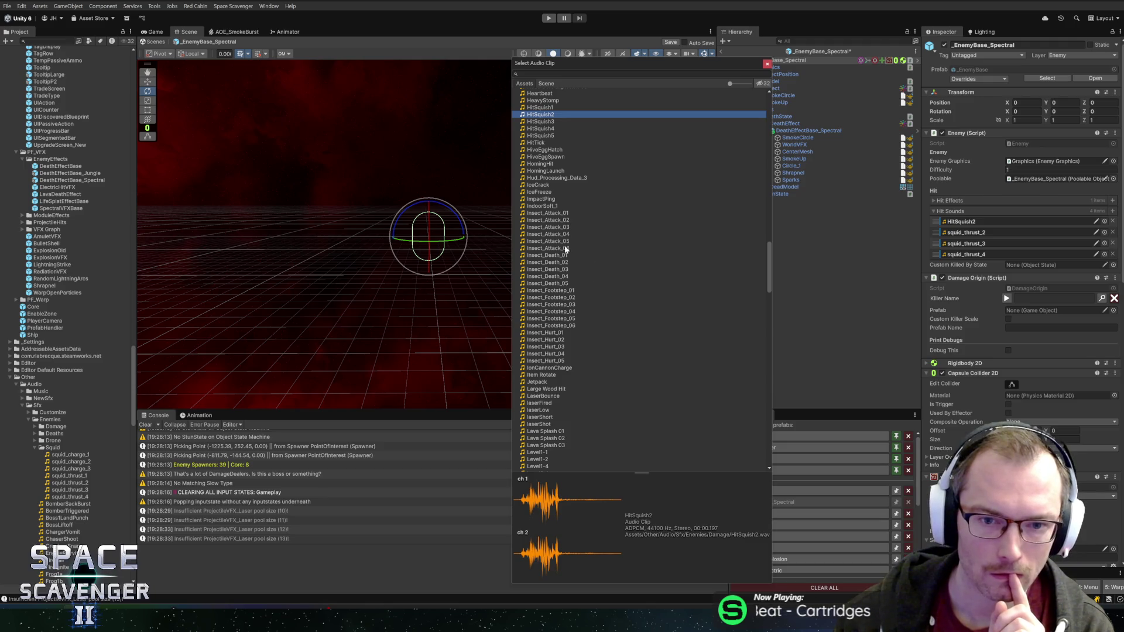
{"action": "left_click", "coordinate": [561, 334]}
{"action": "double_click", "coordinate": [561, 334]}
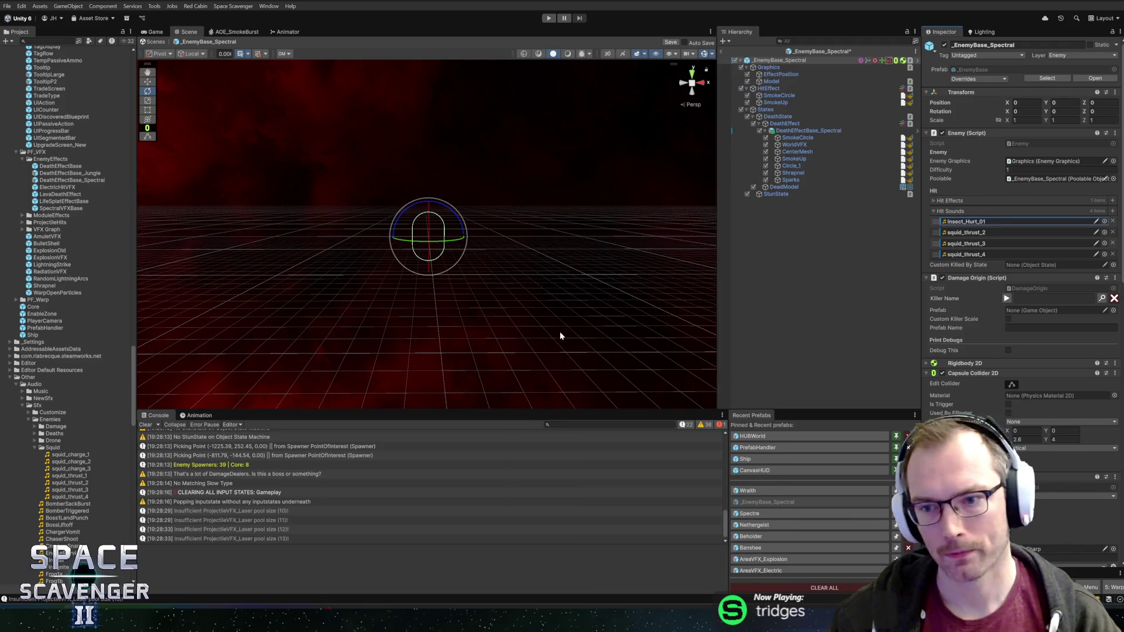
Step: Assign Insect_Hurt_02 to the enemy's second hit sound and locate it in the Project
{"action": "left_click", "coordinate": [1105, 232]}
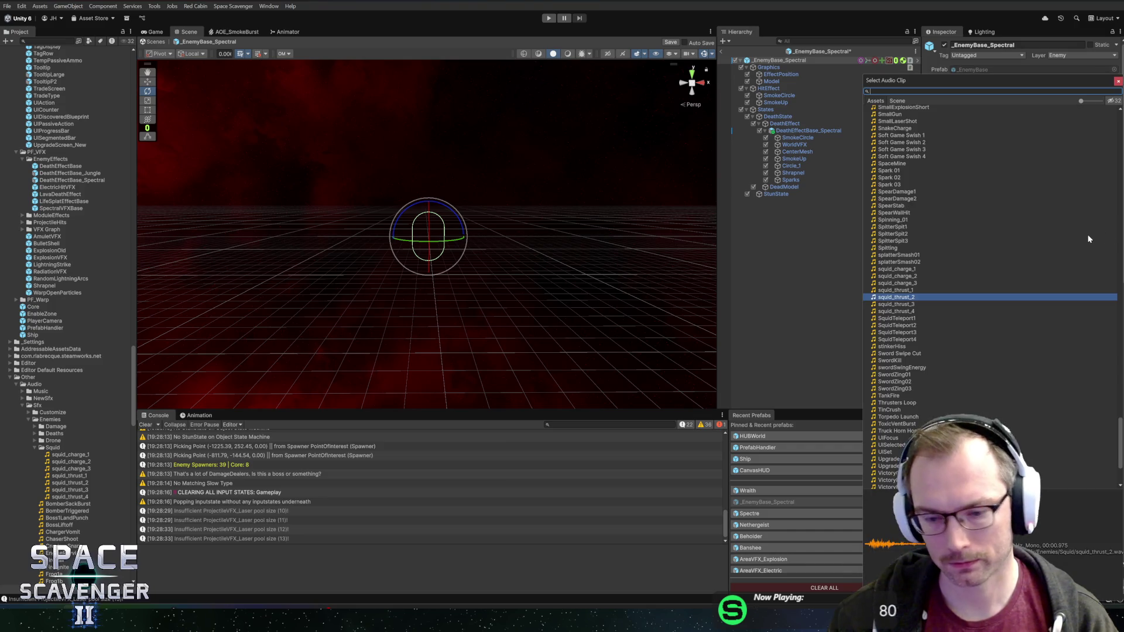
{"action": "type", "text": "insect"}
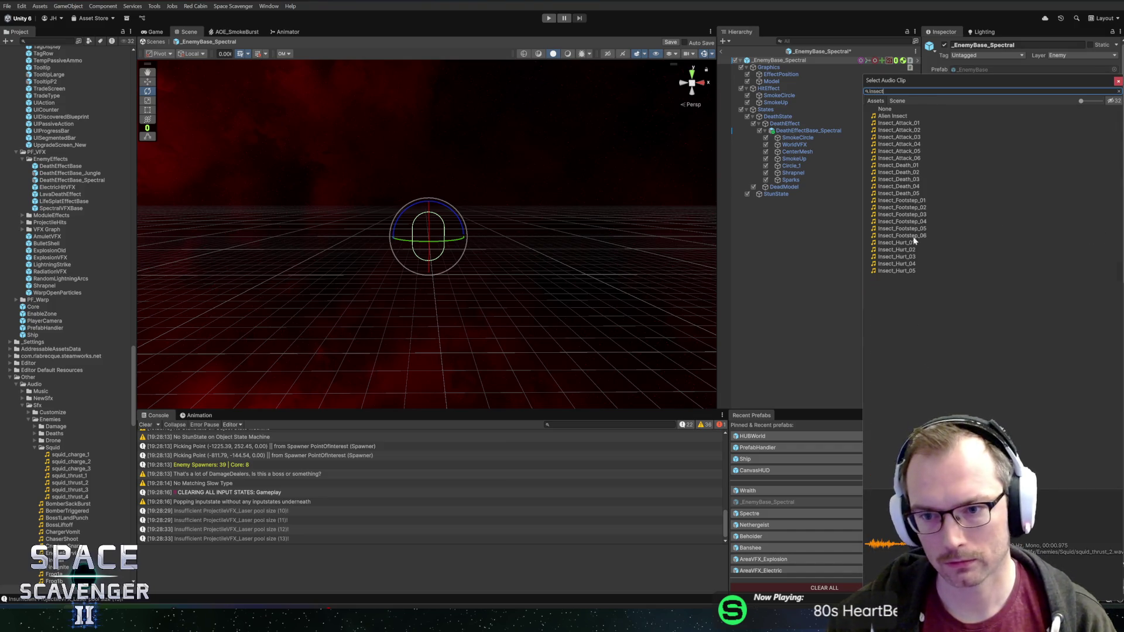
{"action": "left_click", "coordinate": [900, 251]}
{"action": "double_click", "coordinate": [900, 250]}
{"action": "left_click", "coordinate": [983, 233]}
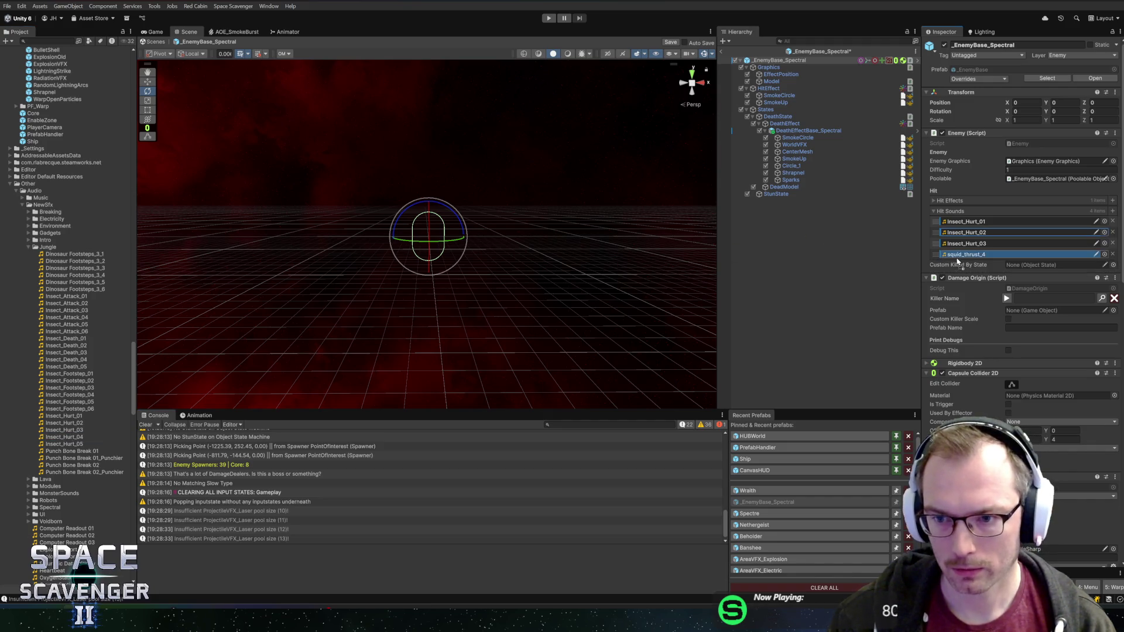
Step: Add a fifth hit-sound slot for Insect_Hurt_05 and start a play-test
{"action": "left_click", "coordinate": [1114, 212]}
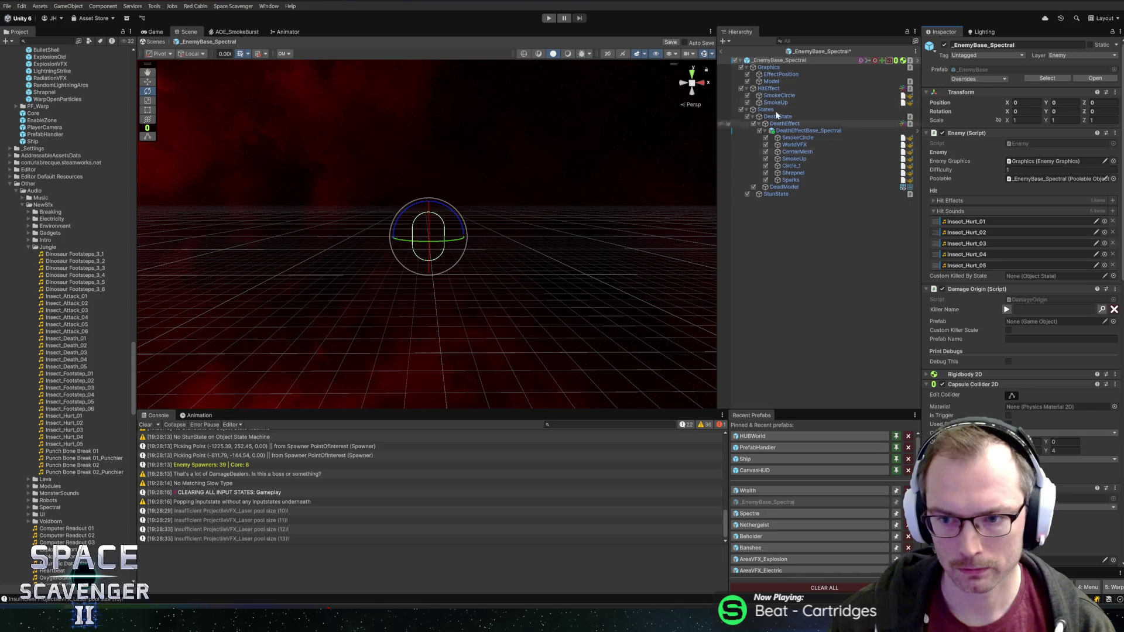
{"action": "left_click", "coordinate": [549, 18]}
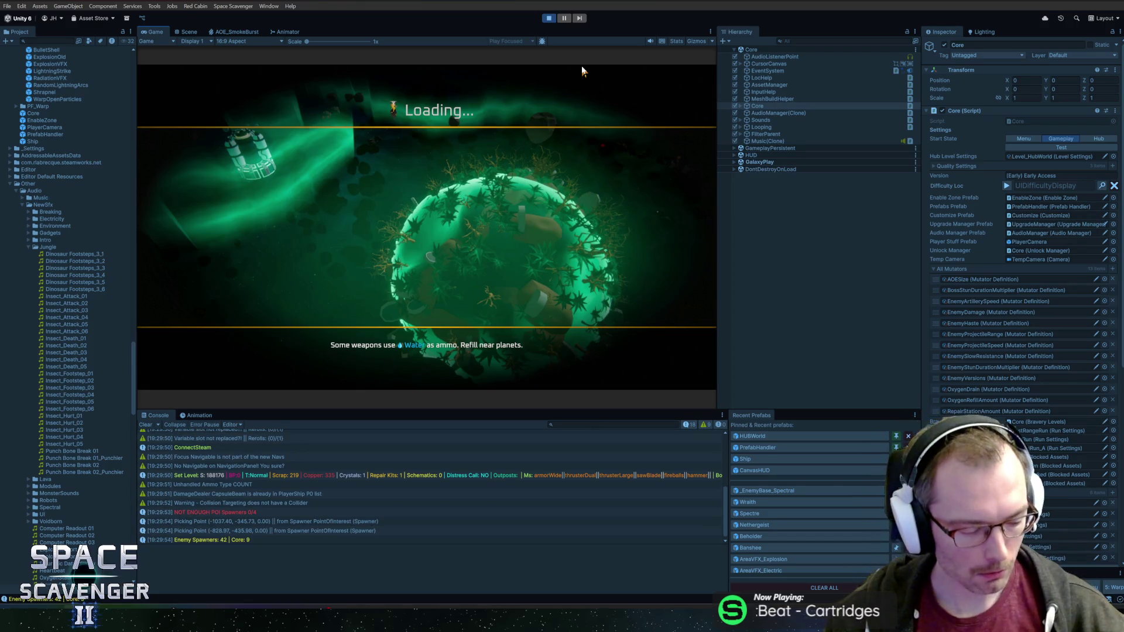
Step: Maximize the Game view, spawn LaserTiny from the debug console and attach it to the ship's left side
{"action": "double_click", "coordinate": [162, 32]}
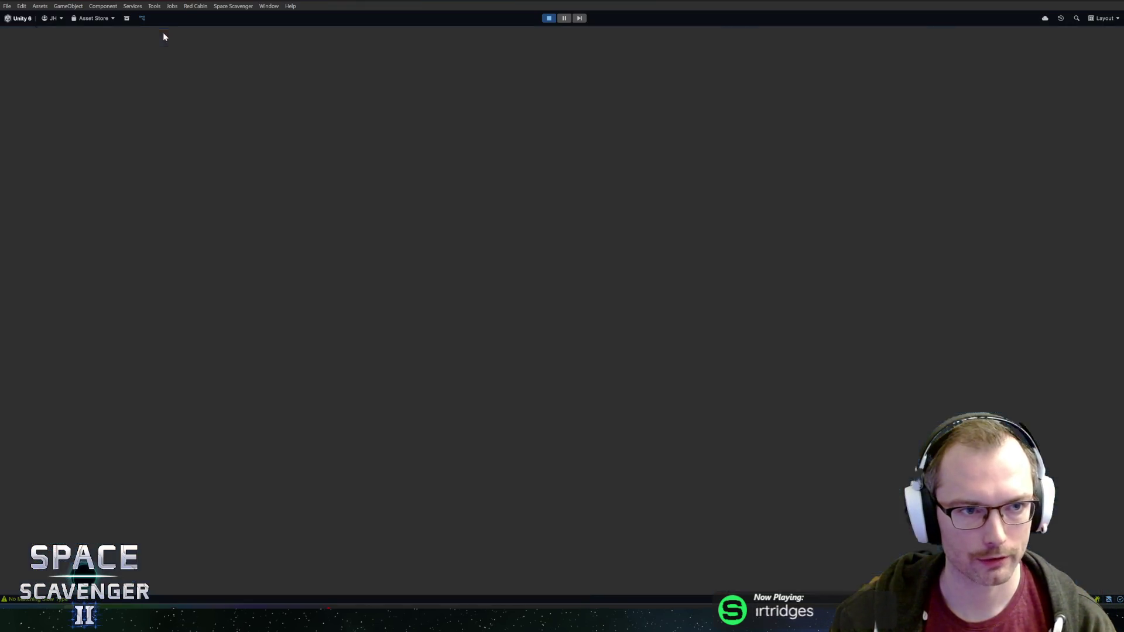
{"action": "key", "text": "grave"}
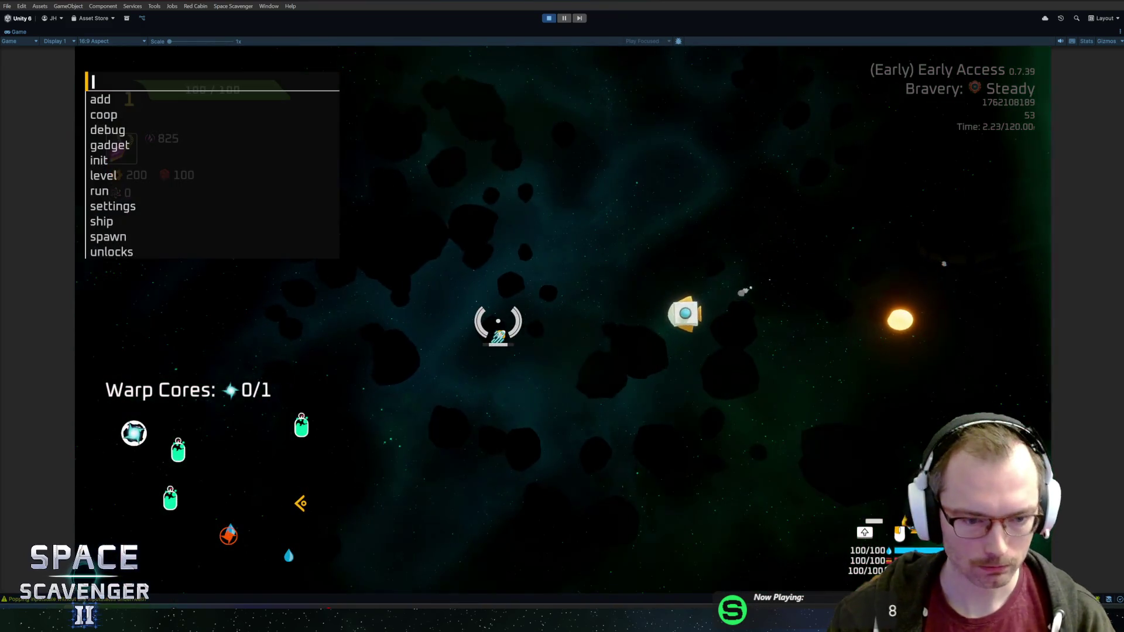
{"action": "type", "text": "spawn laserTiny"}
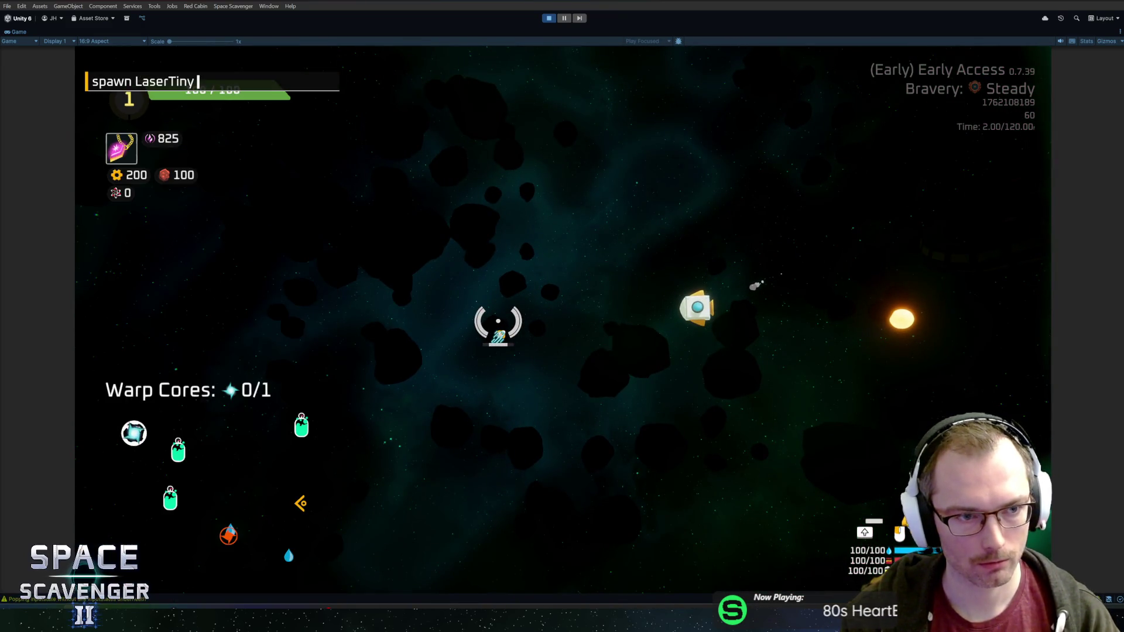
{"action": "key", "text": "Return"}
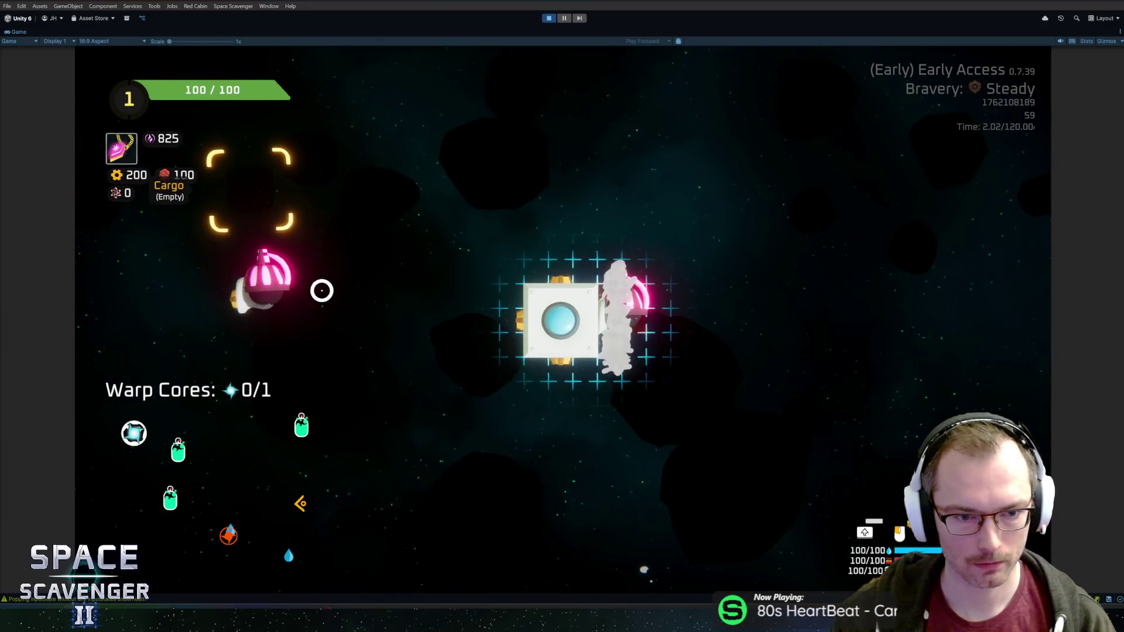
{"action": "left_click_drag", "start_coordinate": [323, 291], "coordinate": [528, 316]}
Step: Fly the ship, fire at the green spectral enemies, then stop the play-test
{"action": "key", "text": "w"}
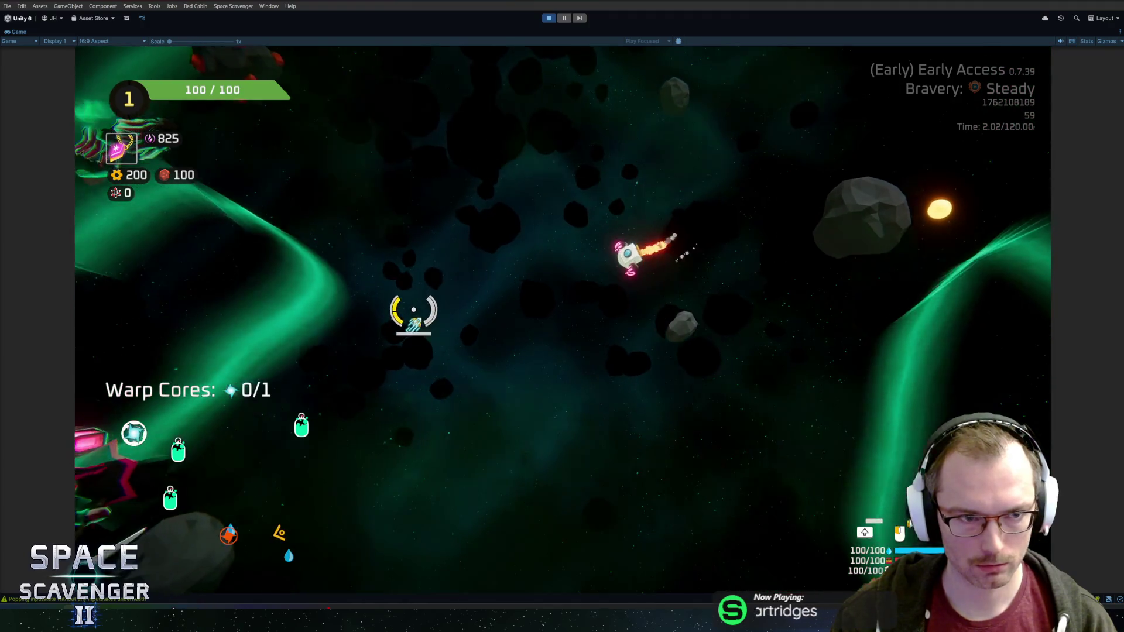
{"action": "left_click", "coordinate": [432, 346]}
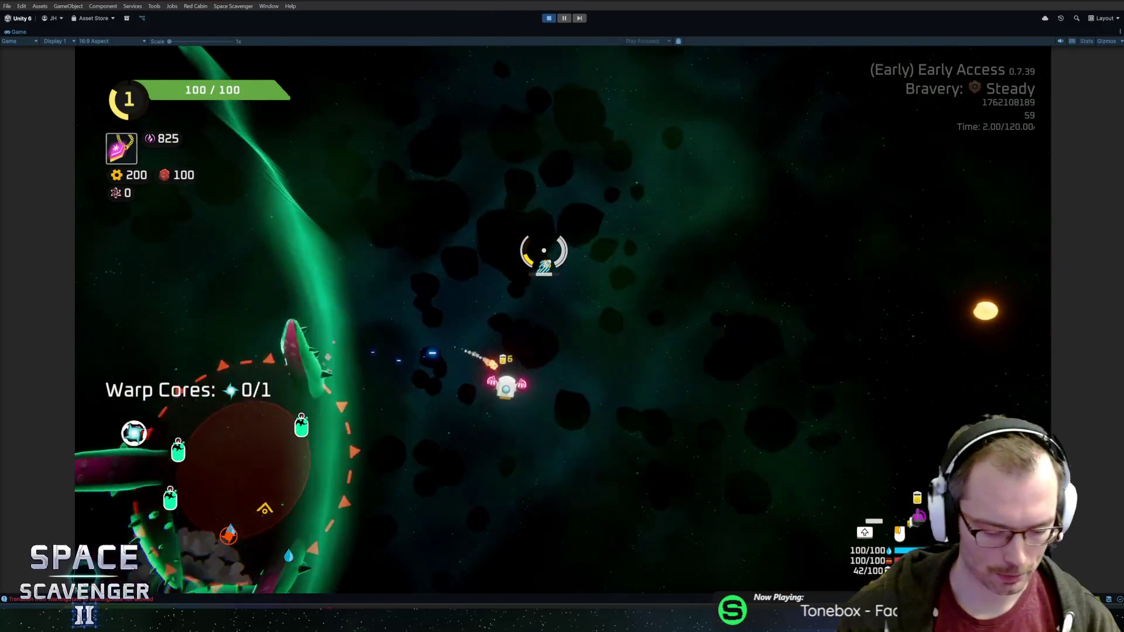
{"action": "key", "text": "ctrl+p"}
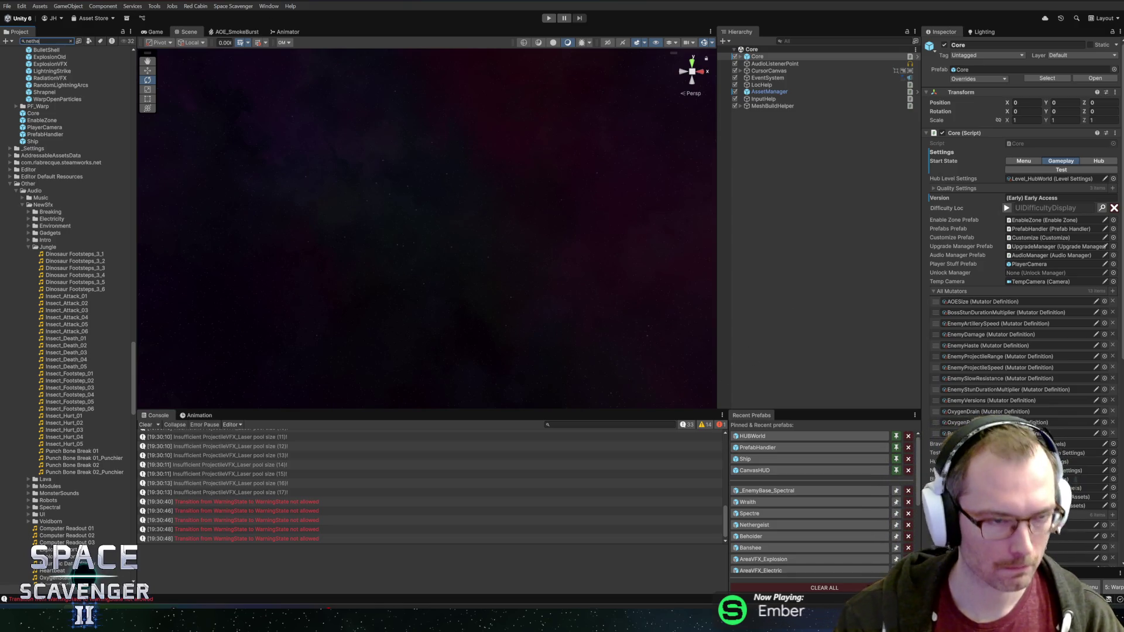
{"action": "type", "text": "rg"}
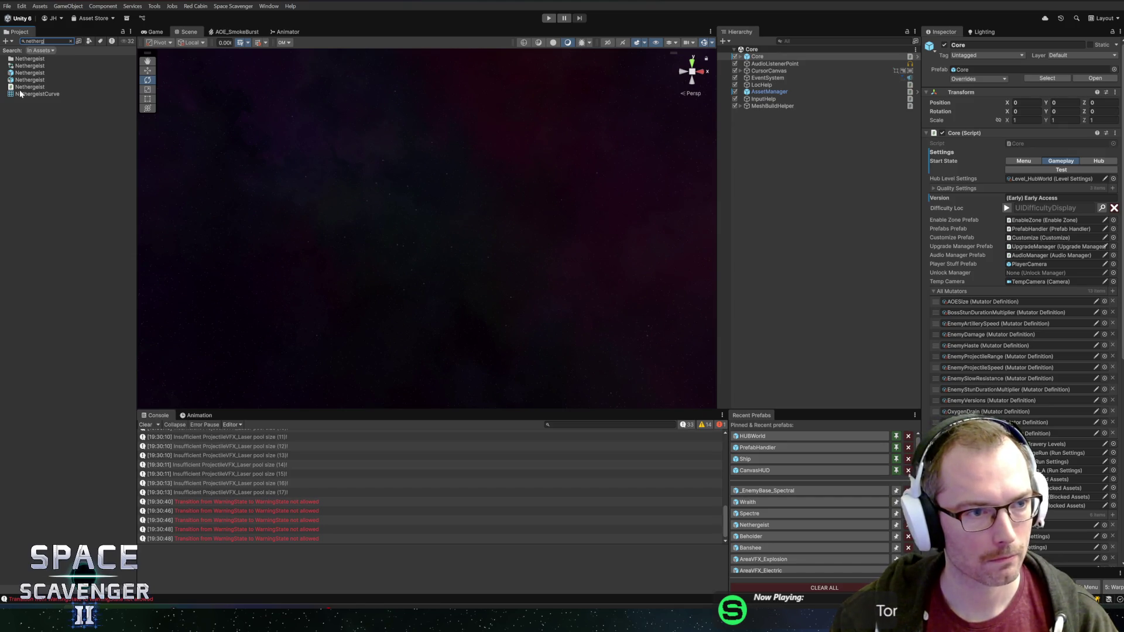
Step: Open the Nethergeist prefab and review its DamageDealer settings
{"action": "double_click", "coordinate": [28, 73]}
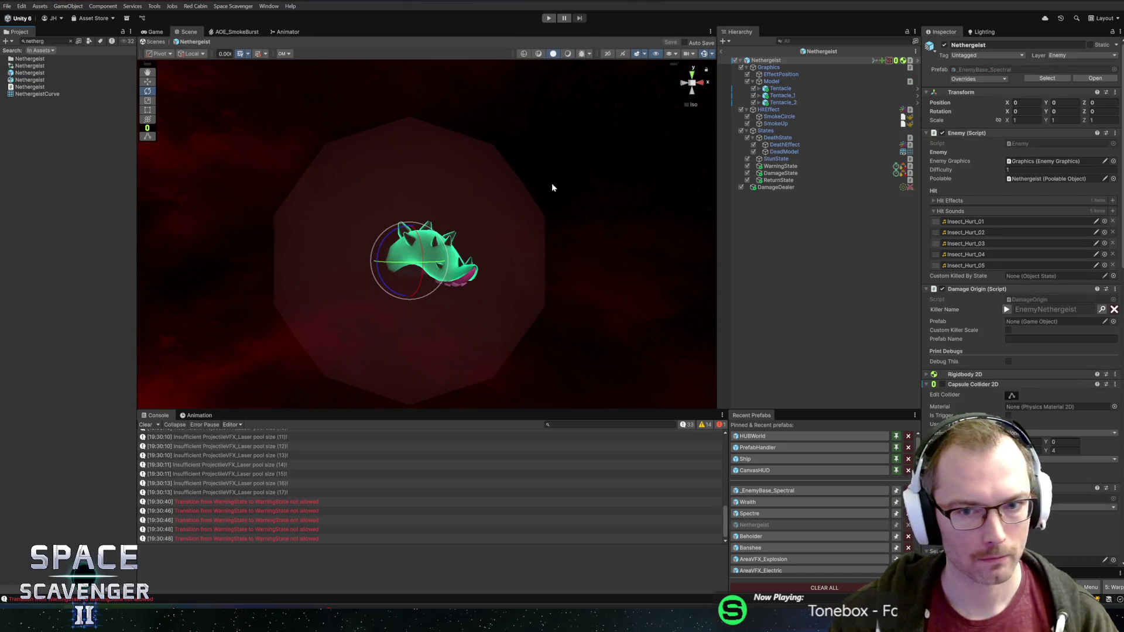
{"action": "left_click_drag", "start_coordinate": [476, 198], "coordinate": [445, 236]}
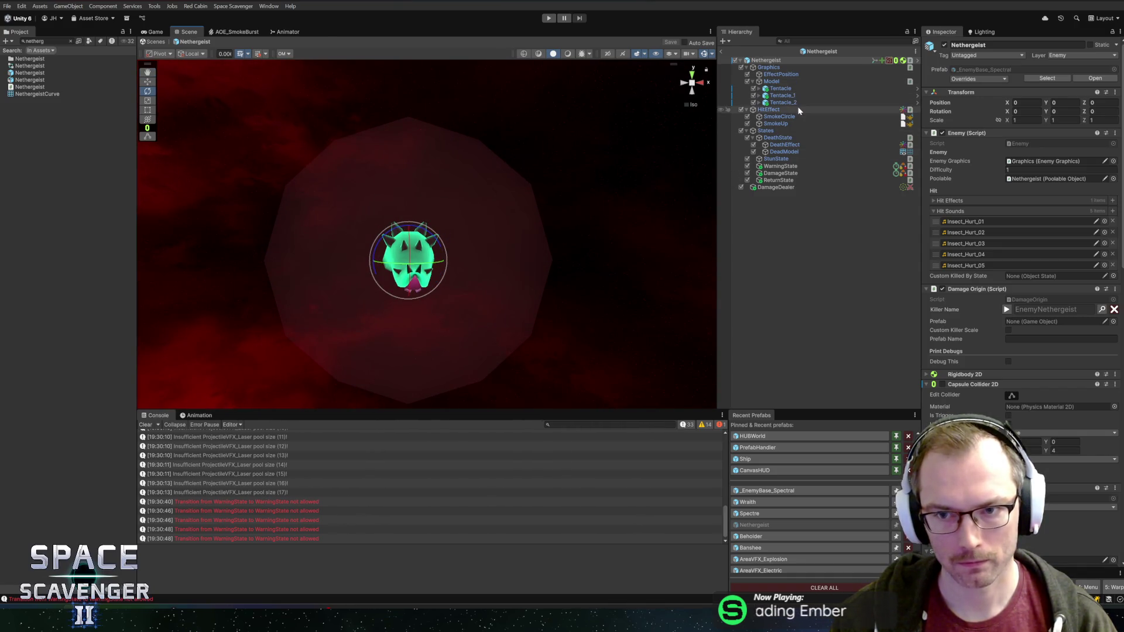
{"action": "left_click", "coordinate": [787, 190]}
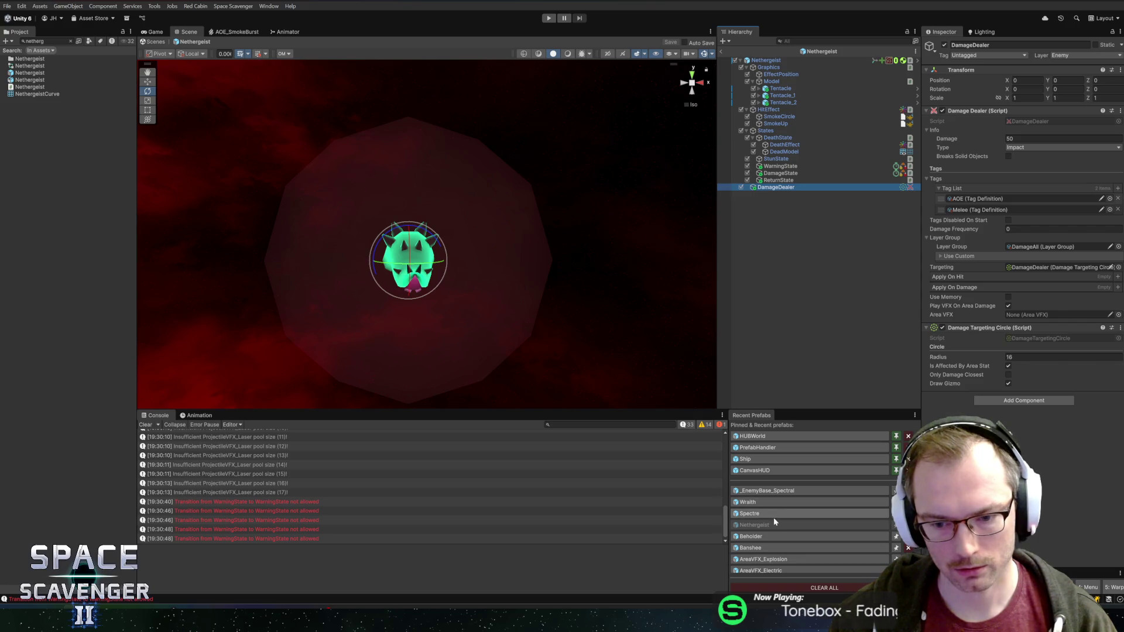
{"action": "scroll", "coordinate": [772, 519], "scroll_direction": "down", "scroll_amount": 3}
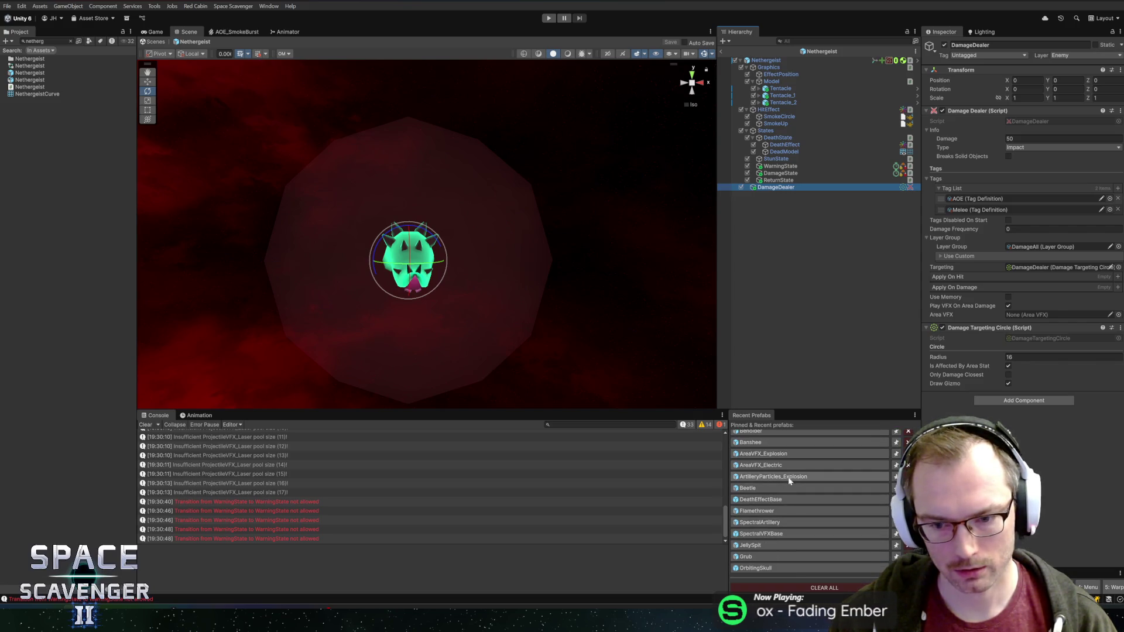
{"action": "scroll", "coordinate": [790, 479], "scroll_direction": "down", "scroll_amount": 1}
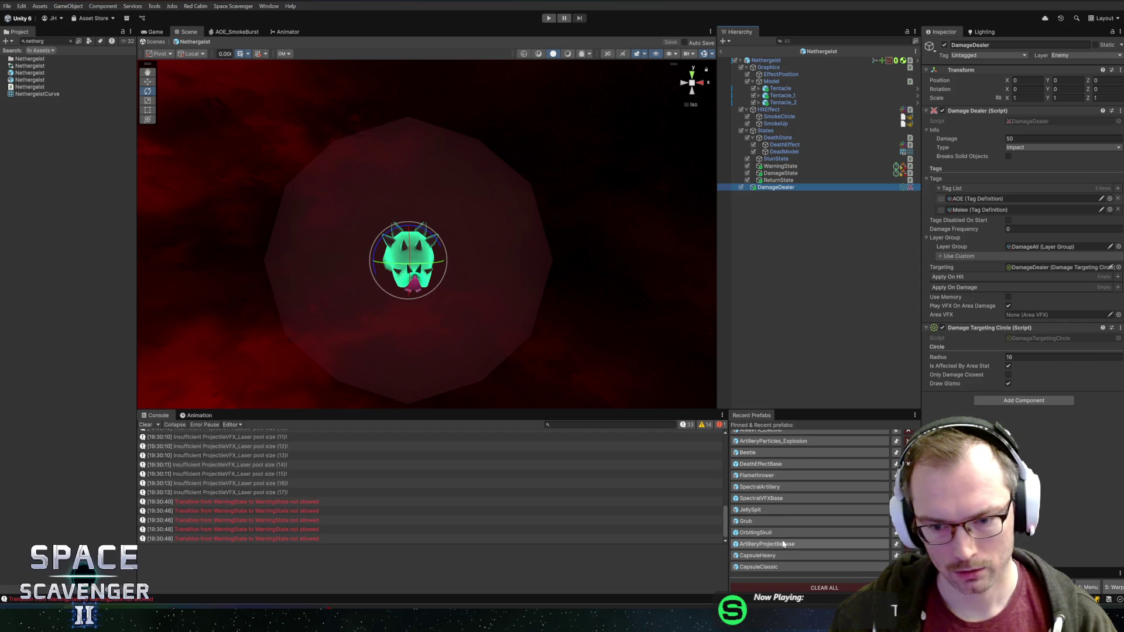
Step: Check SpectralArtillery's SpectralVFXBase child, then return to the Nethergeist prefab
{"action": "left_click", "coordinate": [780, 488]}
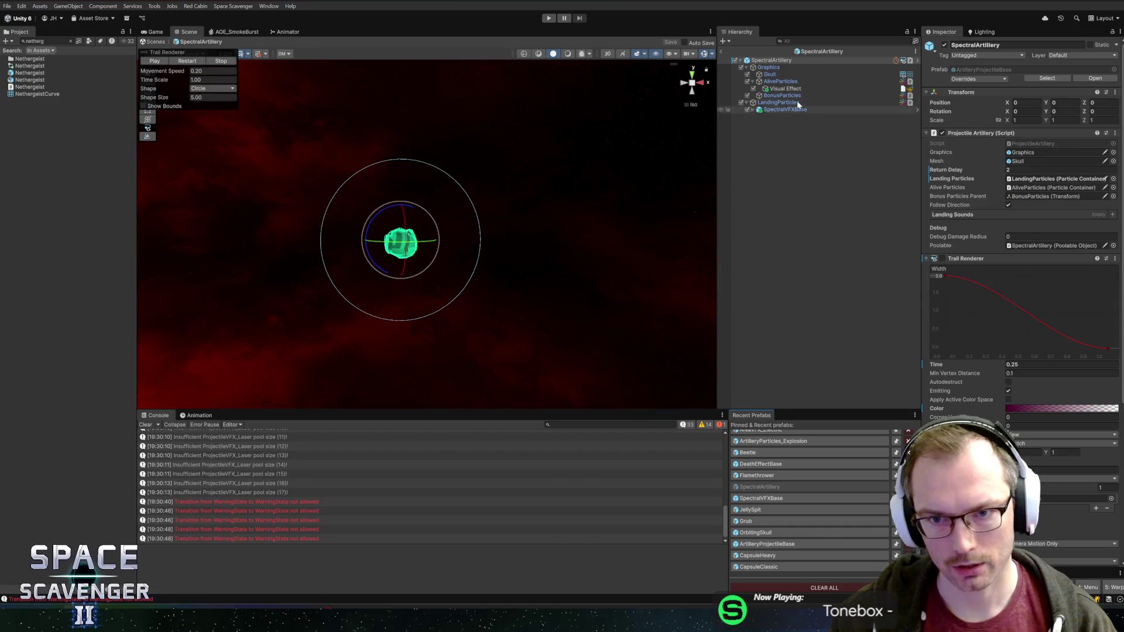
{"action": "left_click", "coordinate": [785, 110]}
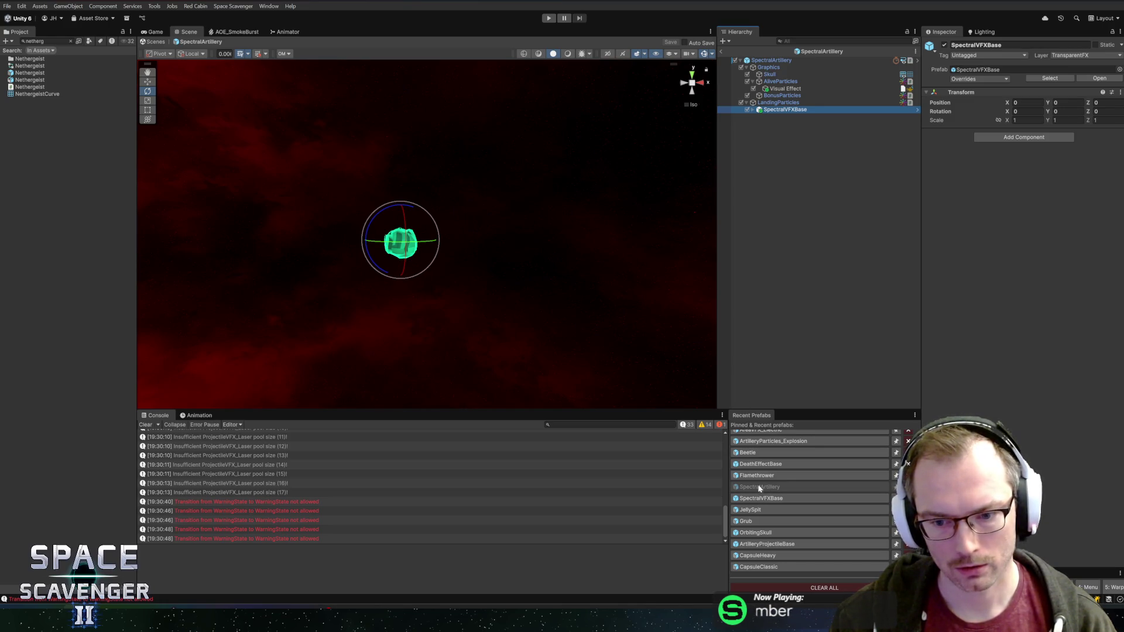
{"action": "scroll", "coordinate": [754, 453], "scroll_direction": "up", "scroll_amount": 3}
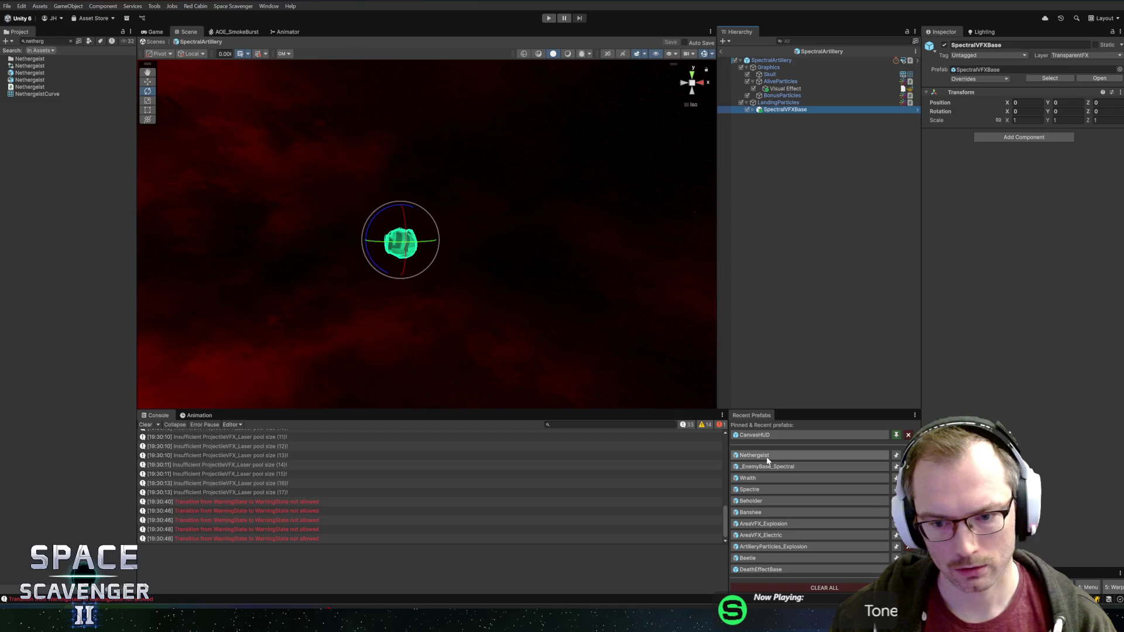
{"action": "left_click", "coordinate": [766, 457]}
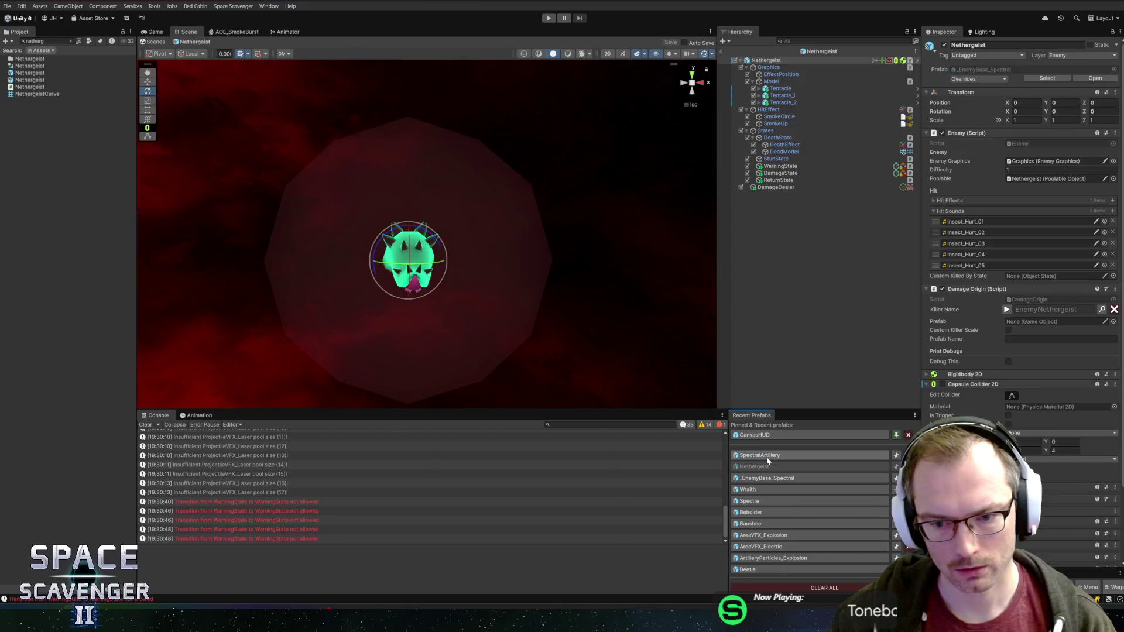
Step: Give the new SpectralVFXBase child Area VFX and Particle Container components, linking the container to Area Damage Particles
{"action": "left_click", "coordinate": [776, 188]}
{"action": "left_click", "coordinate": [790, 188]}
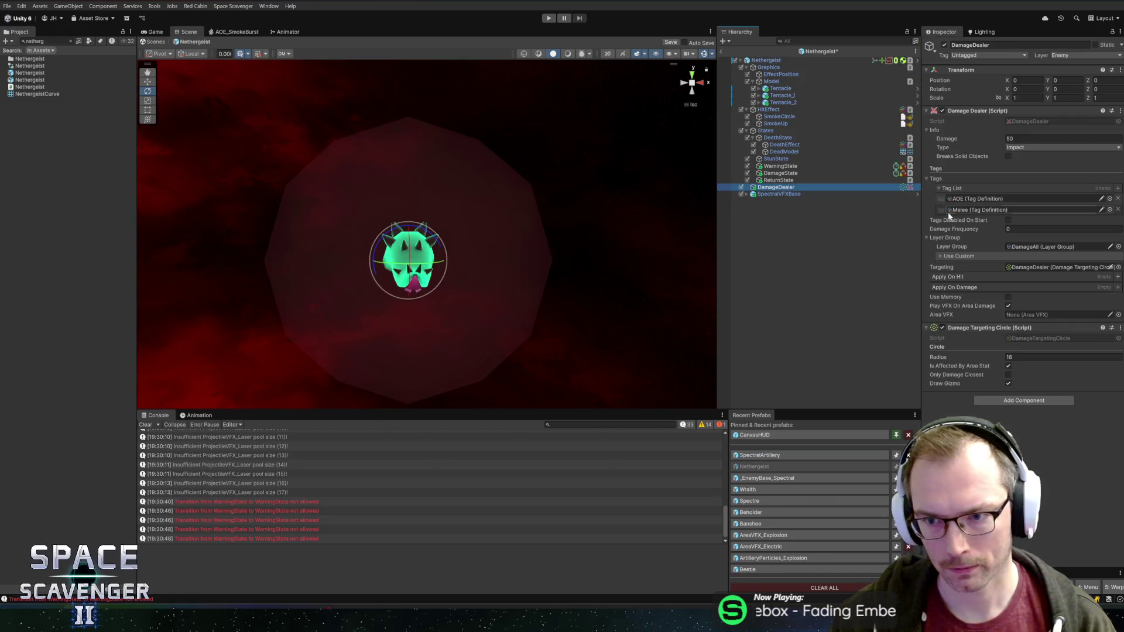
{"action": "left_click", "coordinate": [780, 194]}
{"action": "left_click", "coordinate": [1023, 137]}
{"action": "type", "text": "areaf"}
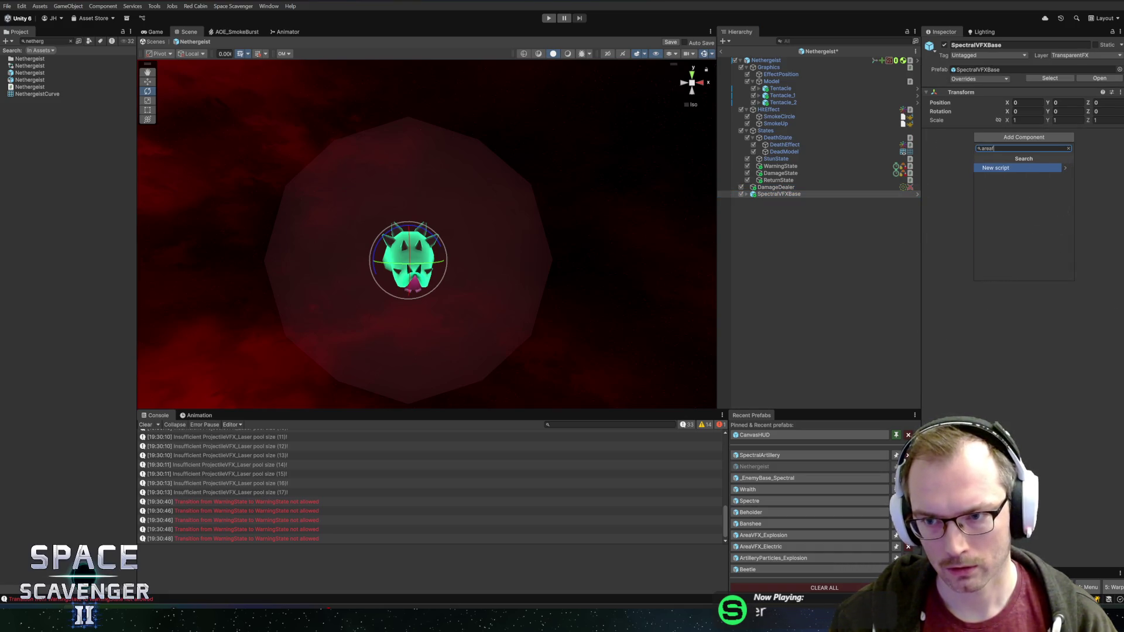
{"action": "left_click", "coordinate": [989, 168]}
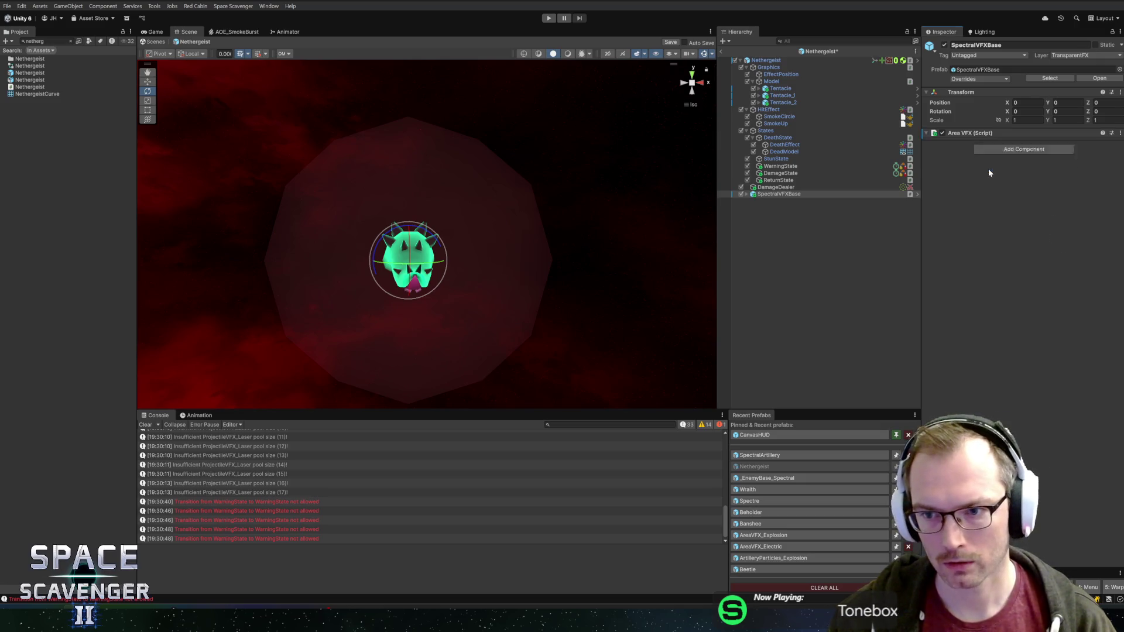
{"action": "left_click", "coordinate": [996, 180]}
{"action": "type", "text": "part"}
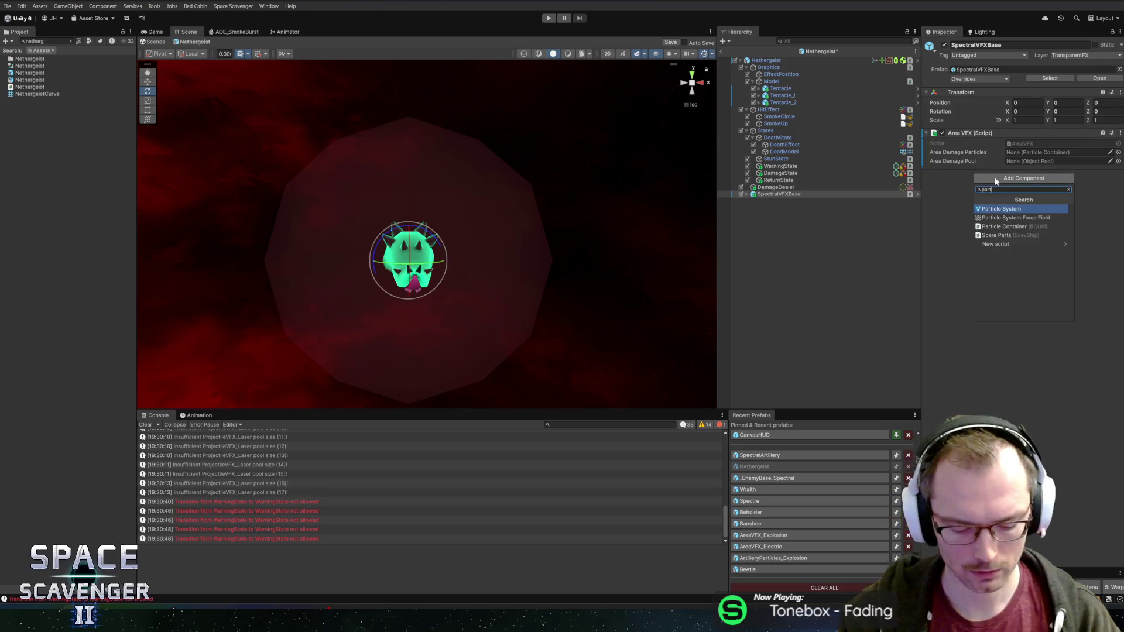
{"action": "type", "text": "icle c"}
{"action": "key", "text": "Return"}
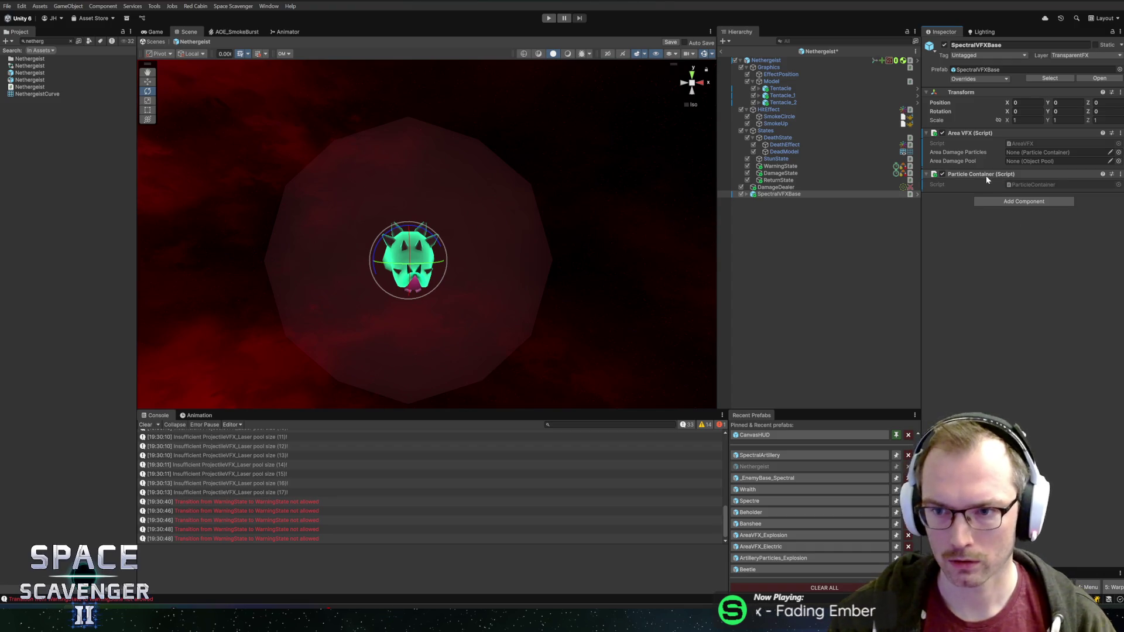
{"action": "left_click_drag", "start_coordinate": [987, 176], "coordinate": [1040, 159]}
Step: Add a VFX Container, set SpectralVFXBase as the DamageDealer's area VFX, and start a play-test
{"action": "left_click", "coordinate": [1021, 200]}
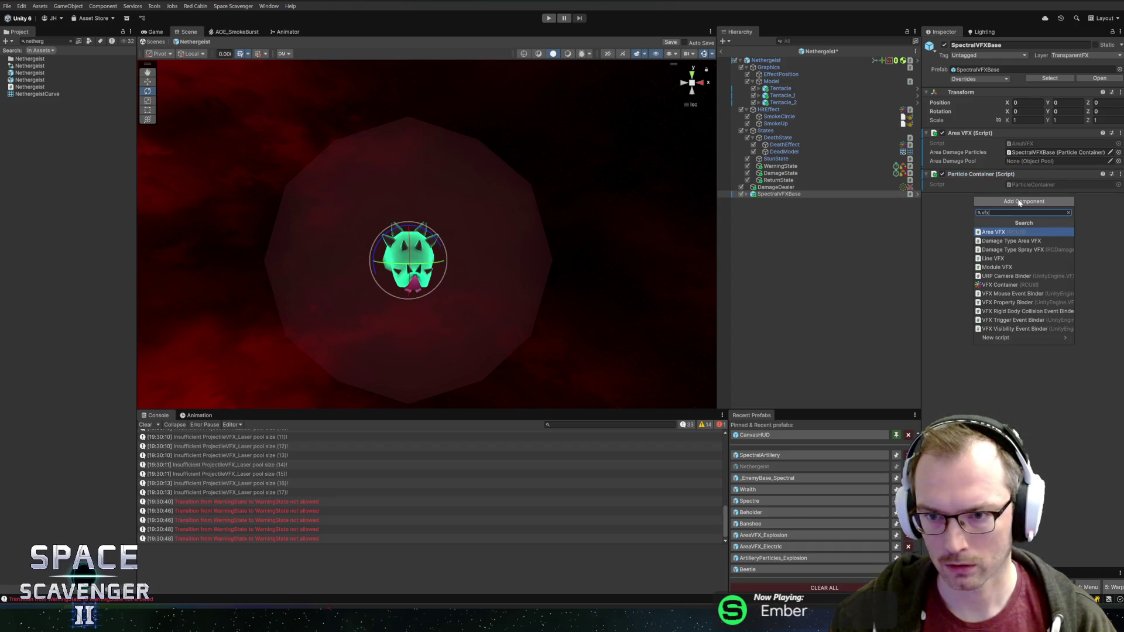
{"action": "type", "text": "vfxc"}
{"action": "left_click", "coordinate": [1007, 231]}
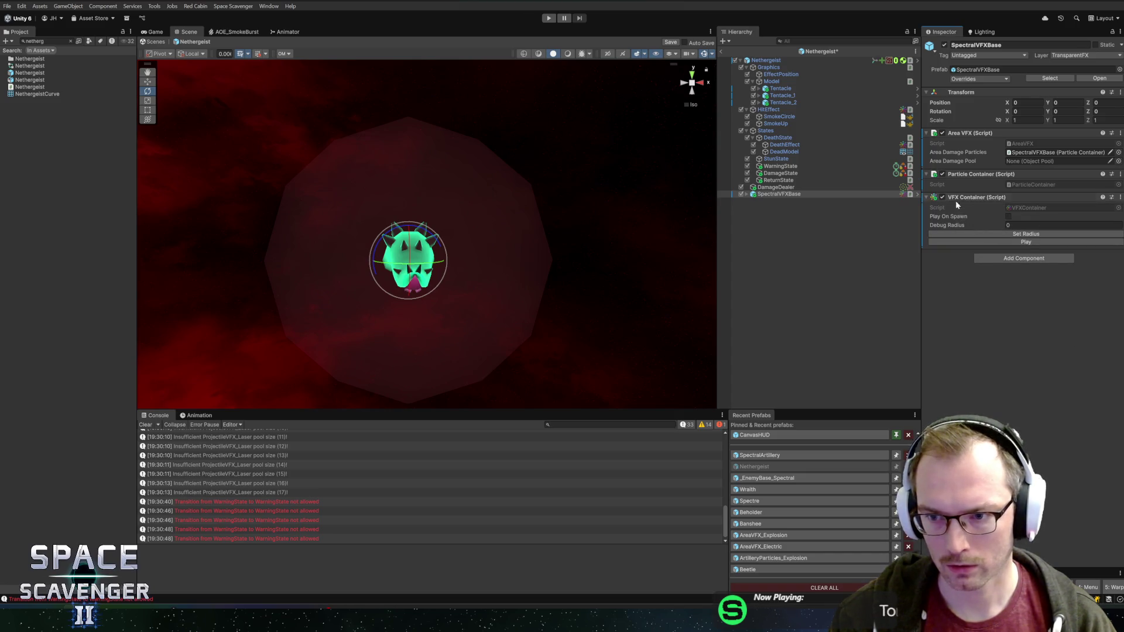
{"action": "left_click", "coordinate": [744, 195]}
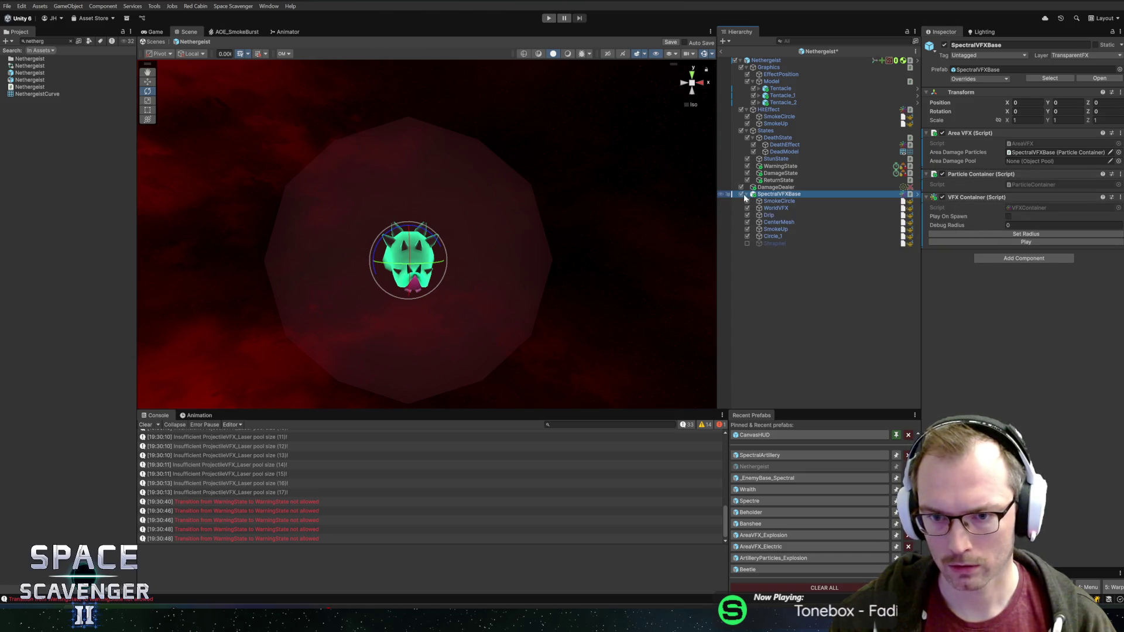
{"action": "left_click", "coordinate": [777, 187]}
{"action": "left_click_drag", "start_coordinate": [778, 194], "coordinate": [1027, 267]}
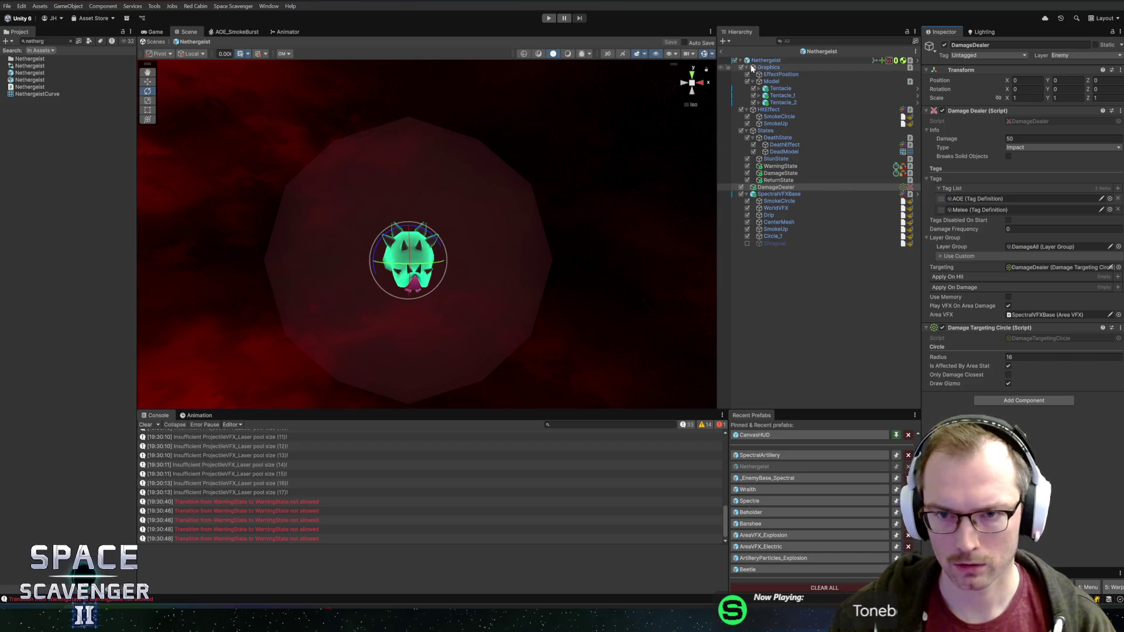
{"action": "left_click", "coordinate": [548, 18]}
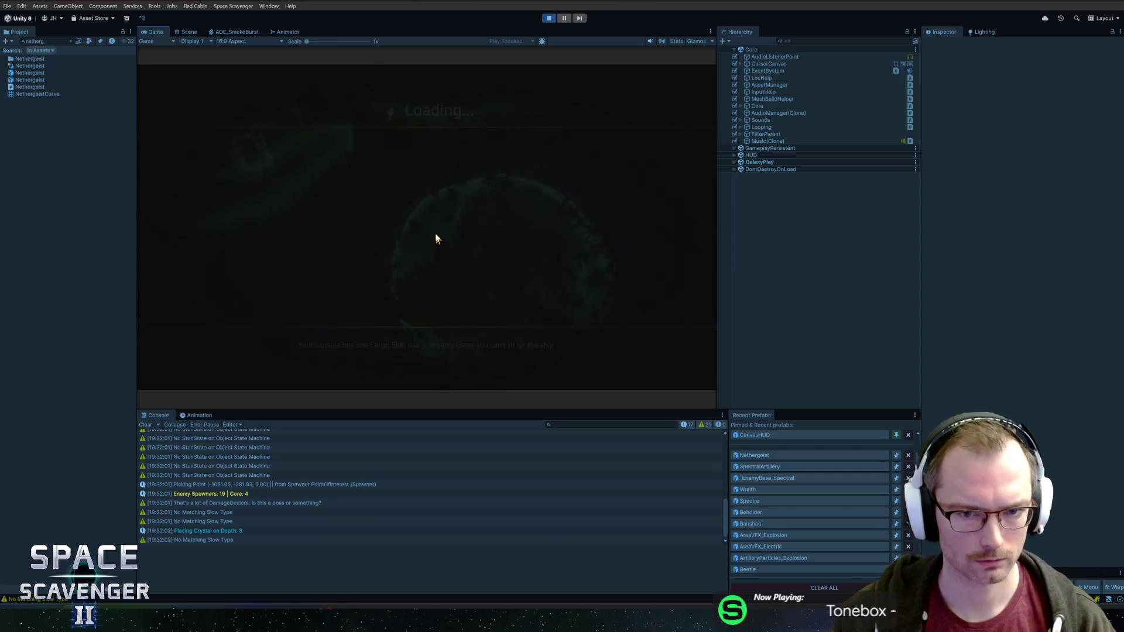
Step: Watch the Nethergeist's area-damage zones in a maximized Game view, then stop playing
{"action": "double_click", "coordinate": [156, 33]}
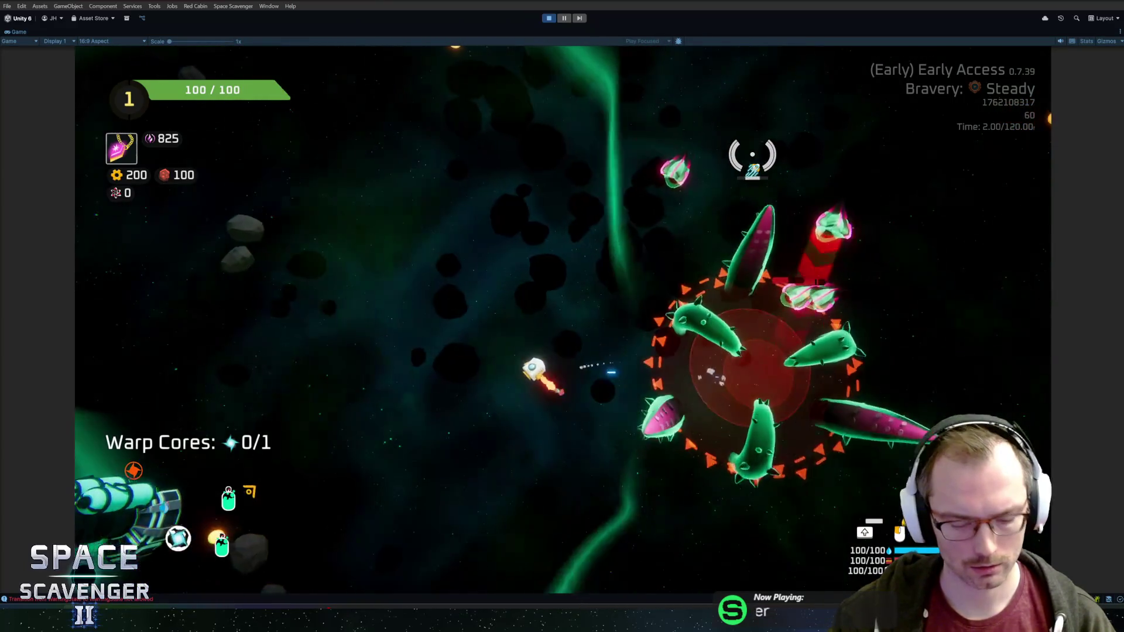
{"action": "key", "text": "ctrl+p"}
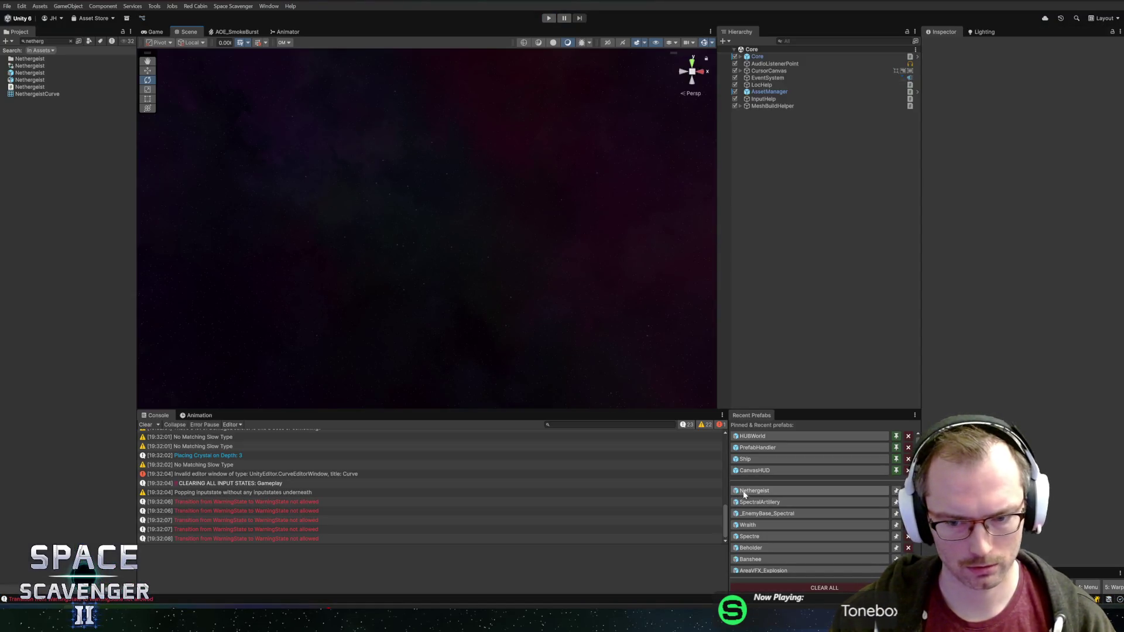
Step: Review the Nethergeist's DamageState and DamageDealer settings in the prefab
{"action": "left_click", "coordinate": [744, 494]}
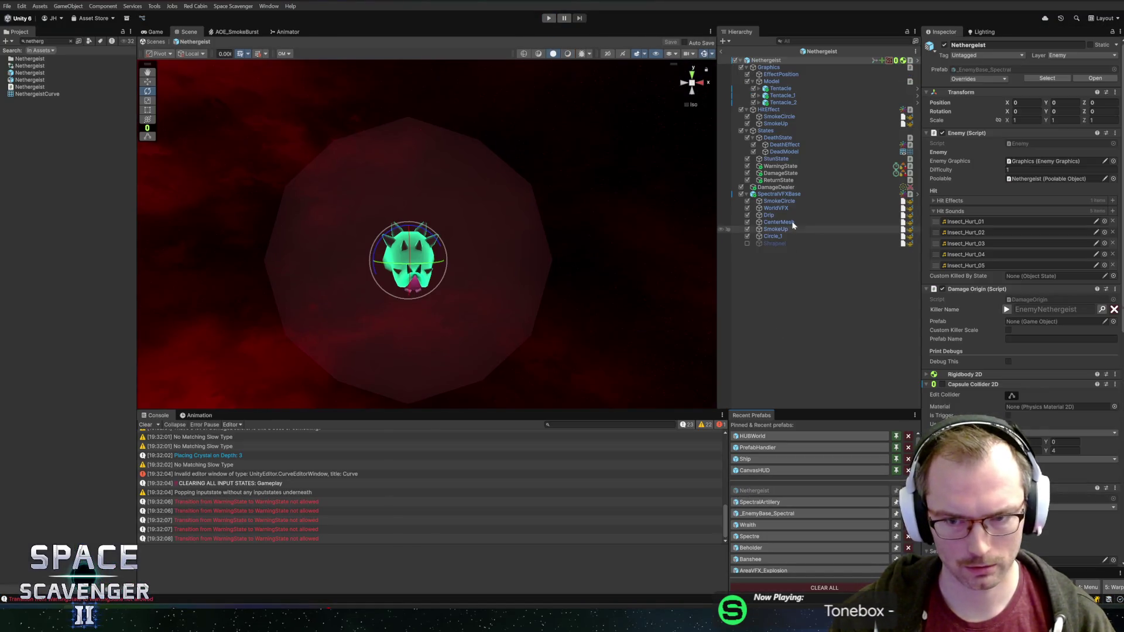
{"action": "left_click", "coordinate": [794, 166]}
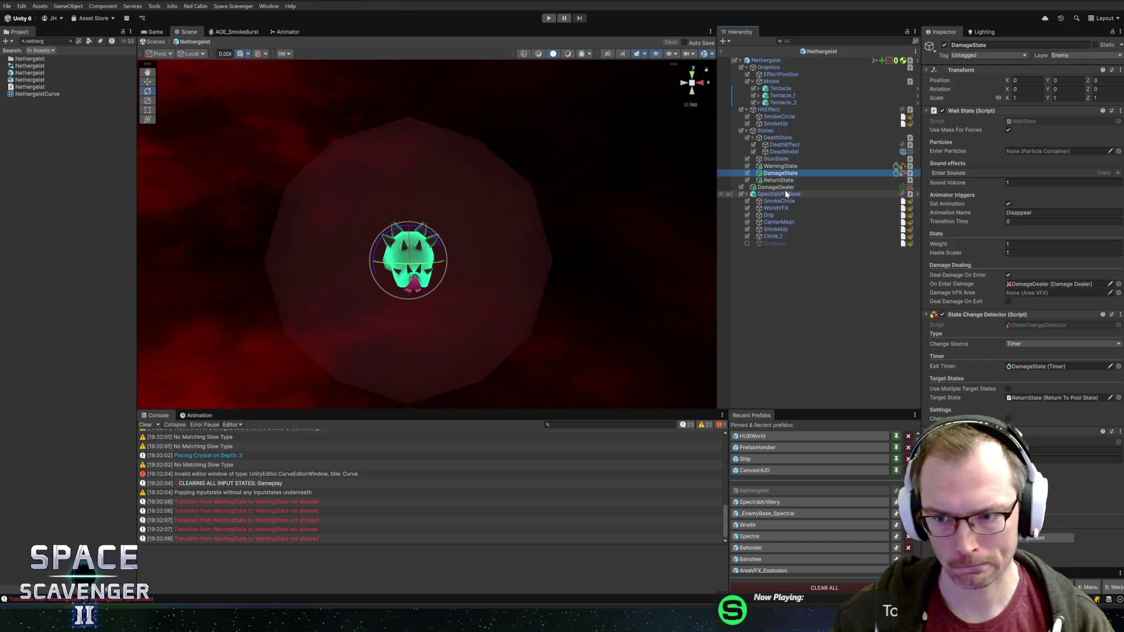
{"action": "left_click", "coordinate": [989, 263]}
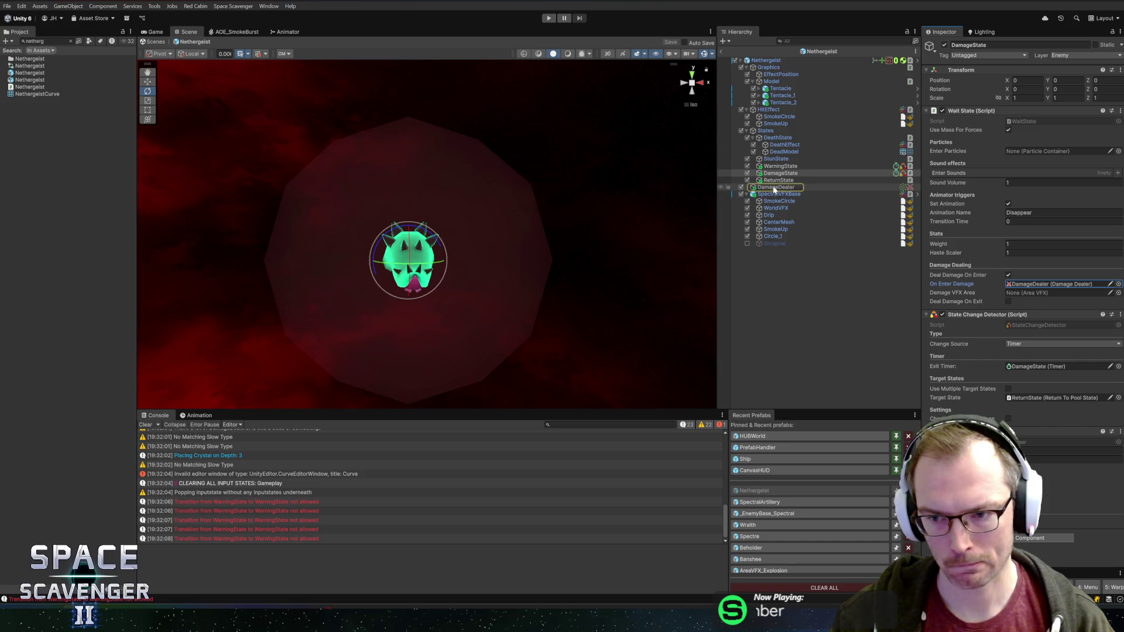
{"action": "left_click", "coordinate": [775, 188]}
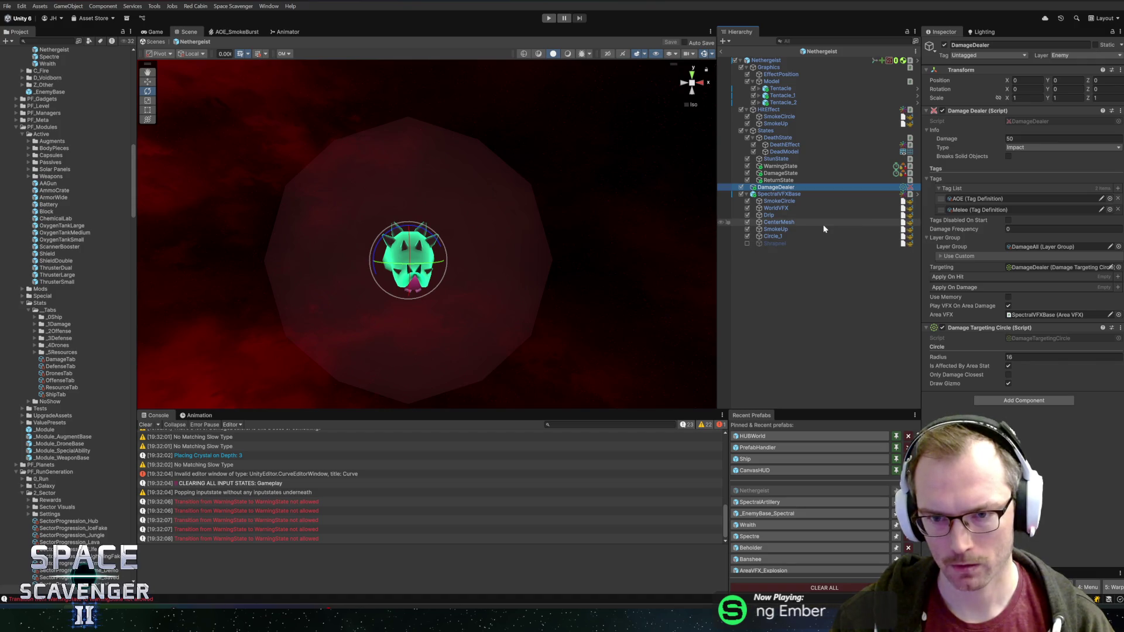
{"action": "left_click", "coordinate": [781, 173]}
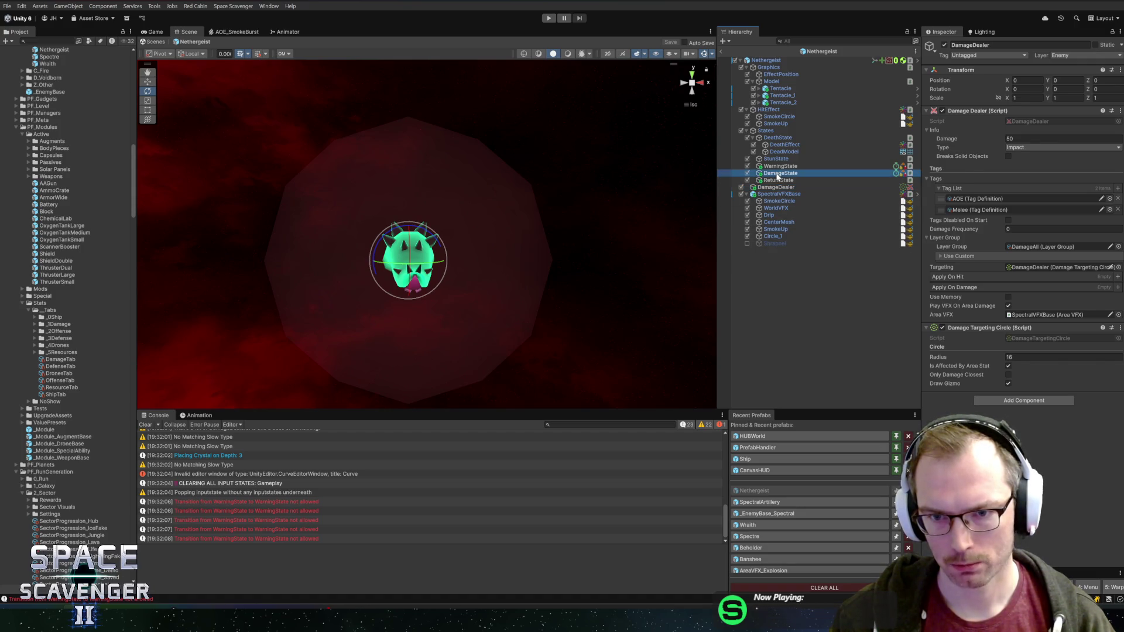
Step: Audition SmallGun and splatter clips, keep splatterSmash01 as the DamageState enter sound, then search the Project for 'vine'
{"action": "left_click", "coordinate": [1114, 173]}
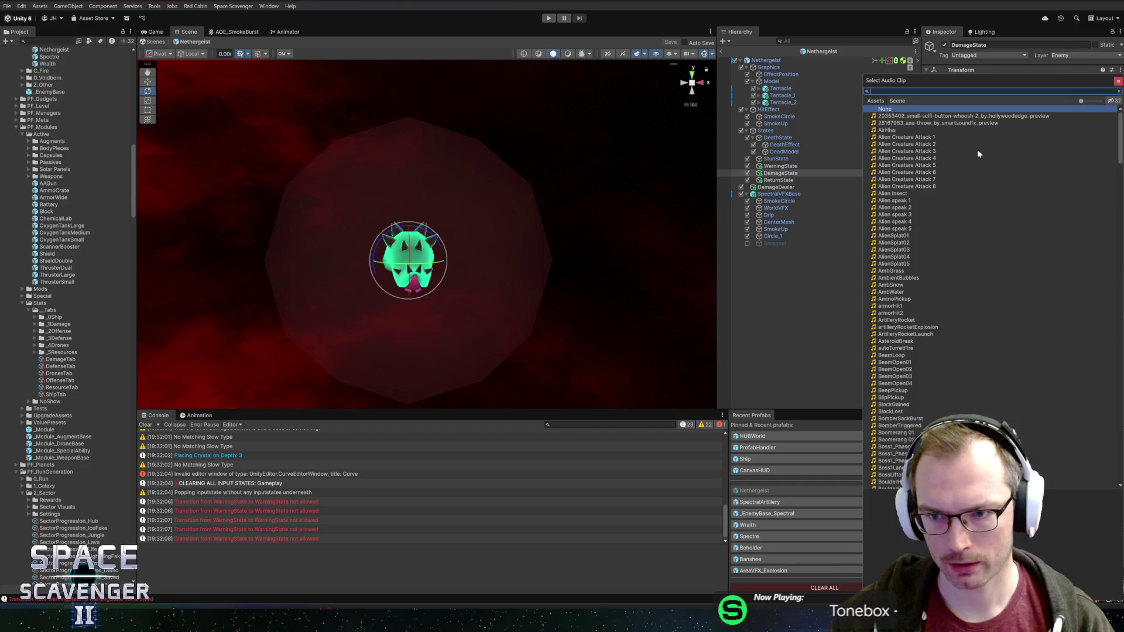
{"action": "type", "text": "sma"}
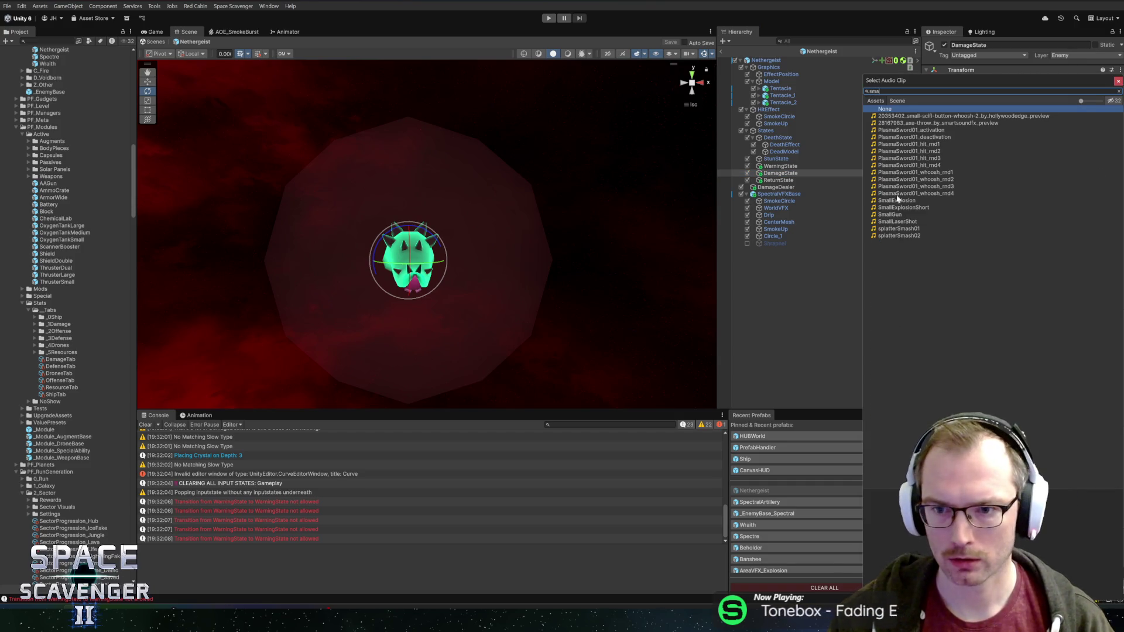
{"action": "left_click", "coordinate": [891, 201]}
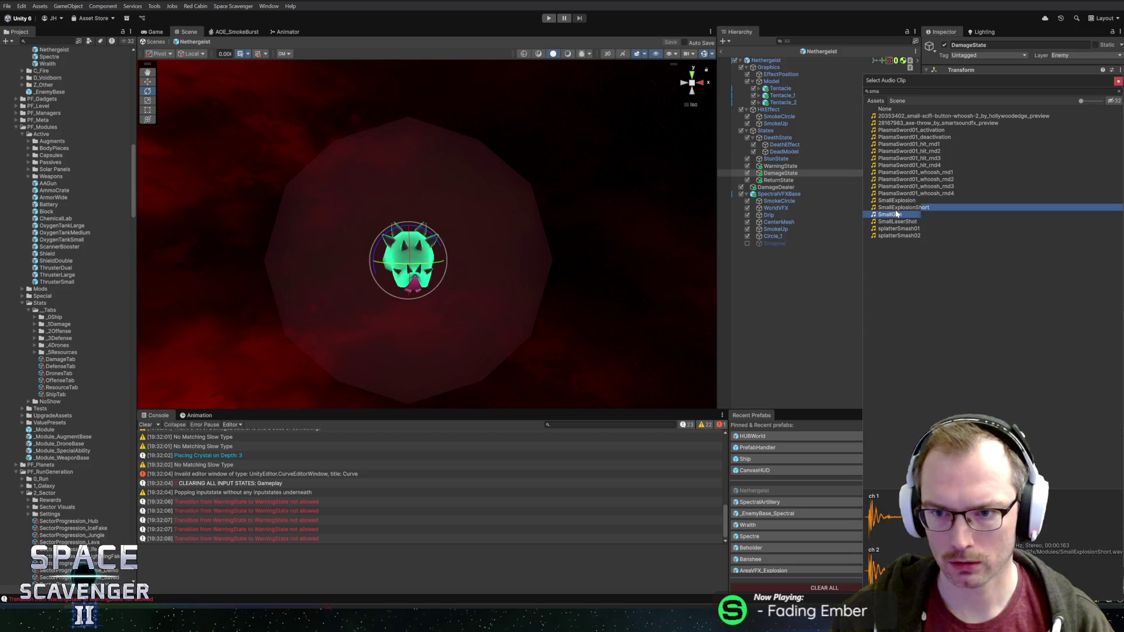
{"action": "left_click", "coordinate": [898, 229]}
{"action": "left_click", "coordinate": [903, 237]}
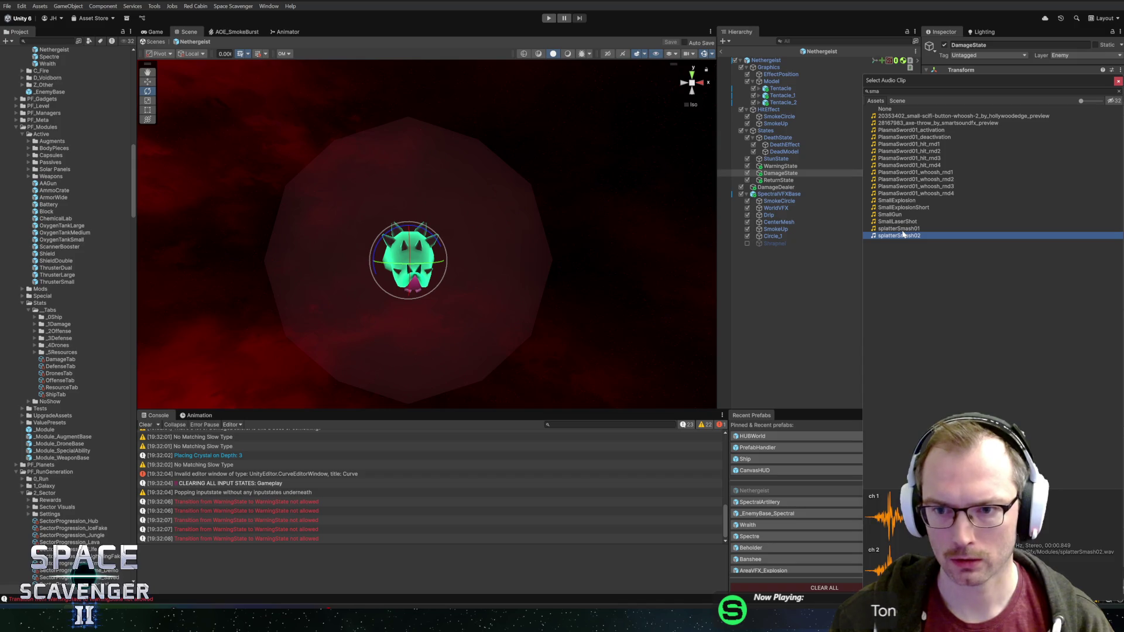
{"action": "key", "text": "Up"}
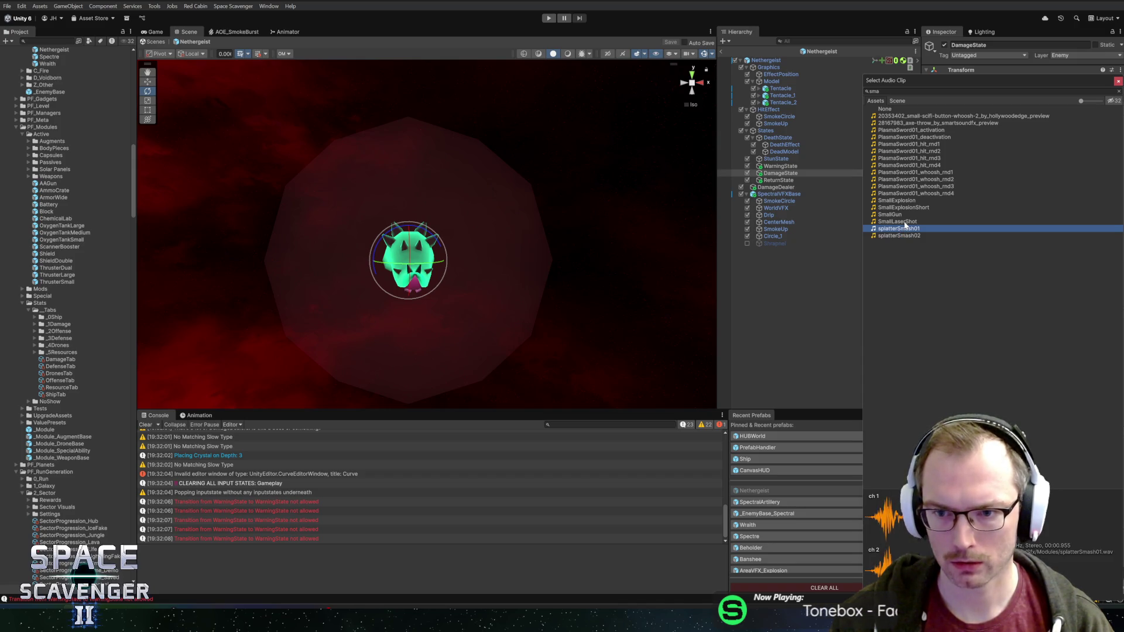
{"action": "key", "text": "ctrl+a"}
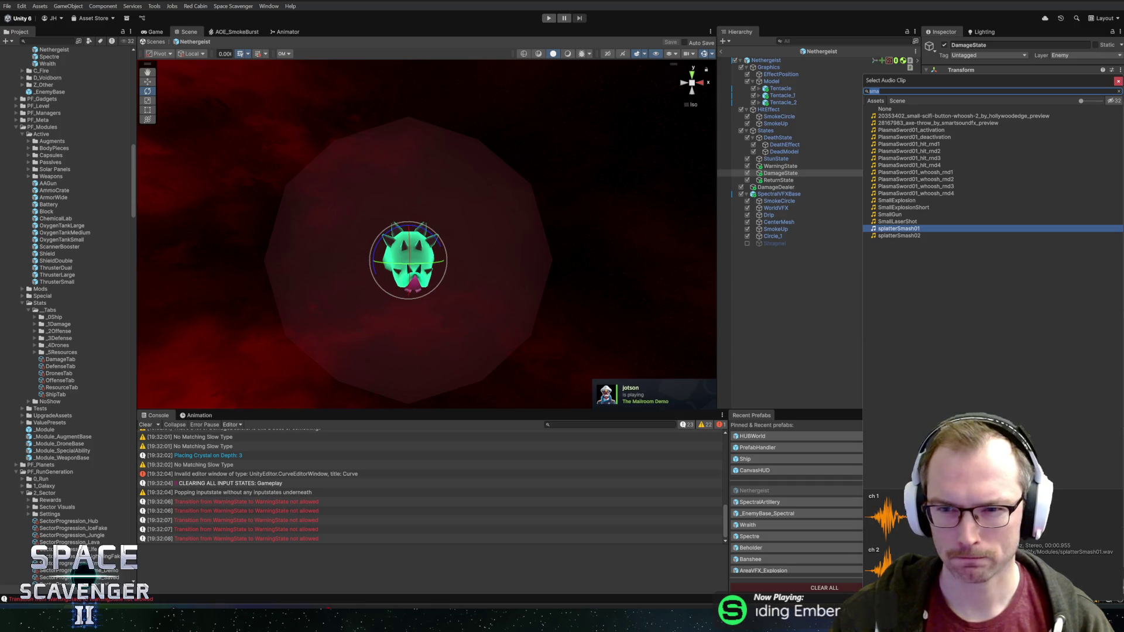
{"action": "key", "text": "BackSpace"}
{"action": "left_click", "coordinate": [1119, 81]}
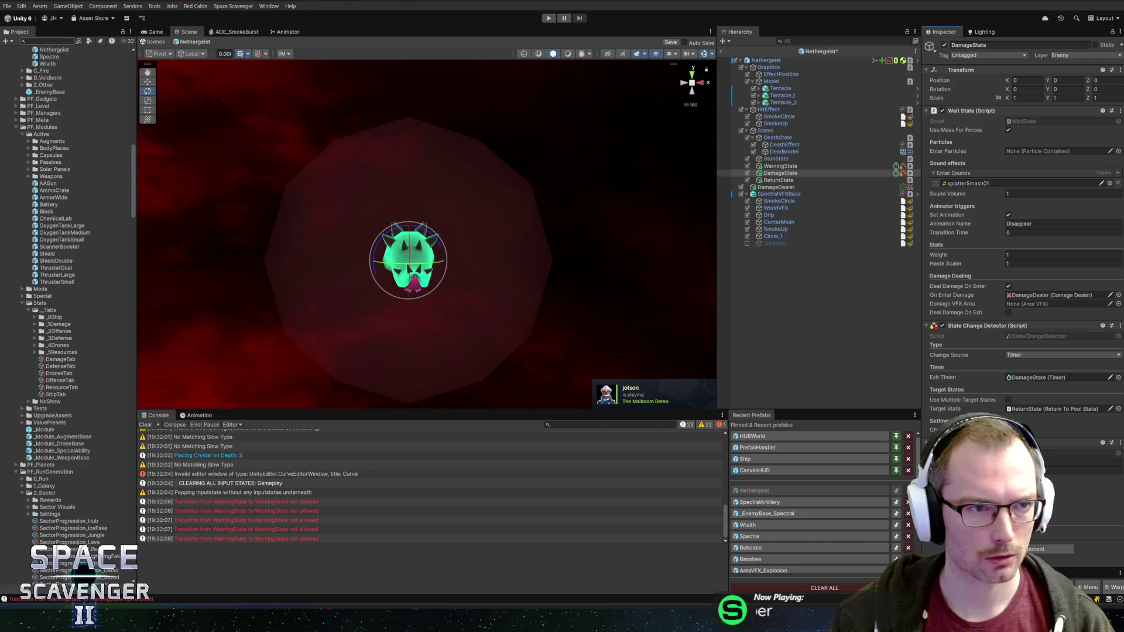
{"action": "left_click", "coordinate": [24, 42]}
{"action": "type", "text": "vine"}
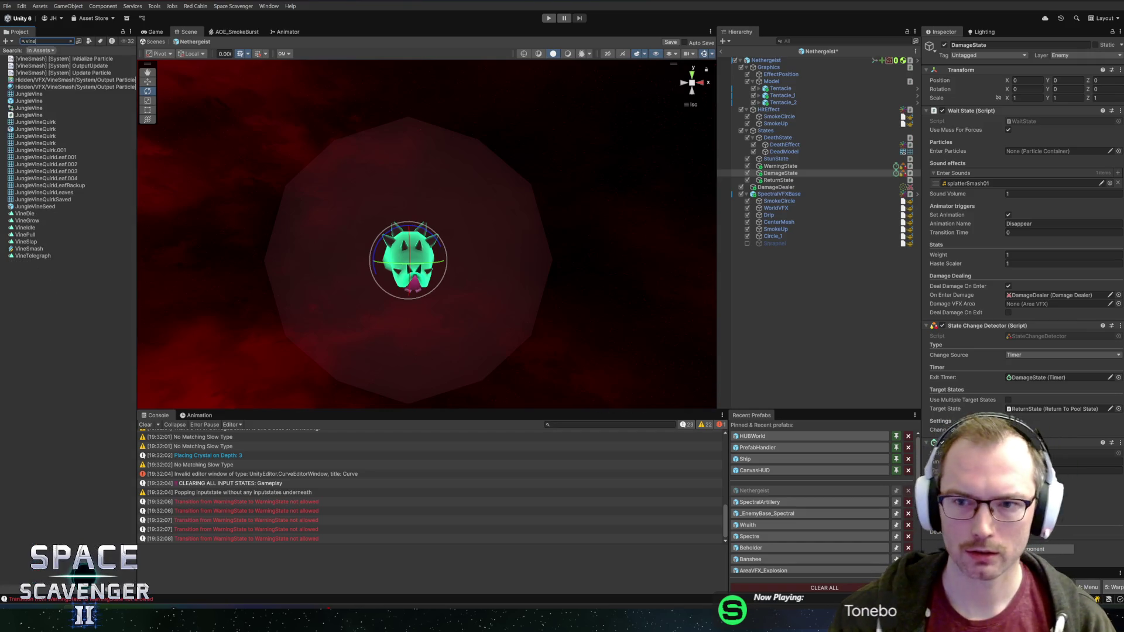
Step: Save Nethergeist, check JungleVine's DamageAndStun sounds (splatterSmash01/02), and return to Nethergeist
{"action": "double_click", "coordinate": [31, 102]}
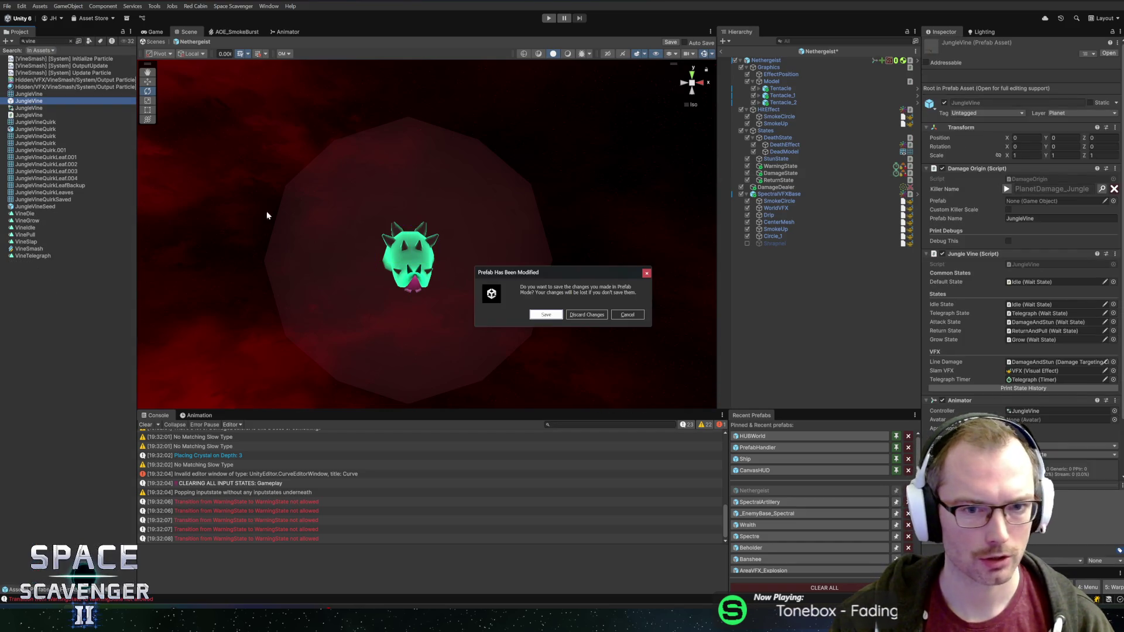
{"action": "left_click", "coordinate": [545, 315]}
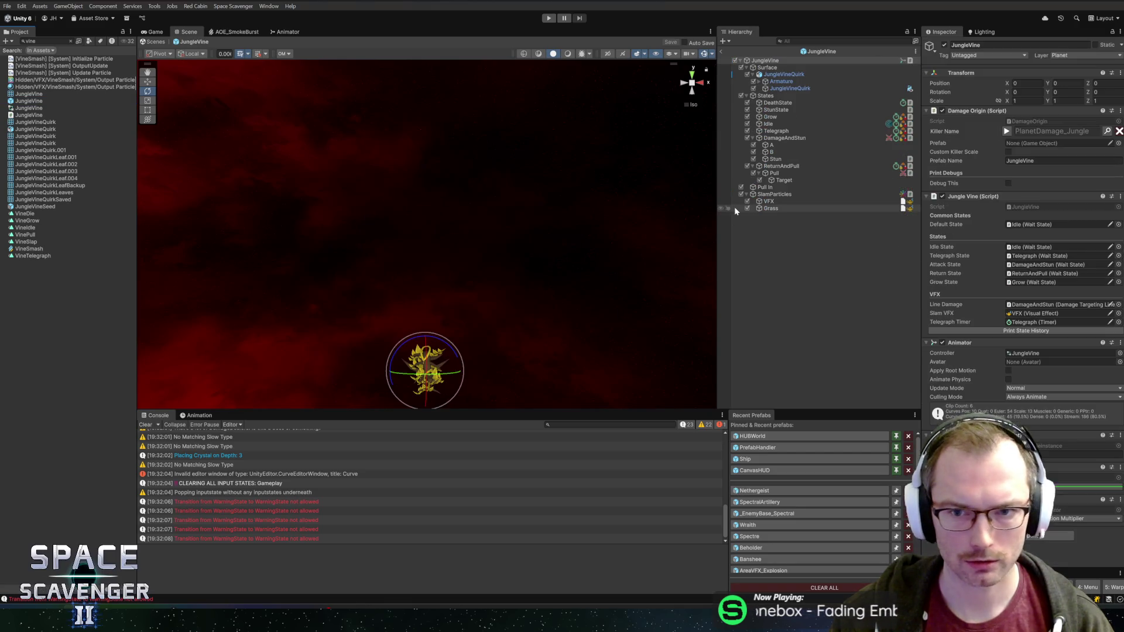
{"action": "left_click", "coordinate": [795, 140]}
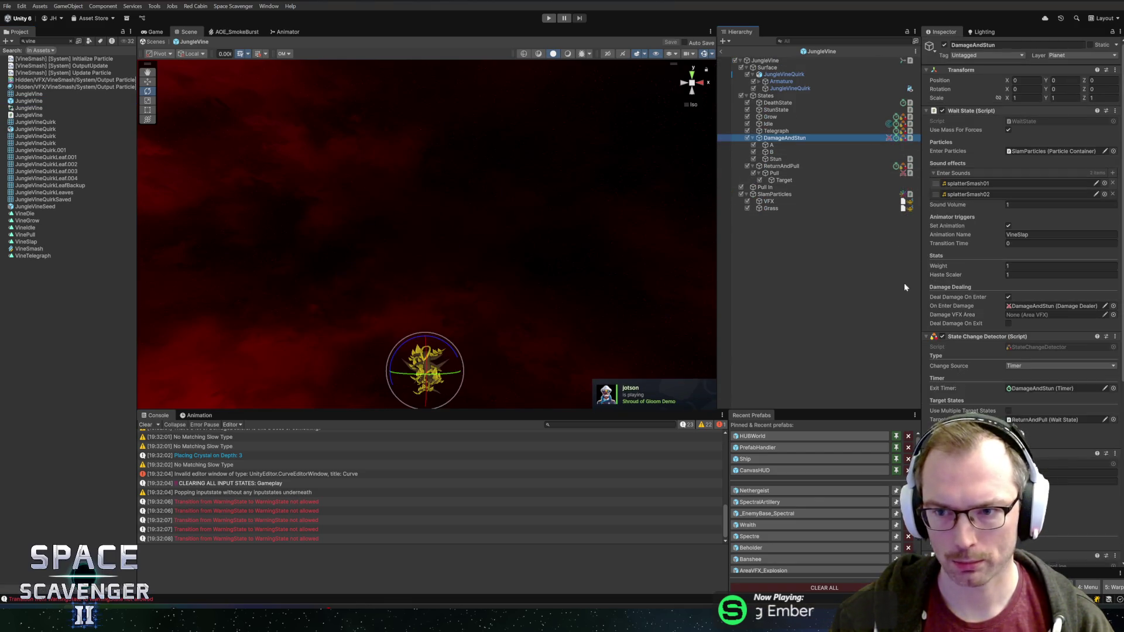
{"action": "left_click", "coordinate": [753, 495]}
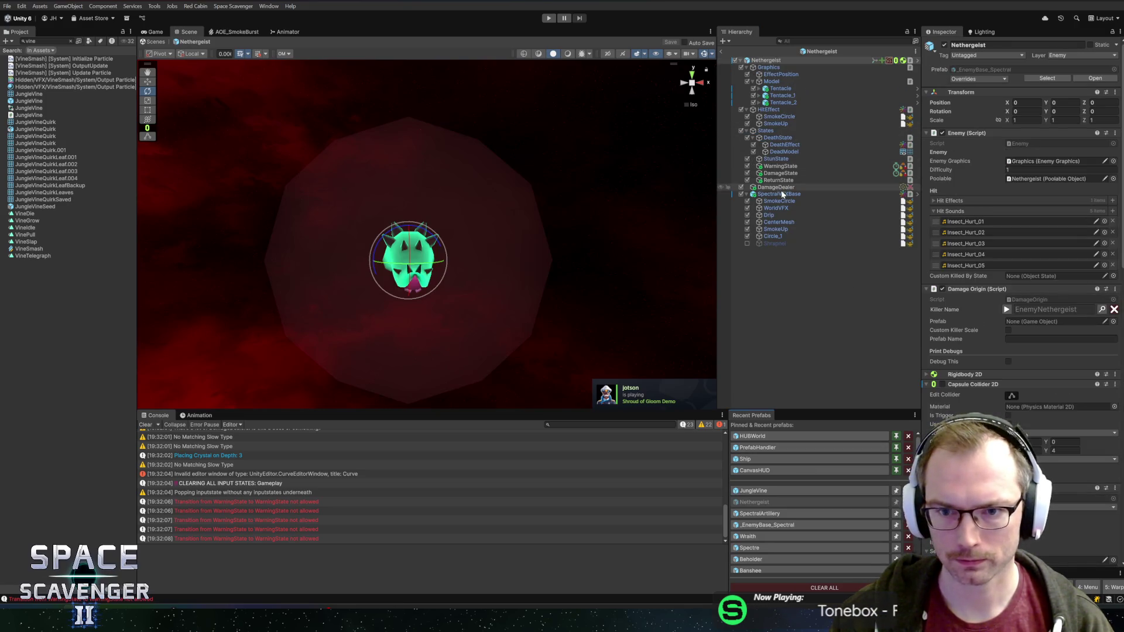
Step: Select the Nethergeist DamageState and add a second Enter Sounds slot
{"action": "left_click", "coordinate": [777, 187]}
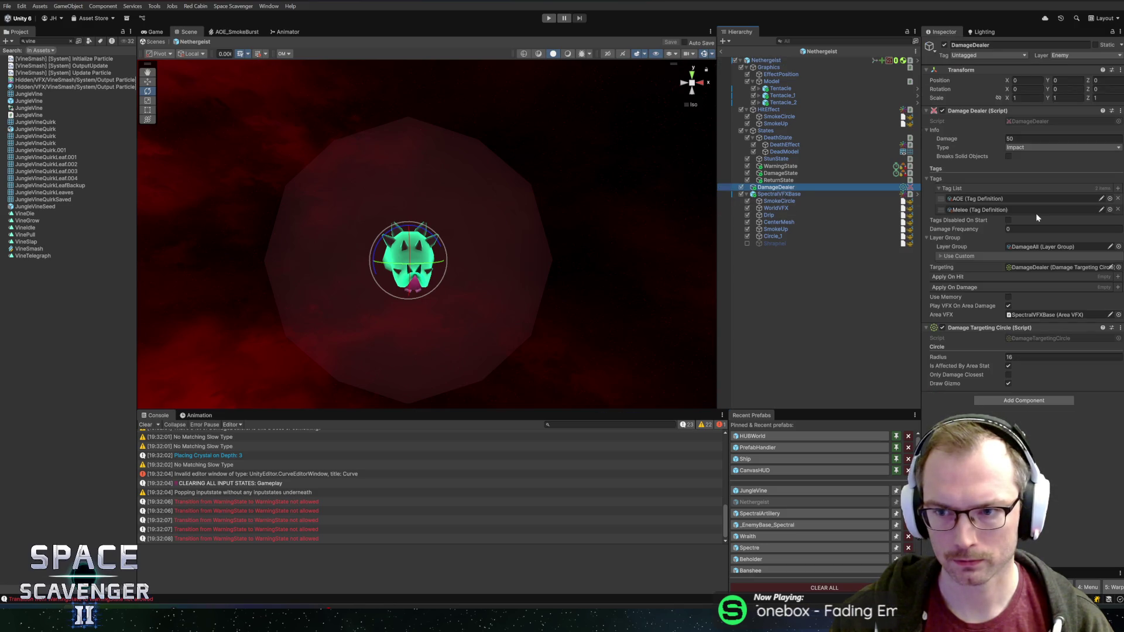
{"action": "left_click", "coordinate": [809, 180]}
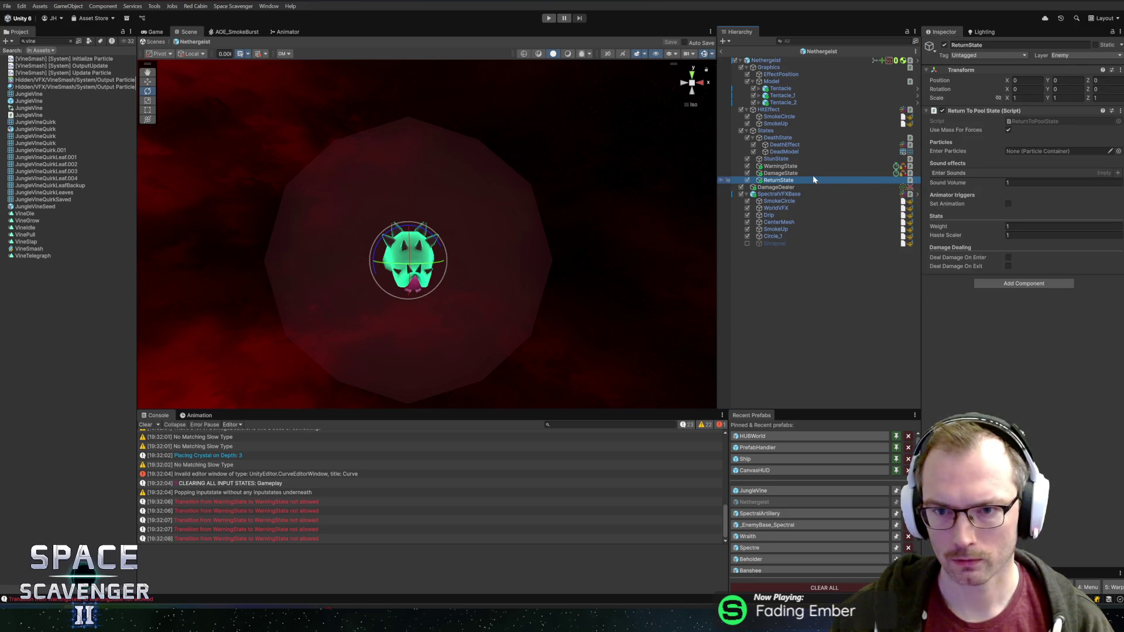
{"action": "left_click", "coordinate": [810, 174]}
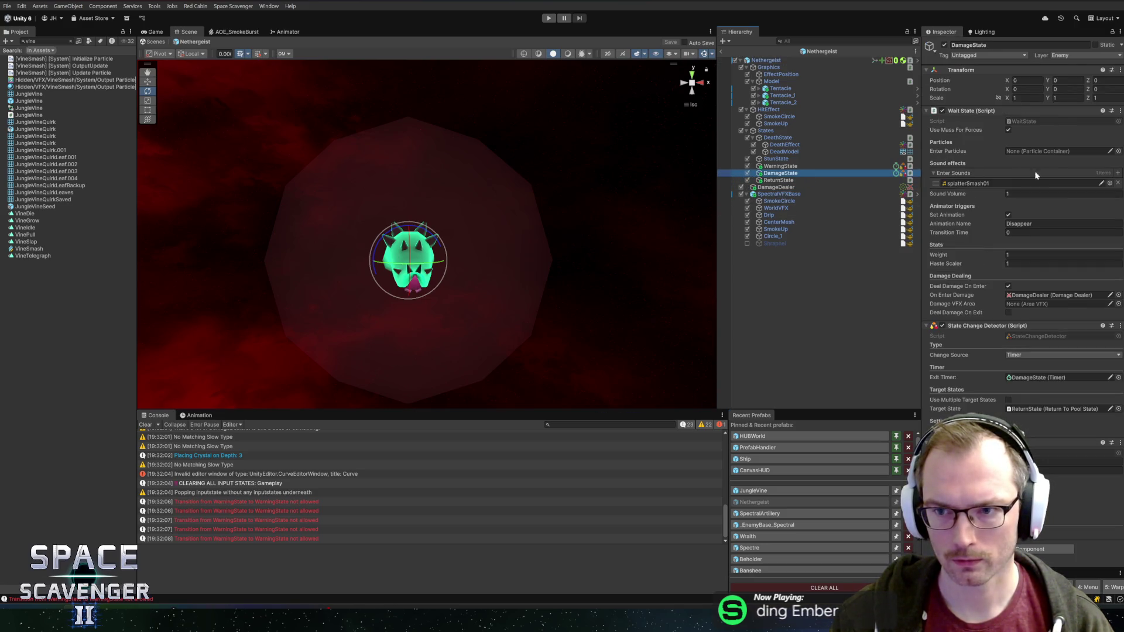
{"action": "left_click", "coordinate": [1118, 173]}
Step: Assign splatterSmash02 to the new slot and leave prefab mode for a play-test
{"action": "left_click", "coordinate": [1104, 195]}
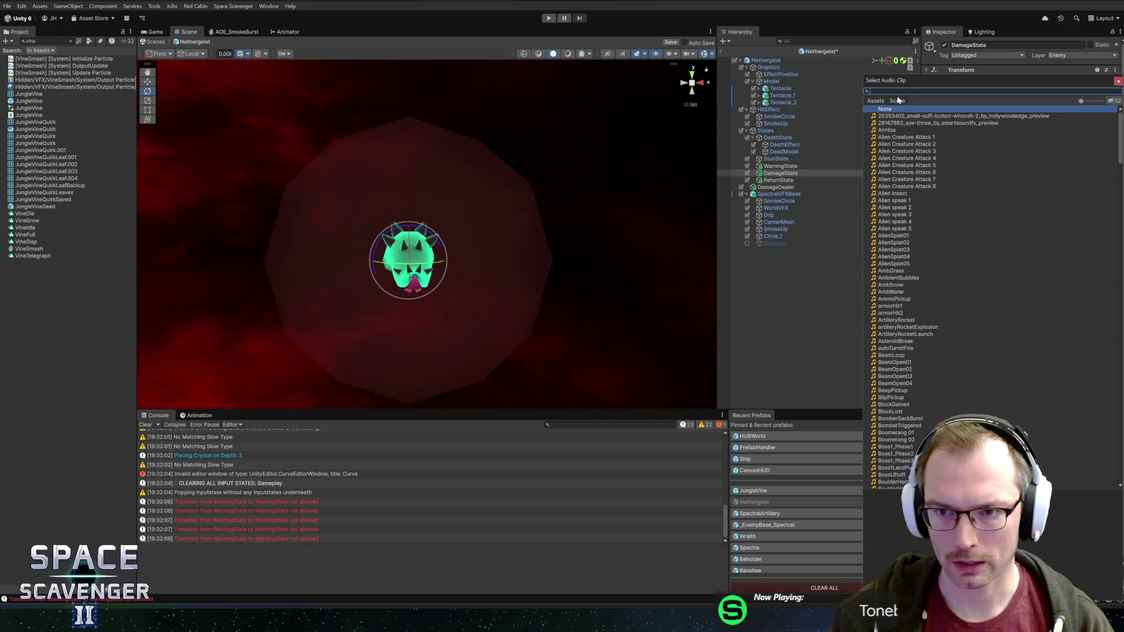
{"action": "left_click_drag", "start_coordinate": [925, 80], "coordinate": [602, 68]}
{"action": "type", "text": "spla"}
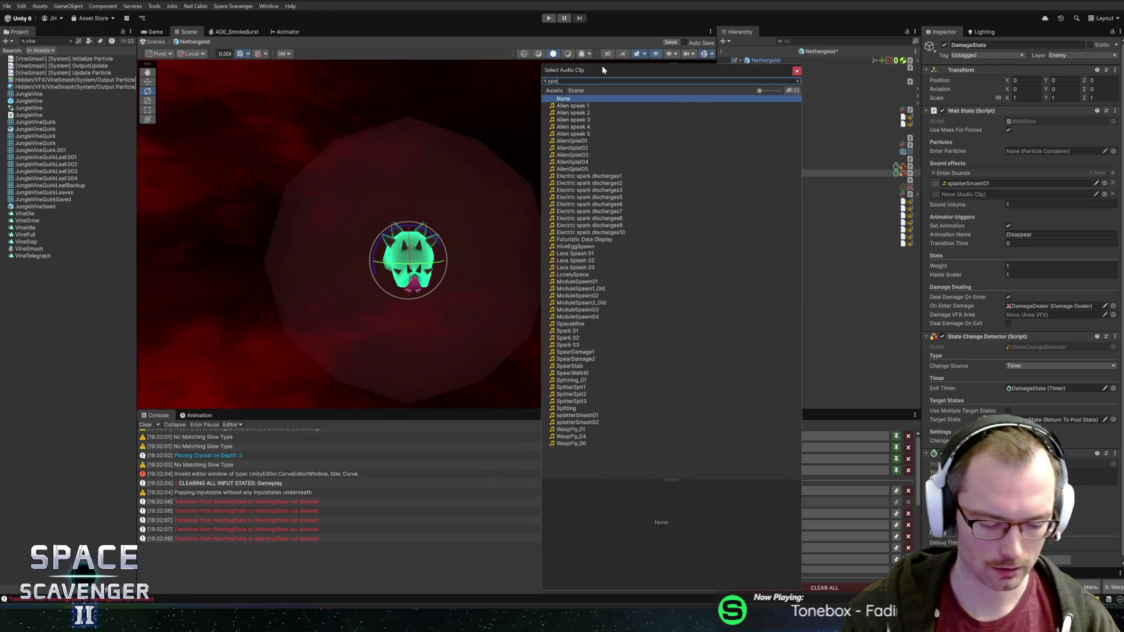
{"action": "type", "text": "tter"}
{"action": "double_click", "coordinate": [584, 113]}
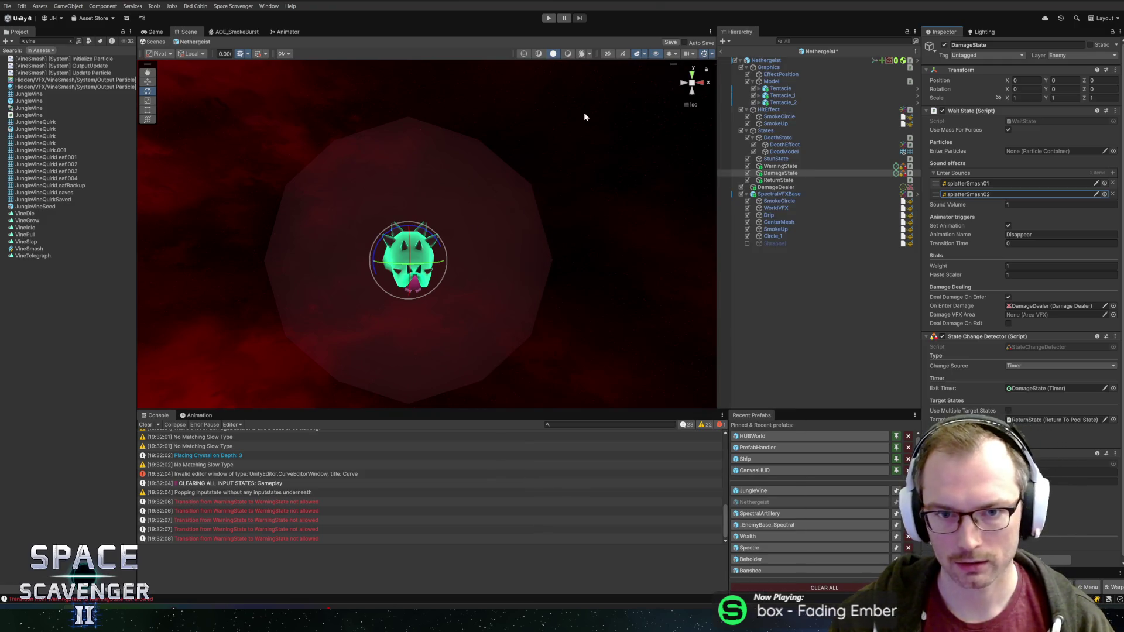
{"action": "left_click", "coordinate": [724, 51]}
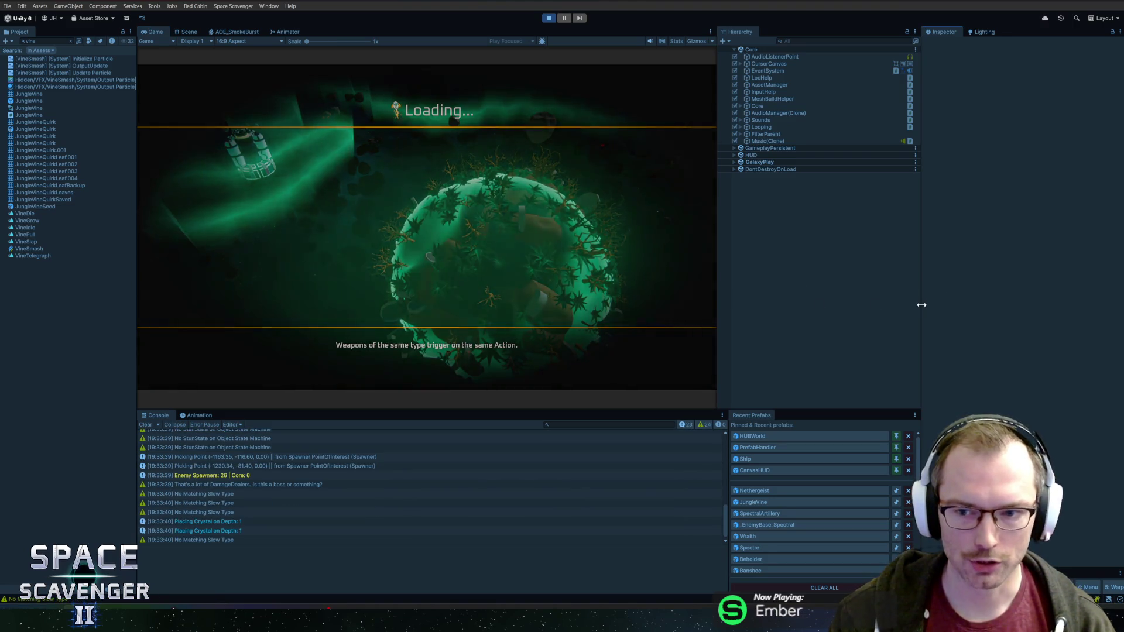
Step: Play-test the Nethergeist's damage sounds with a widened Game view, then stop
{"action": "left_click_drag", "start_coordinate": [920, 303], "coordinate": [889, 303]}
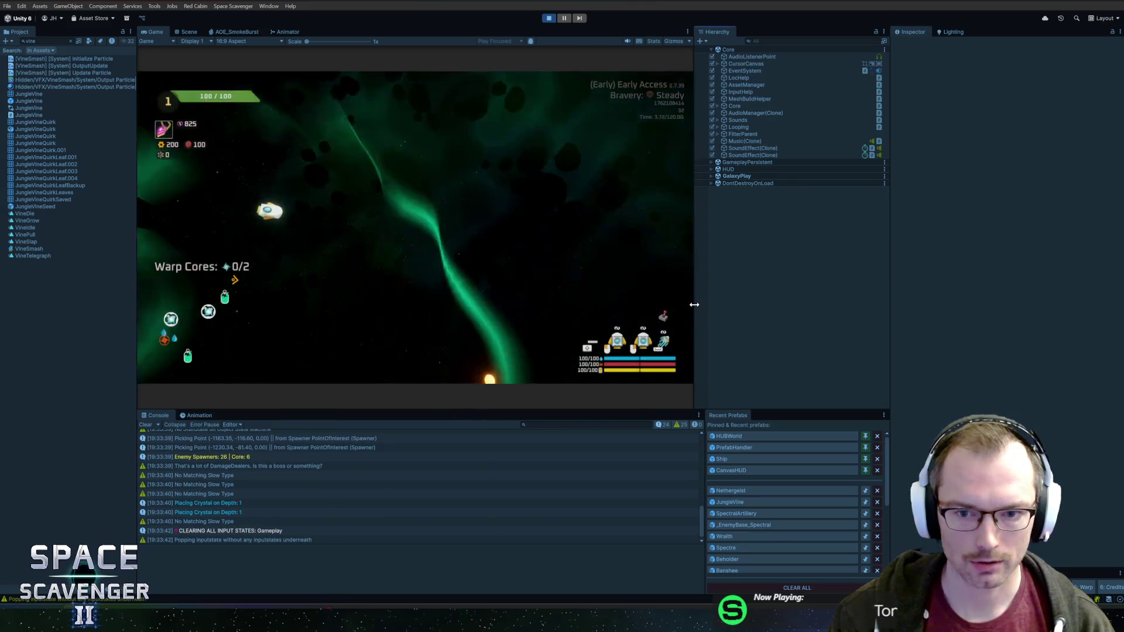
{"action": "left_click_drag", "start_coordinate": [697, 305], "coordinate": [746, 304]}
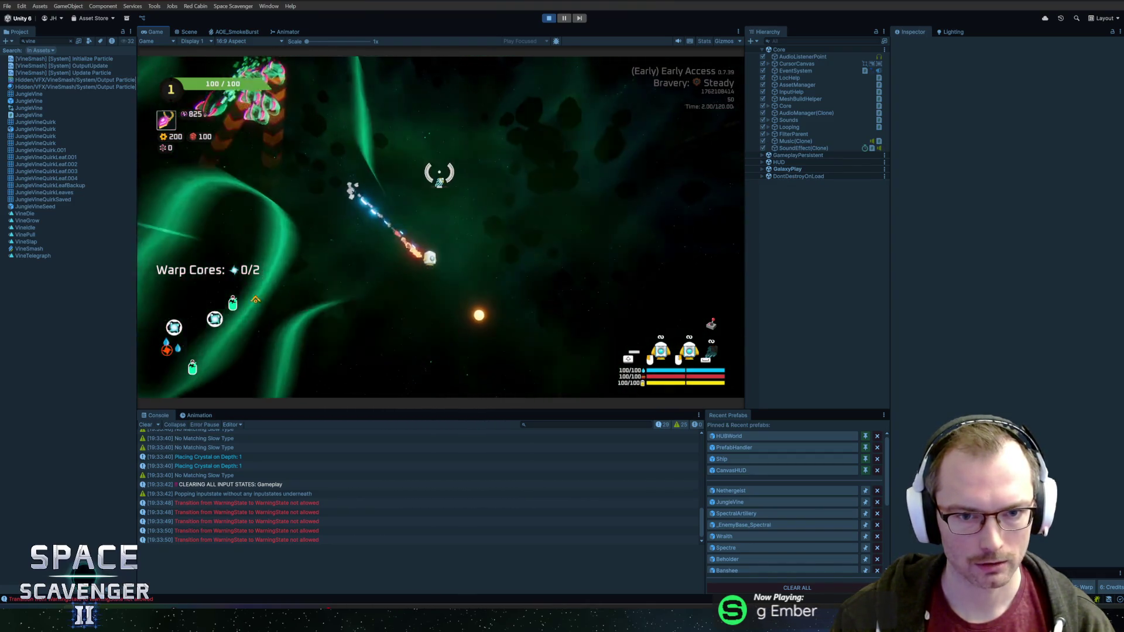
{"action": "key", "text": "ctrl+p"}
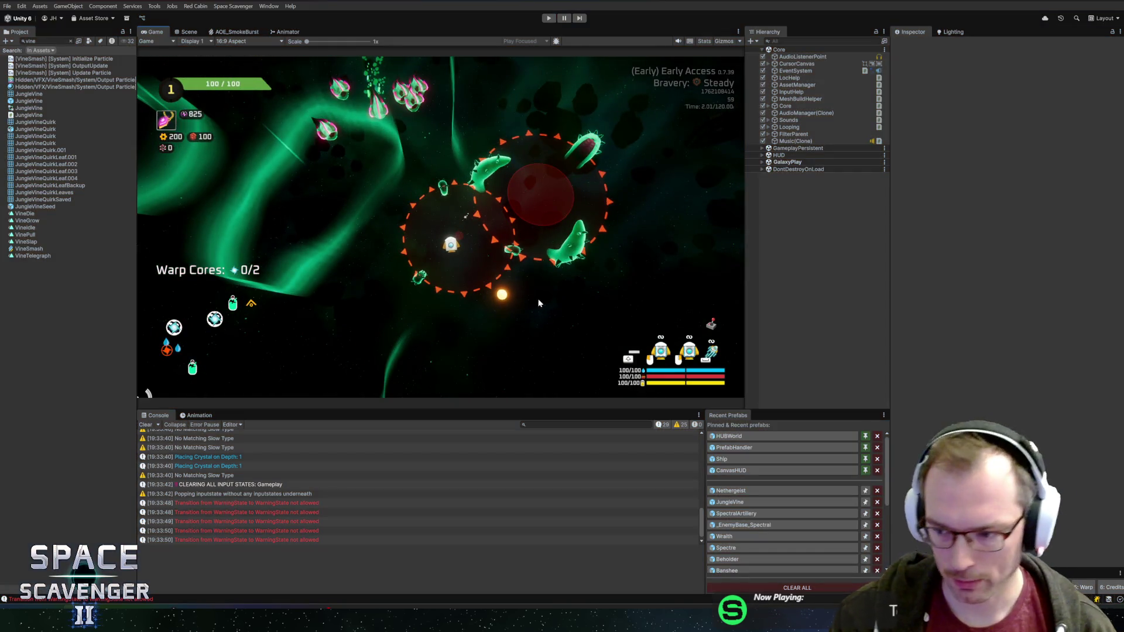
Step: Reopen the Nethergeist prefab and review its WarningState settings
{"action": "left_click", "coordinate": [732, 494]}
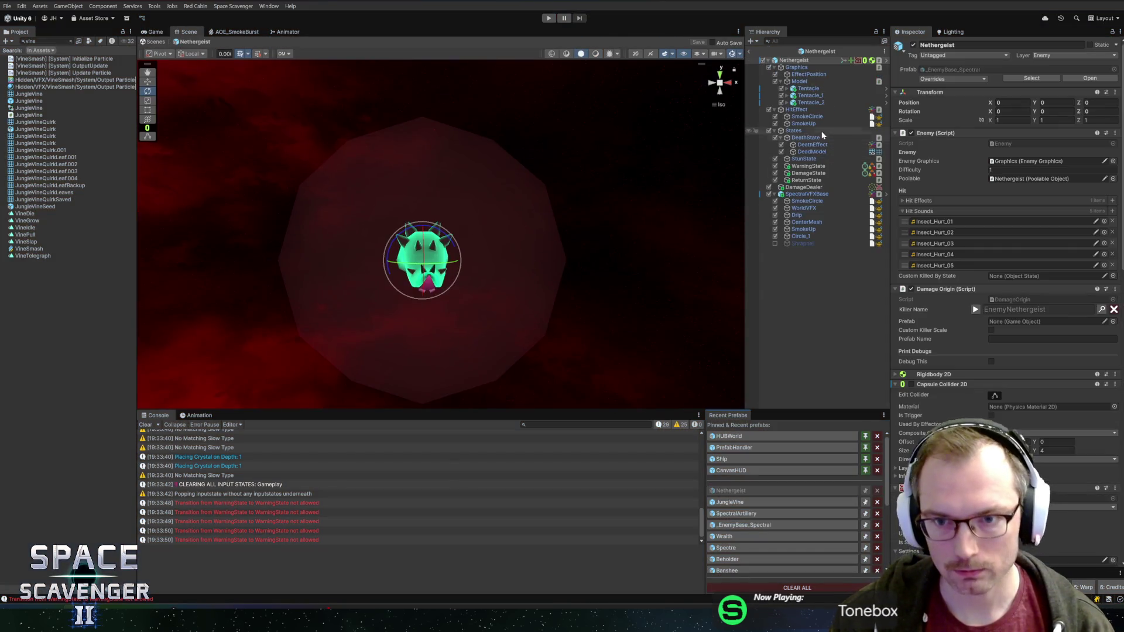
{"action": "left_click", "coordinate": [806, 166]}
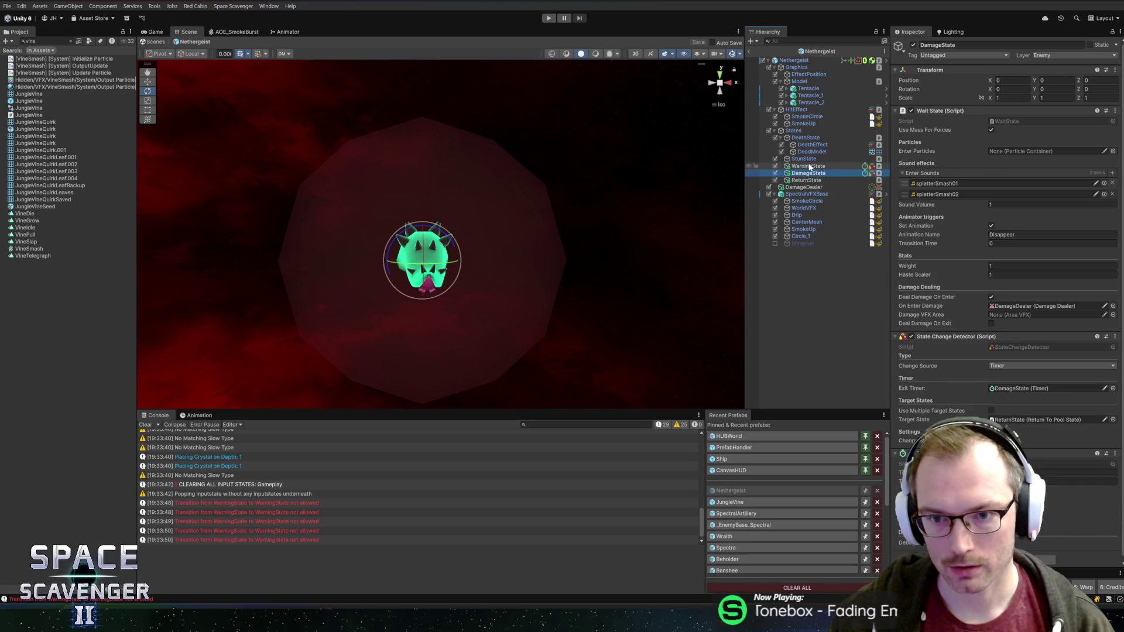